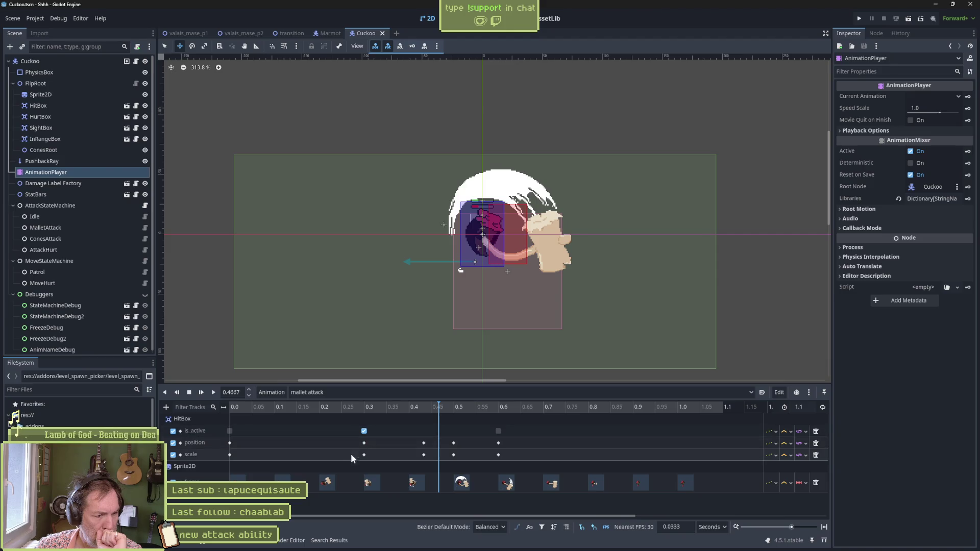
Delete the HitBox position and scale keys at 0.5 in the mallet attack.
mouse_move(361, 461)
left_mouse_down()
mouse_move(388, 438)
mouse_move(430, 459)
mouse_move(412, 442)
left_mouse_up()
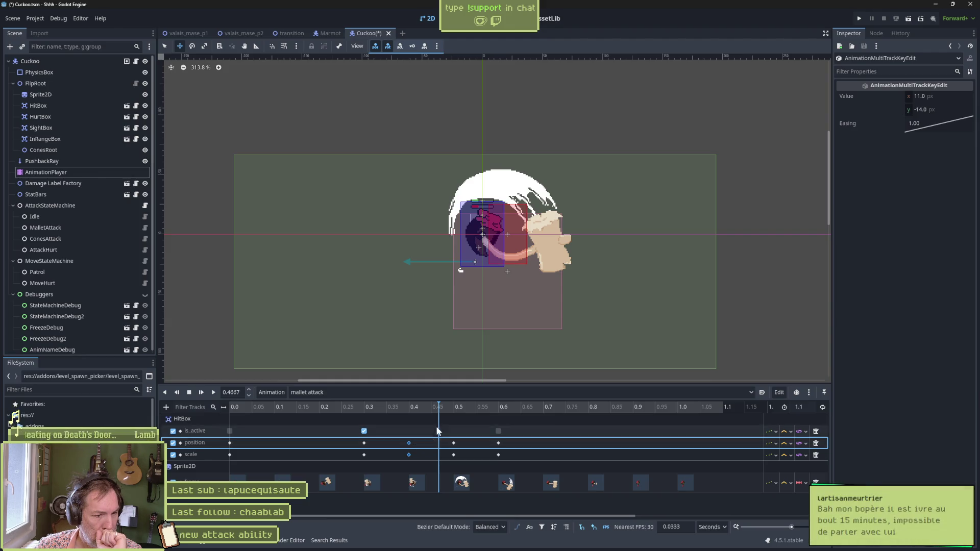
left_click(455, 409)
mouse_move(456, 409)
left_mouse_down()
mouse_move(357, 408)
mouse_move(454, 409)
mouse_move(488, 454)
left_mouse_up()
left_click(442, 439)
key("Delete")
Insert a HitBox is_active key at 0.6.
left_click_drag(400, 409, 467, 397)
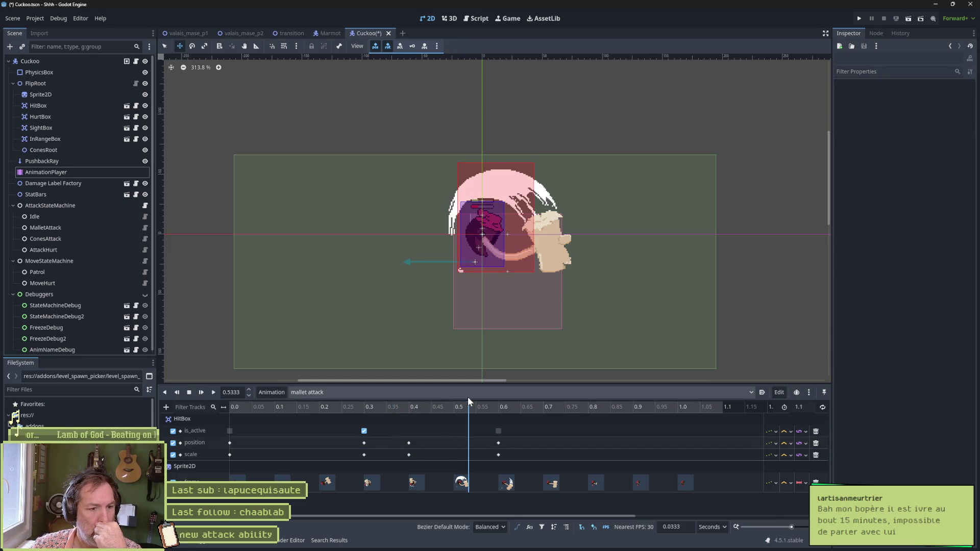
left_click(456, 406)
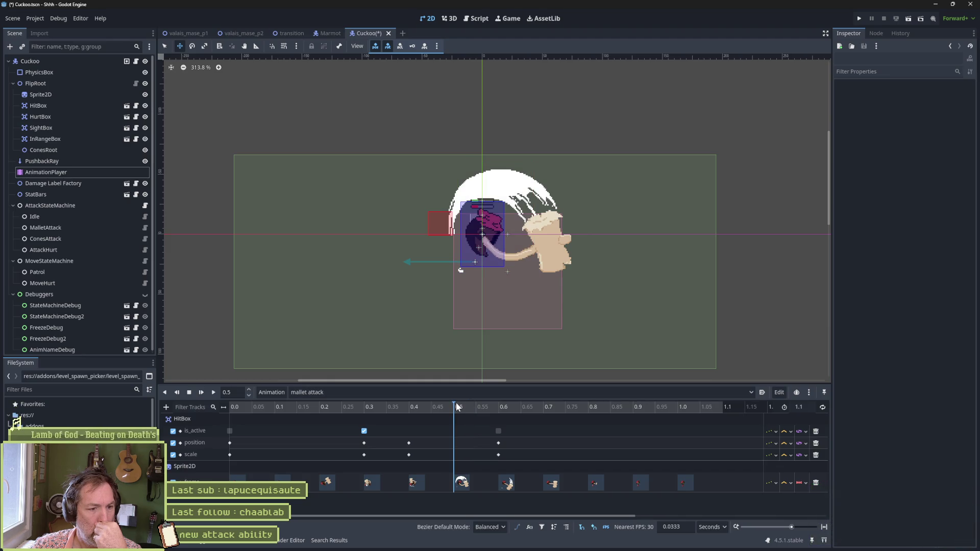
double_click(496, 429)
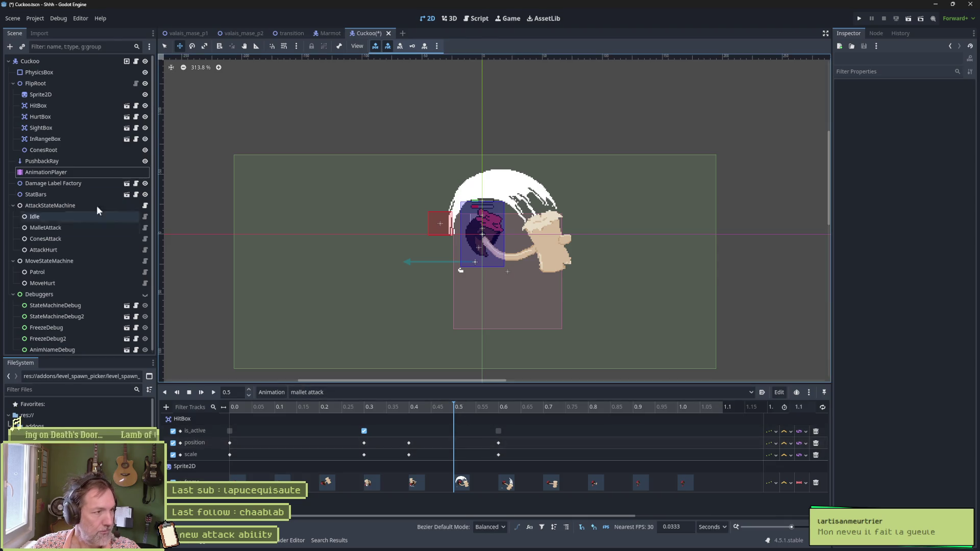
Move and enlarge the HitBox onto the arm, keying its position and scale at 0.5.
left_click(50, 106)
mouse_move(448, 220)
left_mouse_down()
mouse_move(549, 222)
mouse_move(569, 211)
mouse_move(569, 192)
mouse_move(544, 193)
left_mouse_up()
key("s")
key("w")
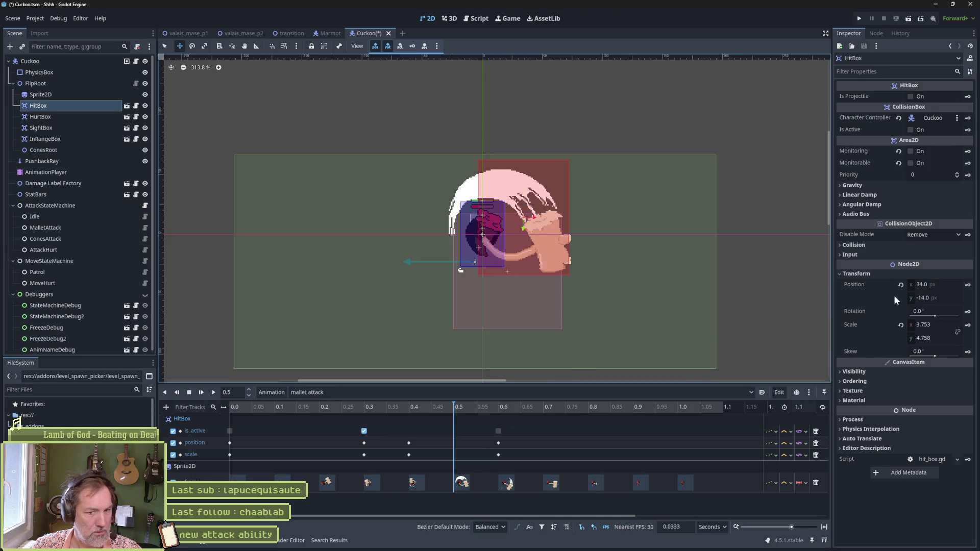
left_click(968, 285)
left_click(968, 325)
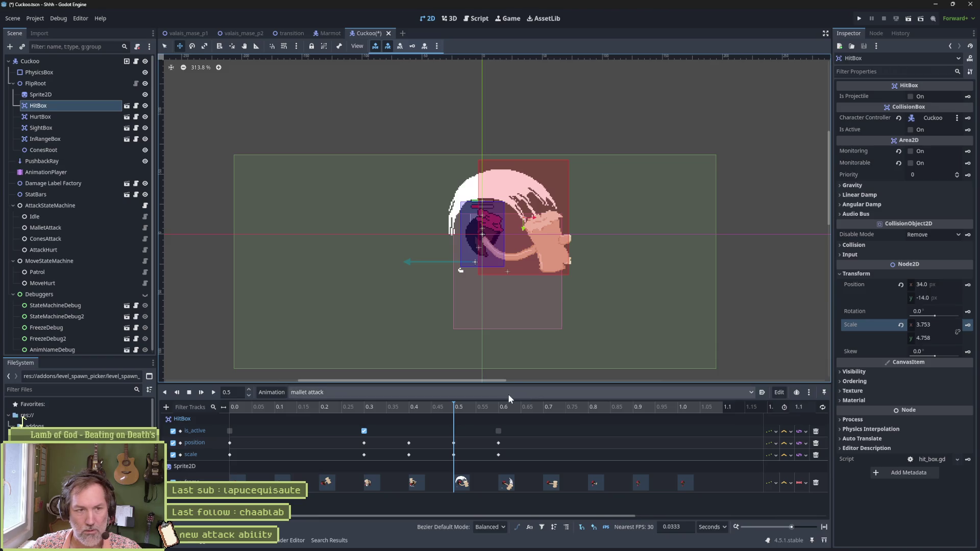
mouse_move(449, 406)
left_mouse_down()
mouse_move(336, 406)
mouse_move(495, 409)
left_mouse_up()
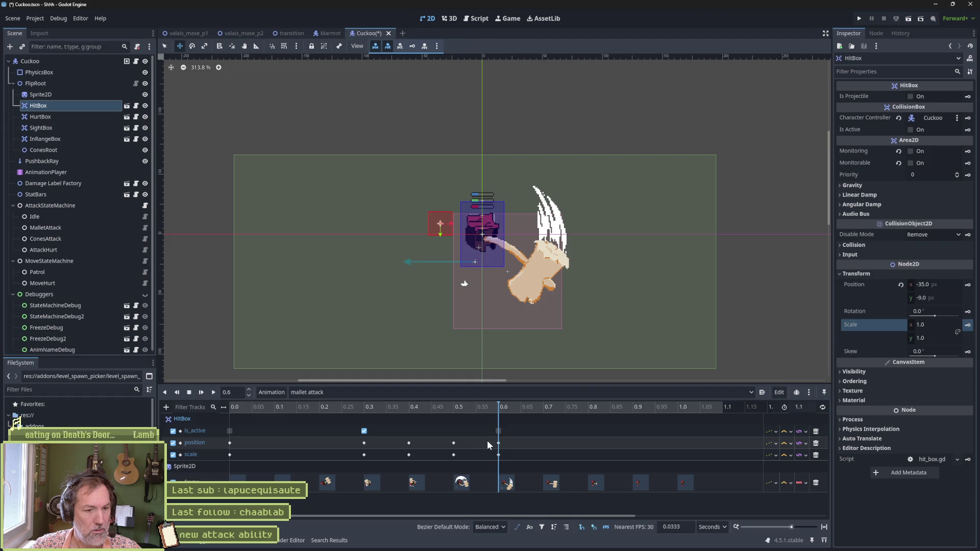
Shift the later position and scale keys to 0.8 and duplicate the 0.5 keys to 0.6.
mouse_move(489, 441)
left_mouse_down()
mouse_move(506, 458)
mouse_move(588, 443)
left_mouse_up()
mouse_move(423, 407)
left_mouse_down()
mouse_move(538, 415)
mouse_move(437, 422)
mouse_move(455, 421)
mouse_move(460, 461)
left_mouse_up()
mouse_move(461, 407)
left_mouse_down()
mouse_move(507, 407)
mouse_move(499, 409)
left_mouse_up()
key("ctrl+d")
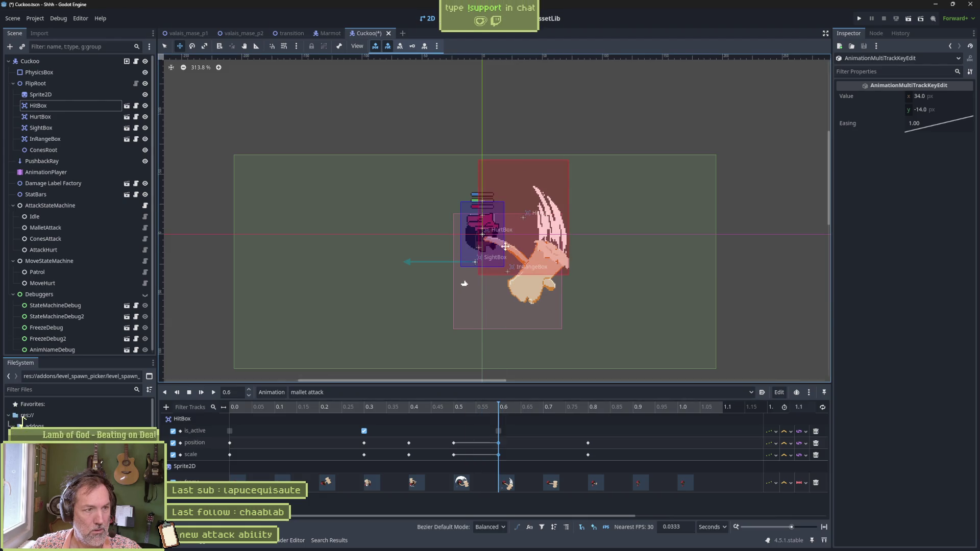
Move the HitBox down over the hammer and key its position and scale at 0.6.
left_click(545, 242)
left_click_drag(545, 241, 548, 268)
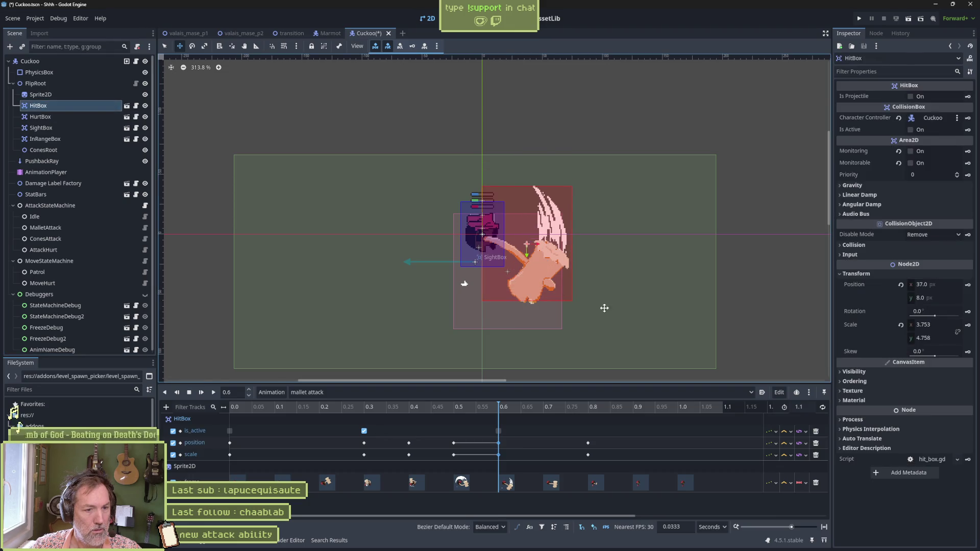
left_click(969, 285)
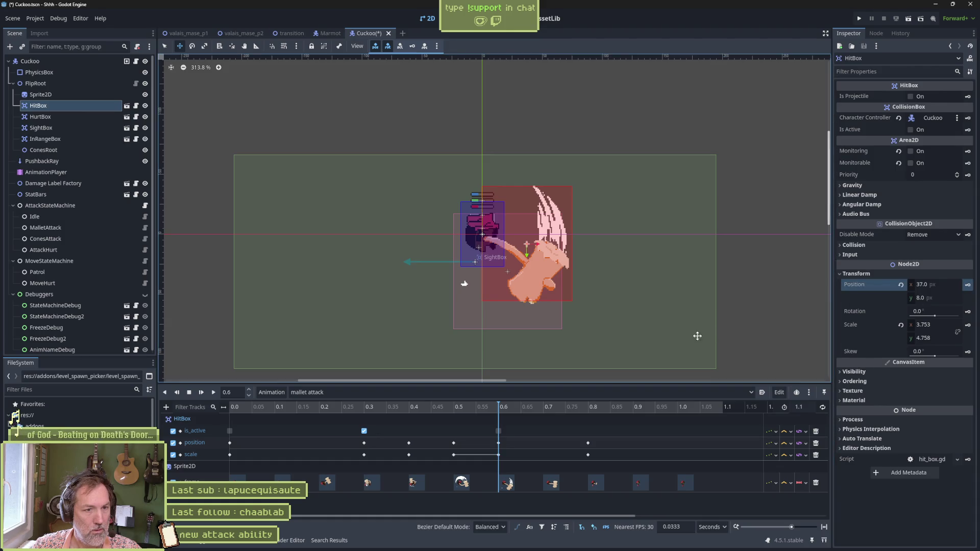
left_click(968, 326)
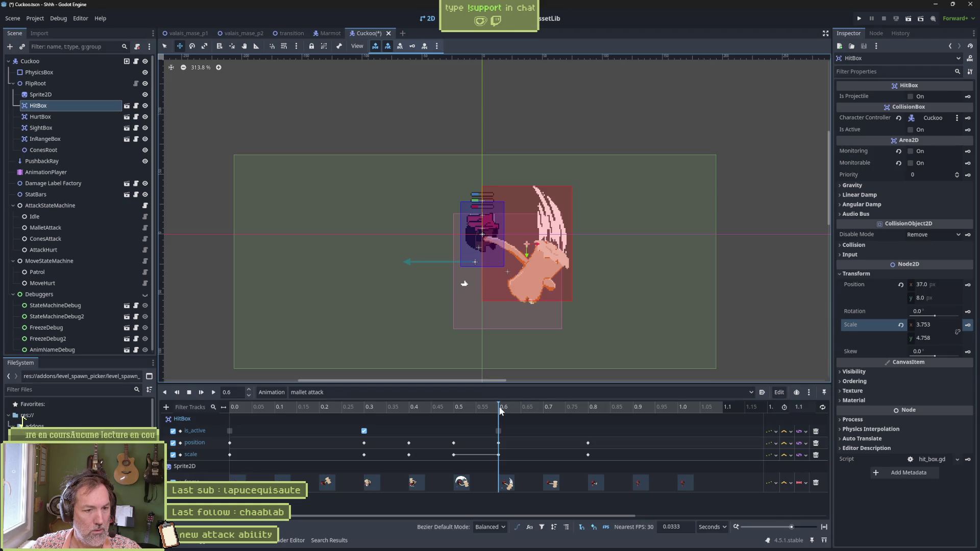
mouse_move(500, 411)
left_mouse_down()
mouse_move(448, 409)
mouse_move(501, 411)
mouse_move(501, 431)
mouse_move(588, 435)
left_mouse_up()
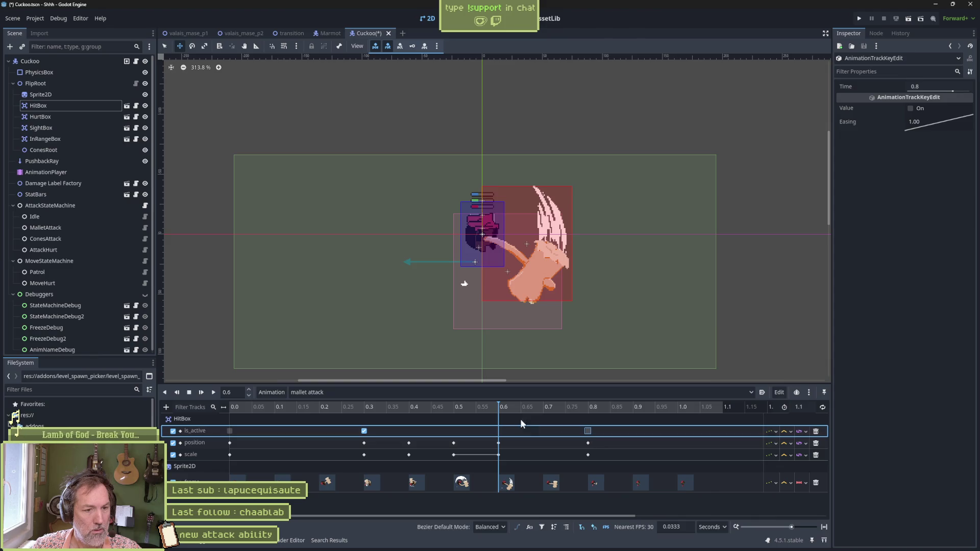
Move the is_active key to 0.8, save the Cuckoo scene, and close the Cuckoo and Marmot tabs.
mouse_move(497, 409)
left_mouse_down()
mouse_move(351, 411)
mouse_move(584, 418)
left_mouse_up()
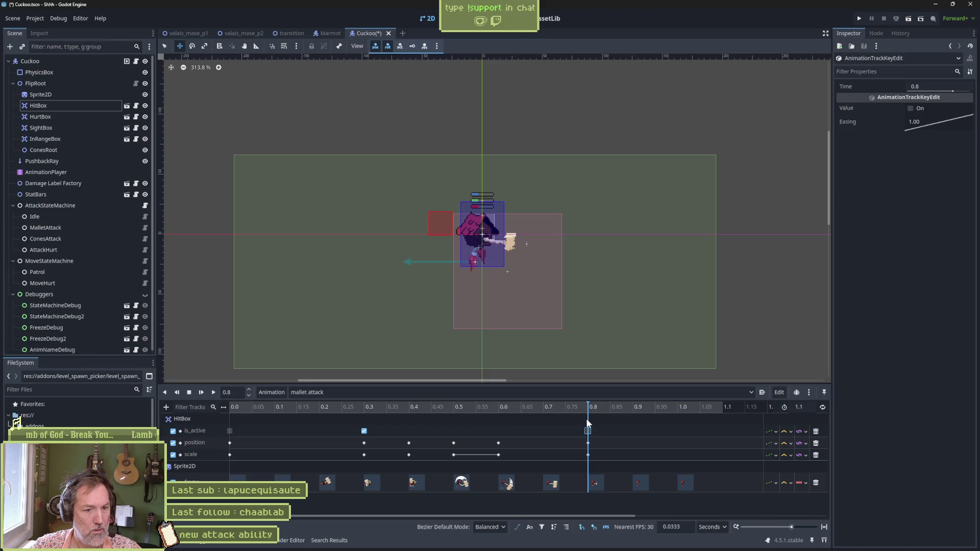
key("ctrl+s")
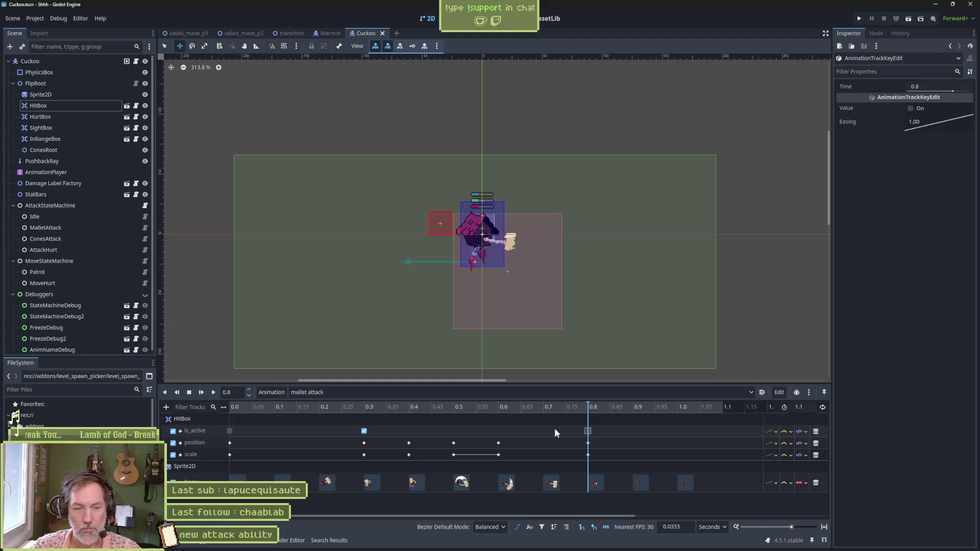
mouse_move(587, 407)
left_mouse_down()
mouse_move(258, 411)
mouse_move(284, 400)
mouse_move(605, 397)
mouse_move(583, 412)
mouse_move(219, 413)
mouse_move(446, 404)
mouse_move(593, 413)
left_mouse_up()
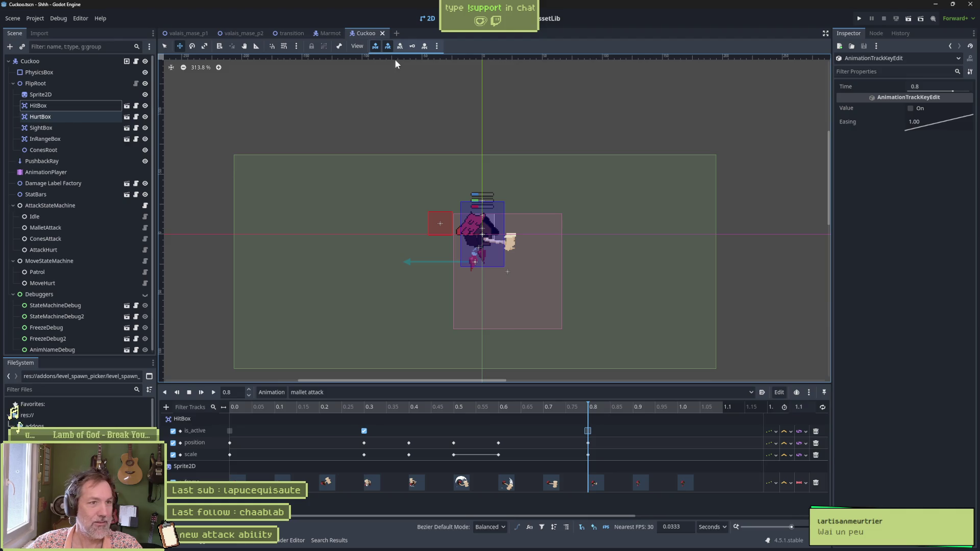
left_click(383, 34)
left_click(346, 33)
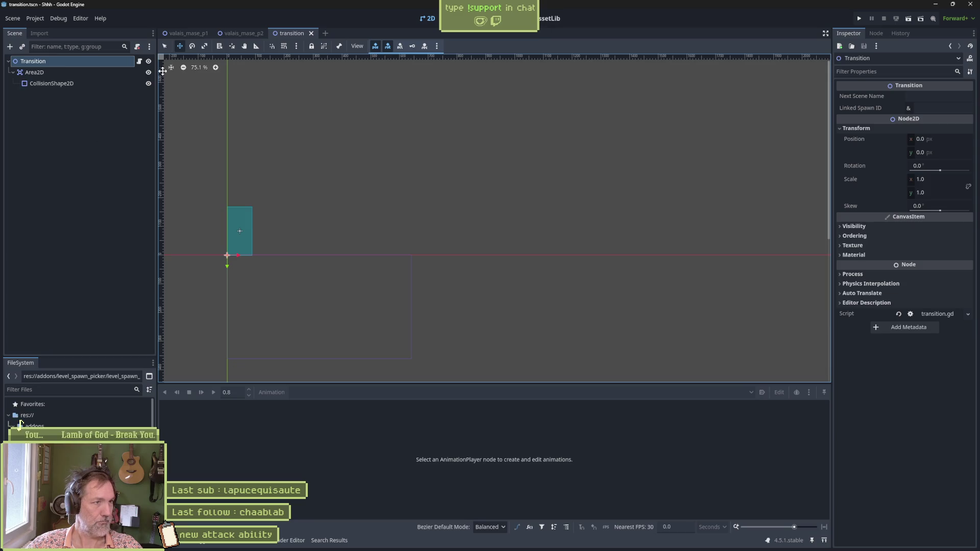
Switch to the valais_mase_p2 level scene.
left_click(240, 33)
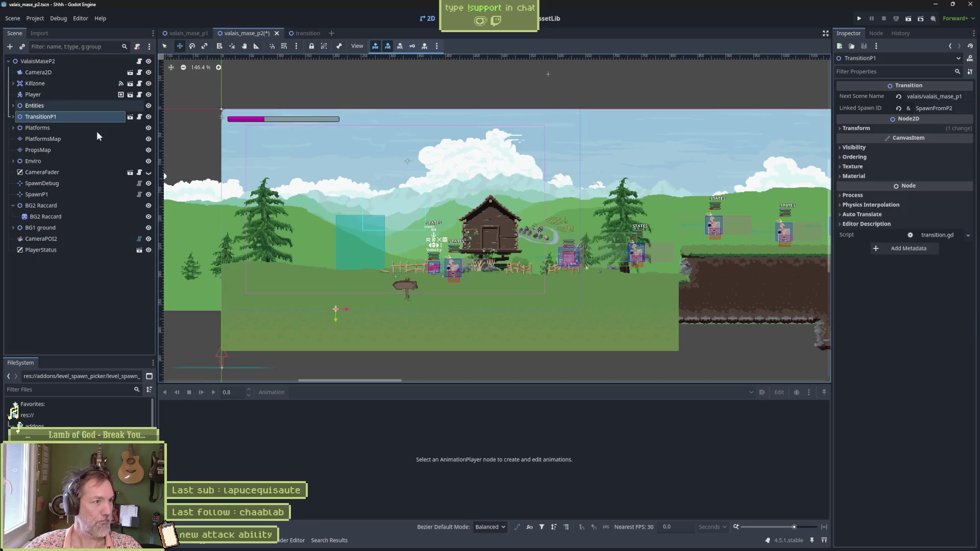
Expand the level's Entities and open the Scarecrow scene's AnimationPlayer.
left_click(14, 106)
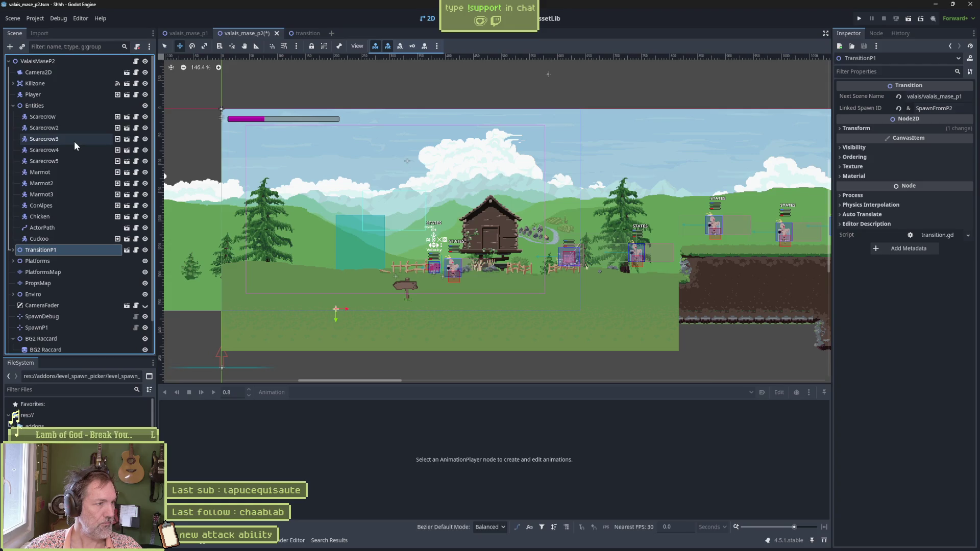
left_click(127, 120)
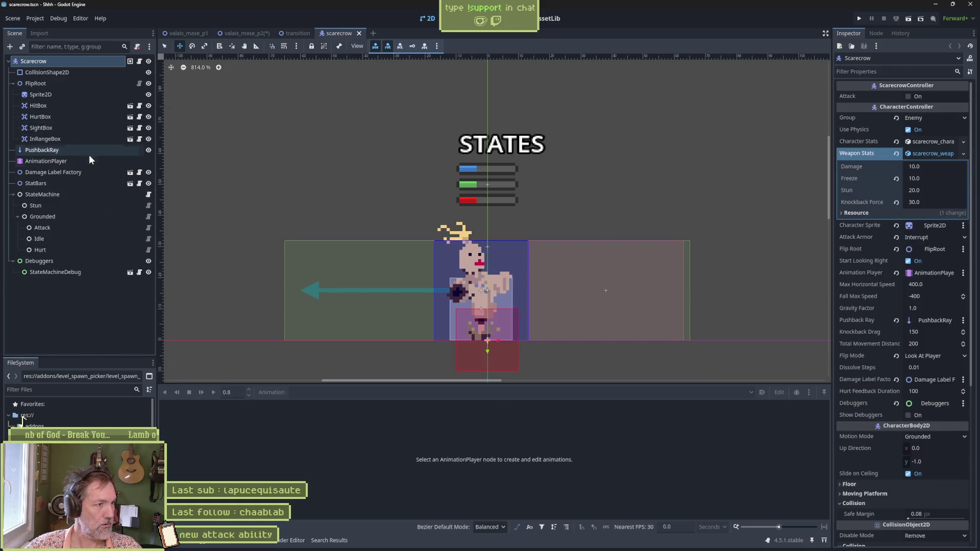
left_click(82, 160)
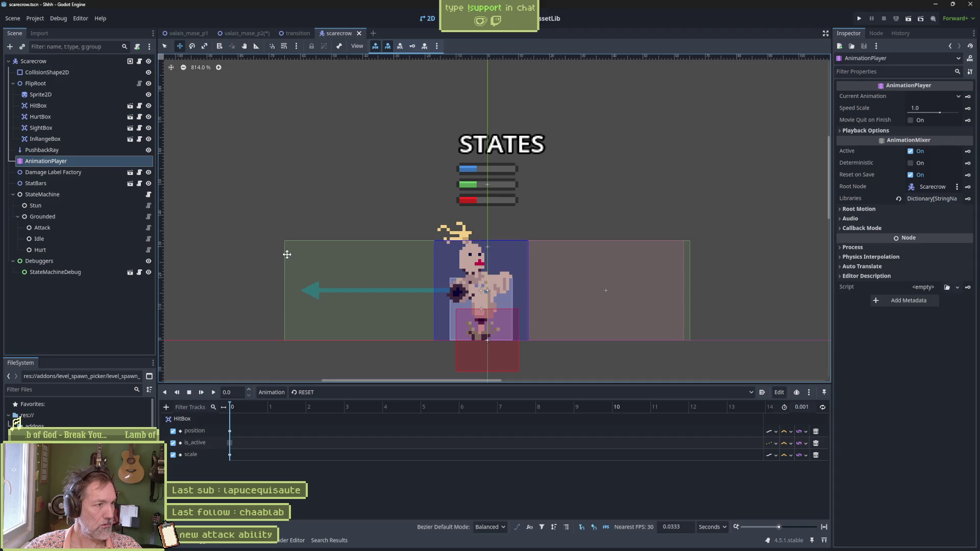
Review the scarecrow's attack, hurt and idle animations, then close it and return to valais_mase_p2.
left_click(342, 387)
left_click(344, 415)
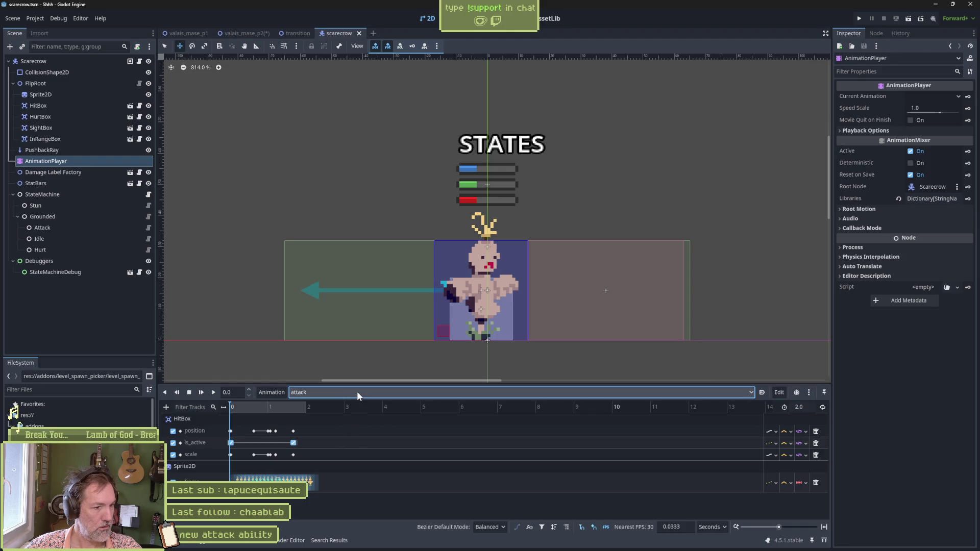
left_click(358, 391)
left_click(349, 428)
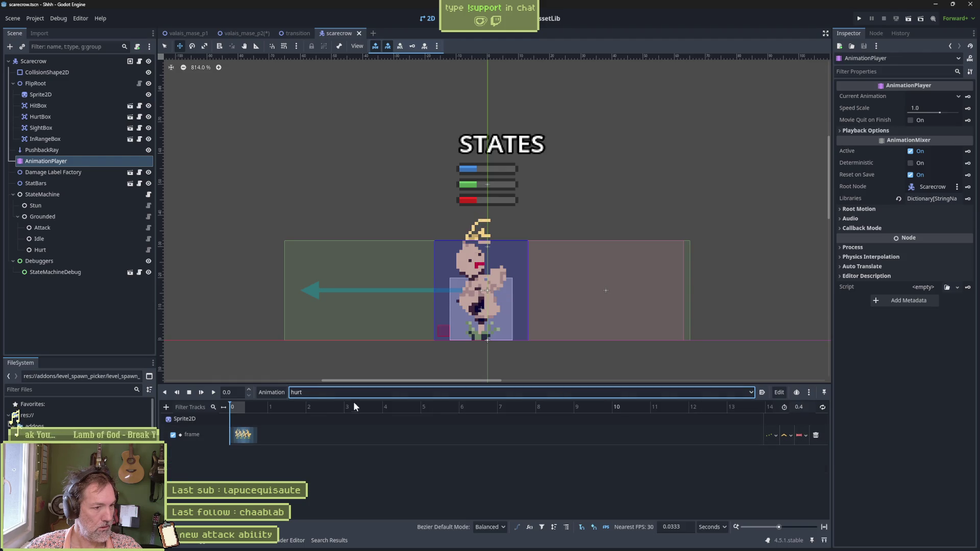
left_click(348, 393)
left_click(342, 435)
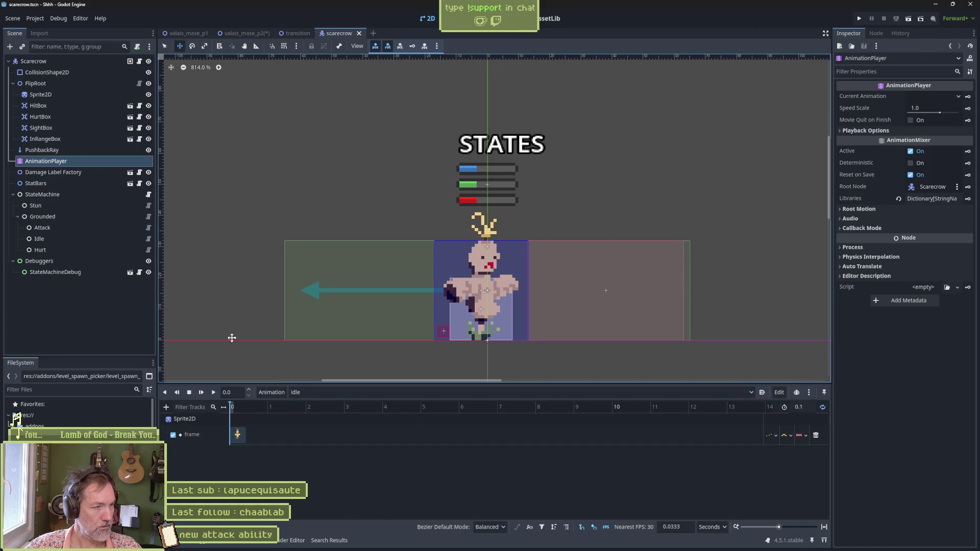
left_click(359, 33)
left_click(240, 33)
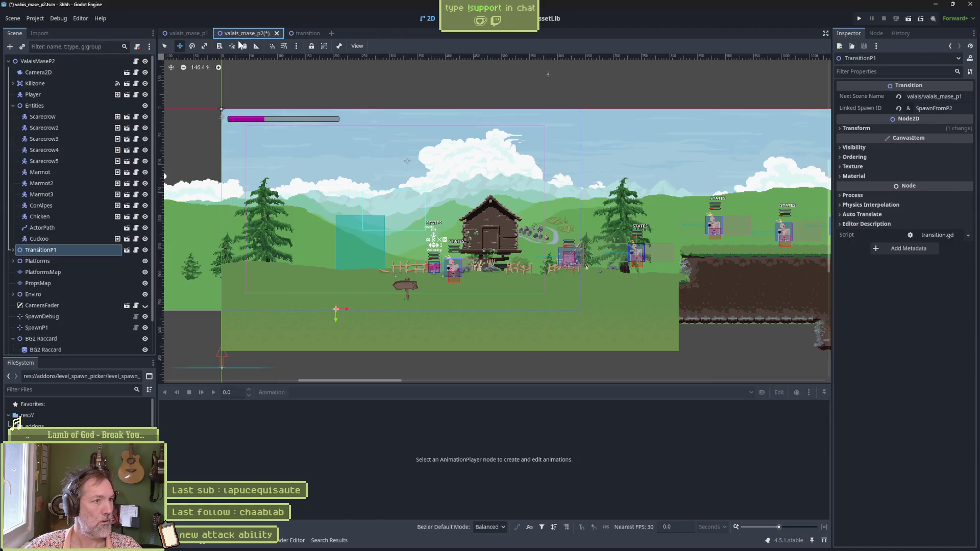
Close the transition scene and open the Chicken scene's AnimationPlayer.
middle_click(299, 33)
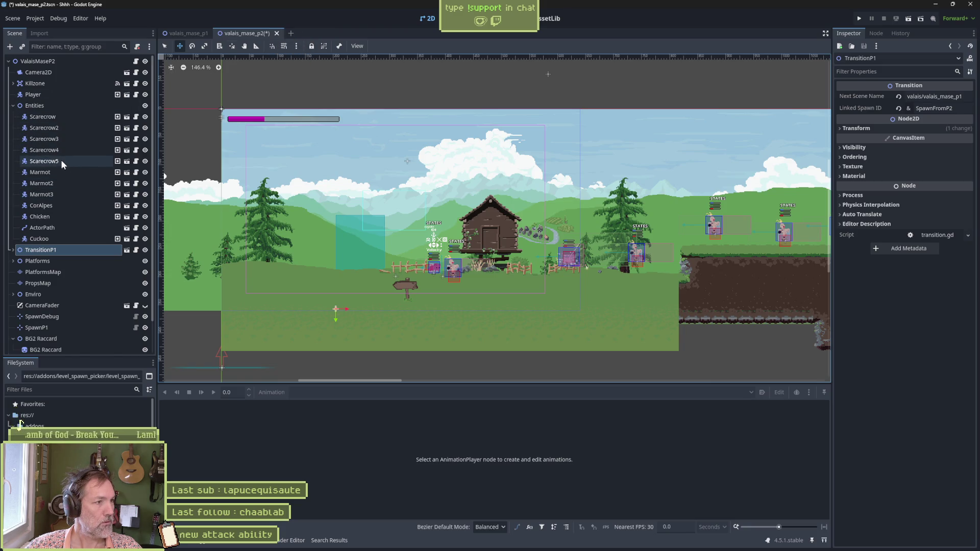
left_click(129, 217)
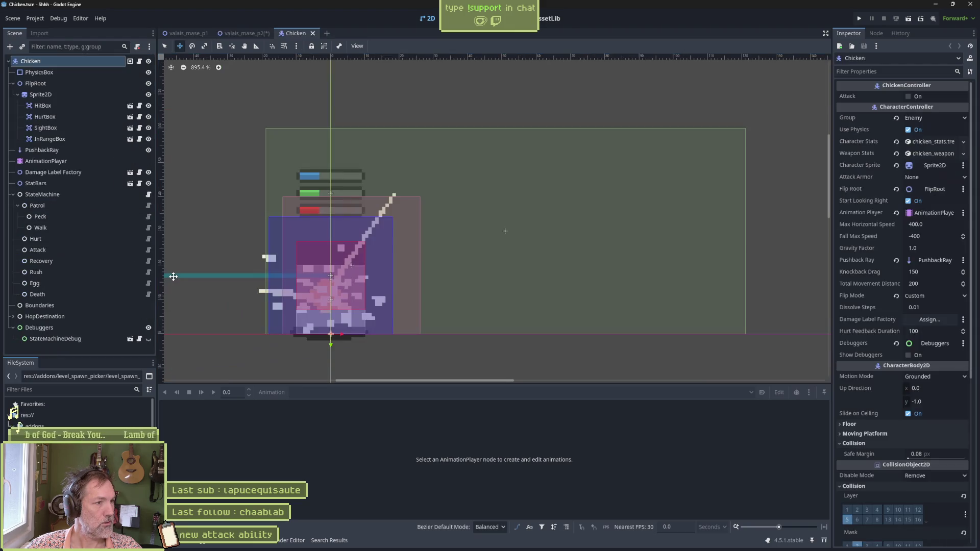
left_click(79, 161)
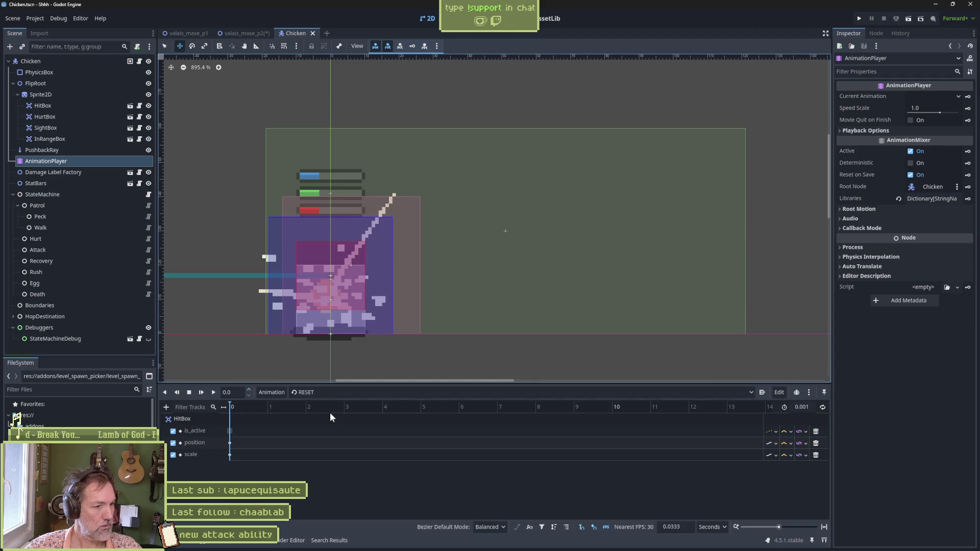
View the chicken's bicycle_kick, bicycle_kick_recovery, death and egg animations.
left_click(330, 392)
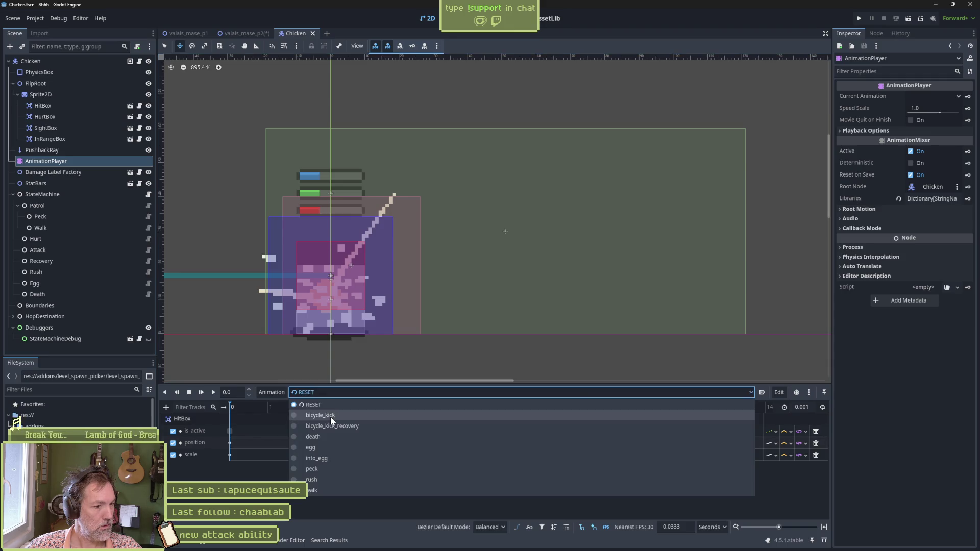
left_click(330, 417)
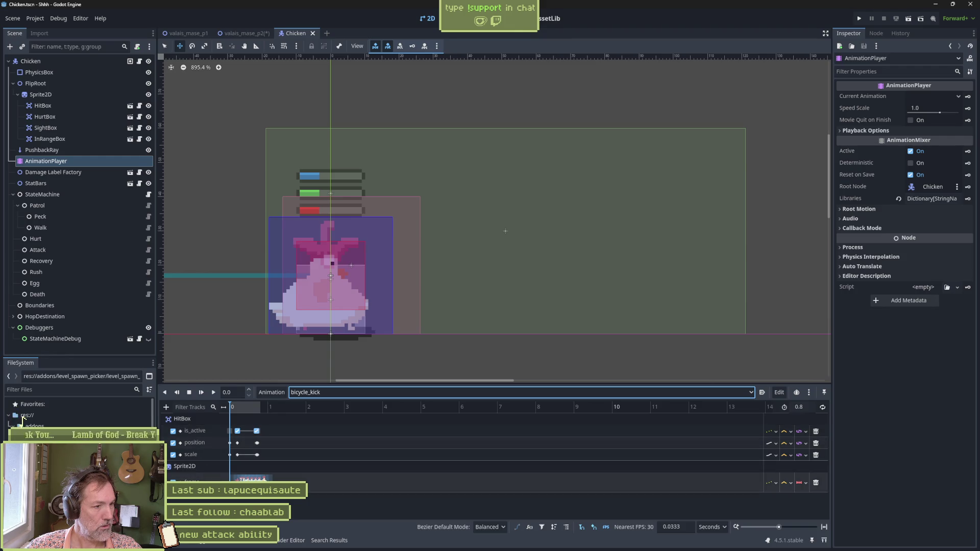
left_click(372, 392)
left_click(361, 426)
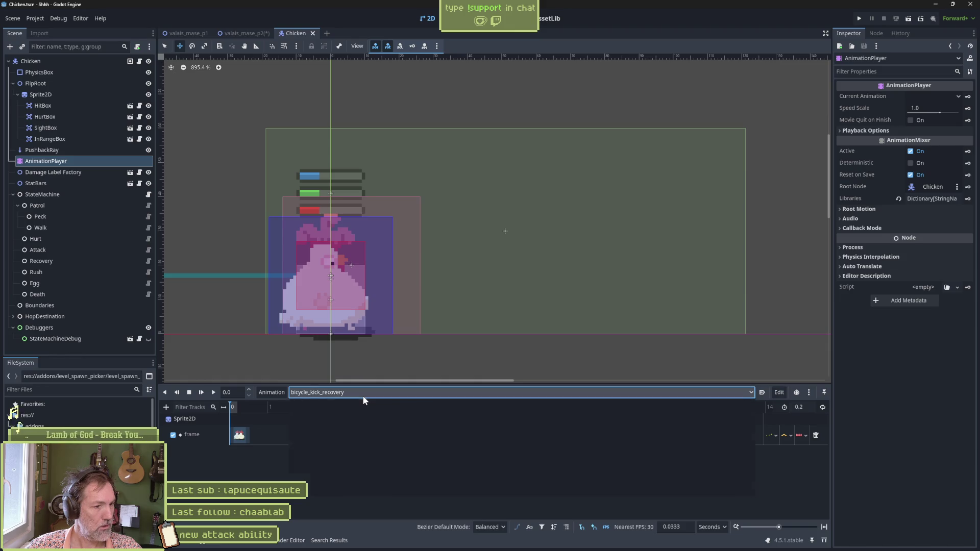
left_click(362, 395)
left_click(353, 436)
left_click(363, 393)
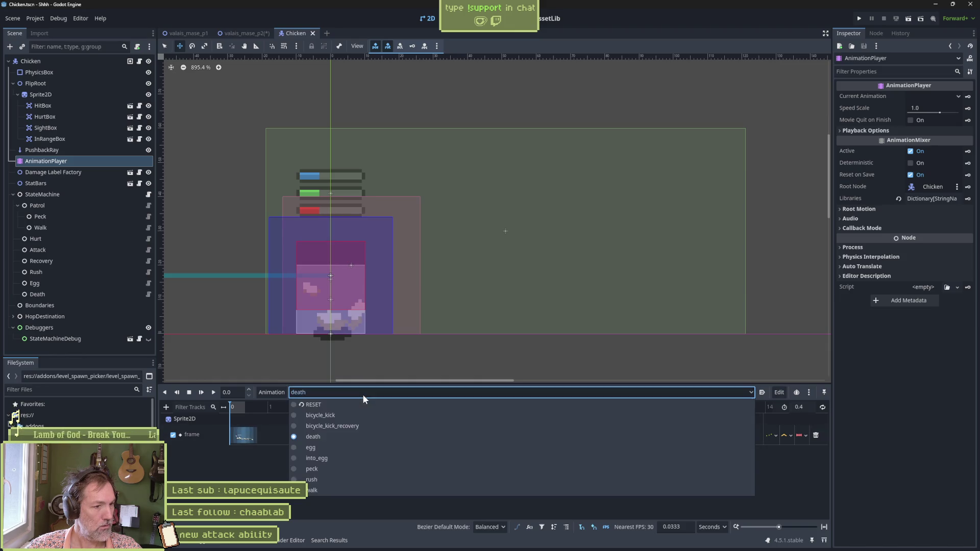
left_click(348, 438)
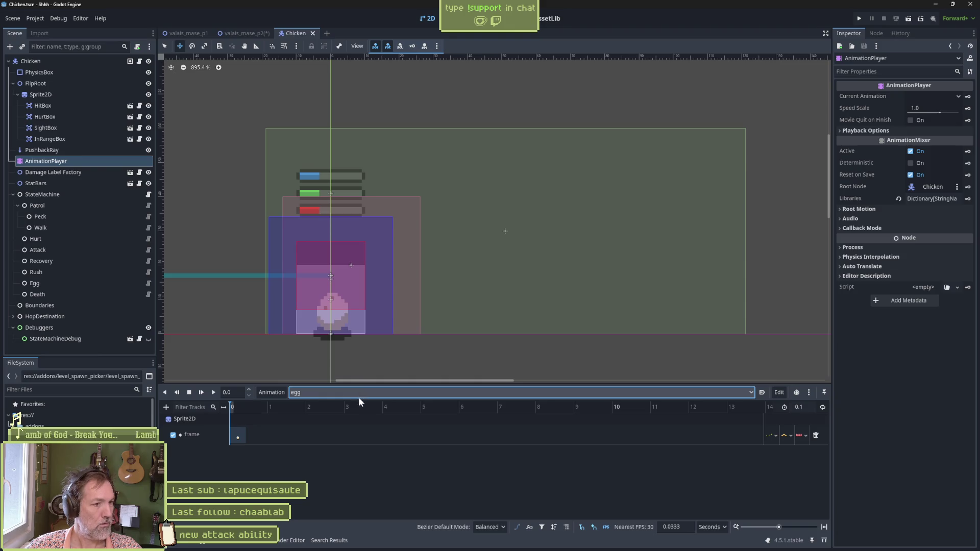
View the into_egg, peck, rush and walk animations, then close the Chicken scene.
left_click(359, 394)
left_click(346, 449)
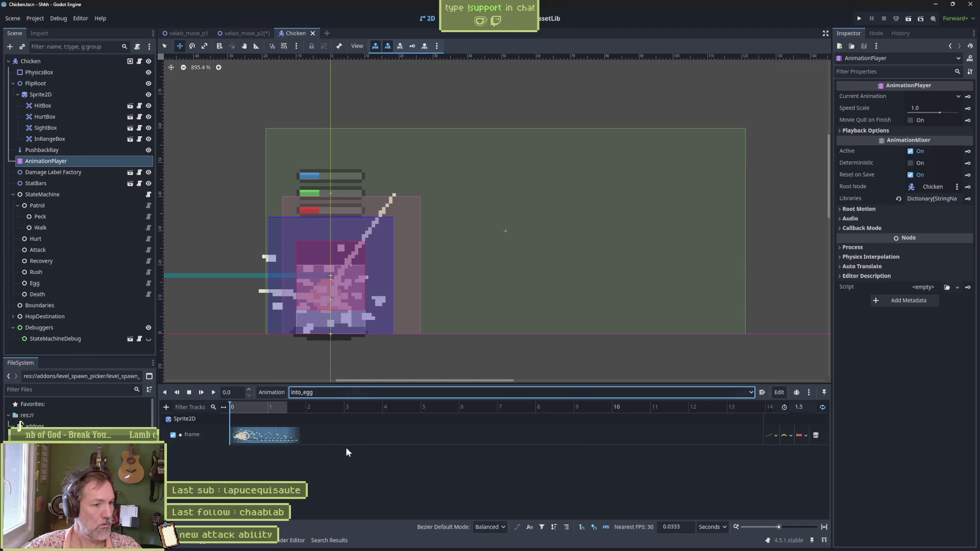
left_click(350, 392)
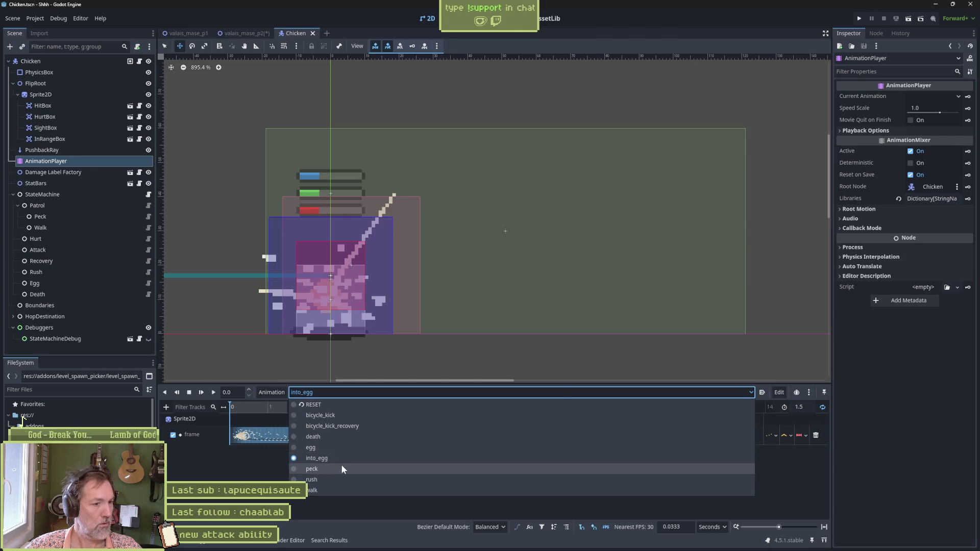
left_click(341, 469)
left_click(348, 392)
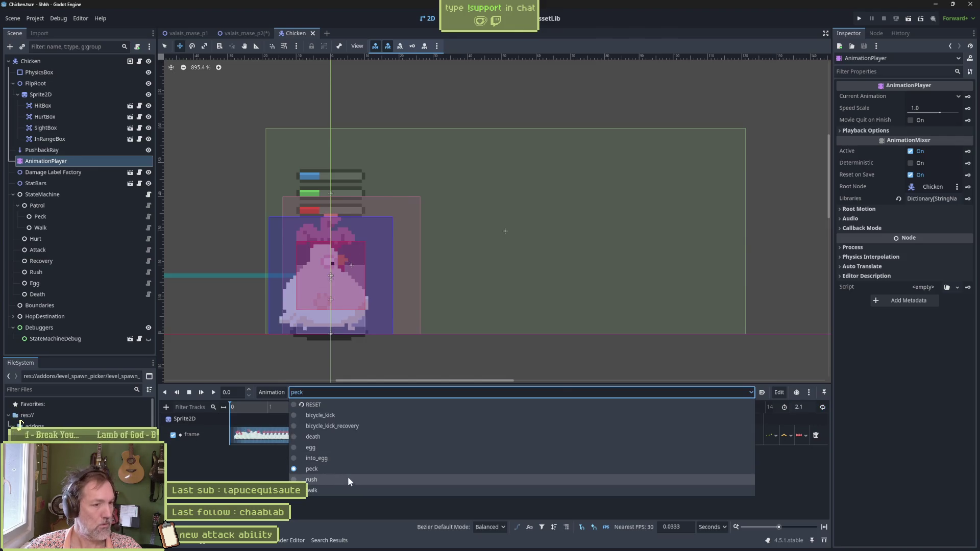
left_click(348, 476)
left_click(360, 392)
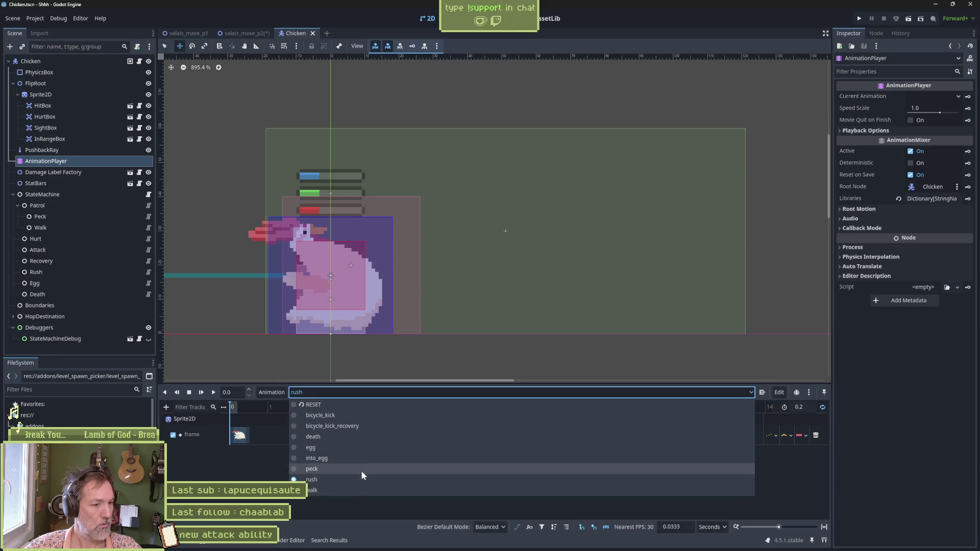
left_click(360, 491)
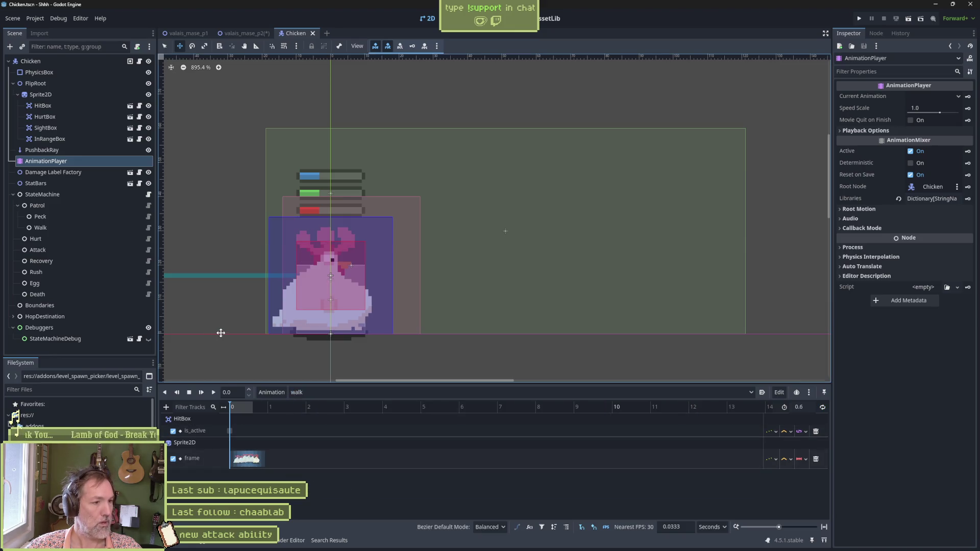
middle_click(294, 35)
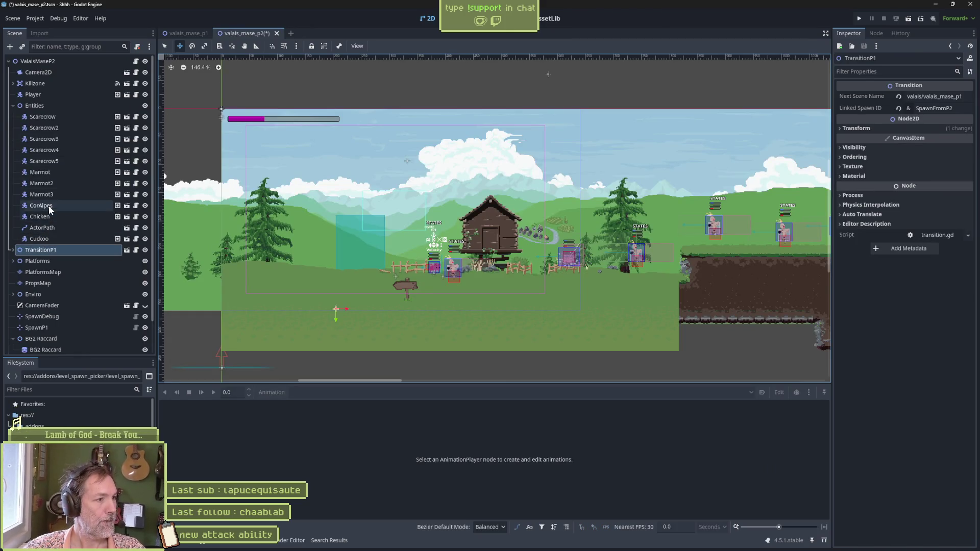
Open the CorAlpes scene and view its hurt and idle animations.
left_click(126, 206)
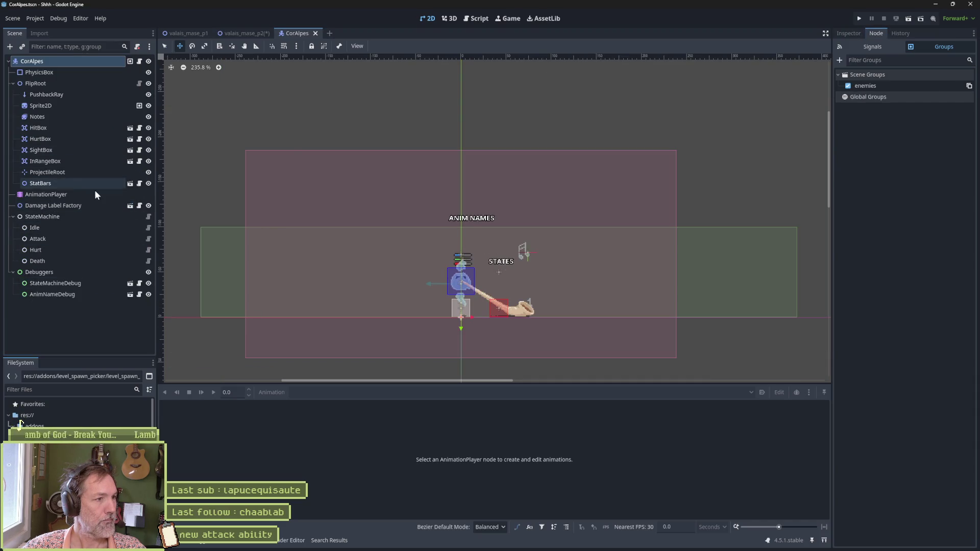
left_click(92, 195)
left_click(336, 394)
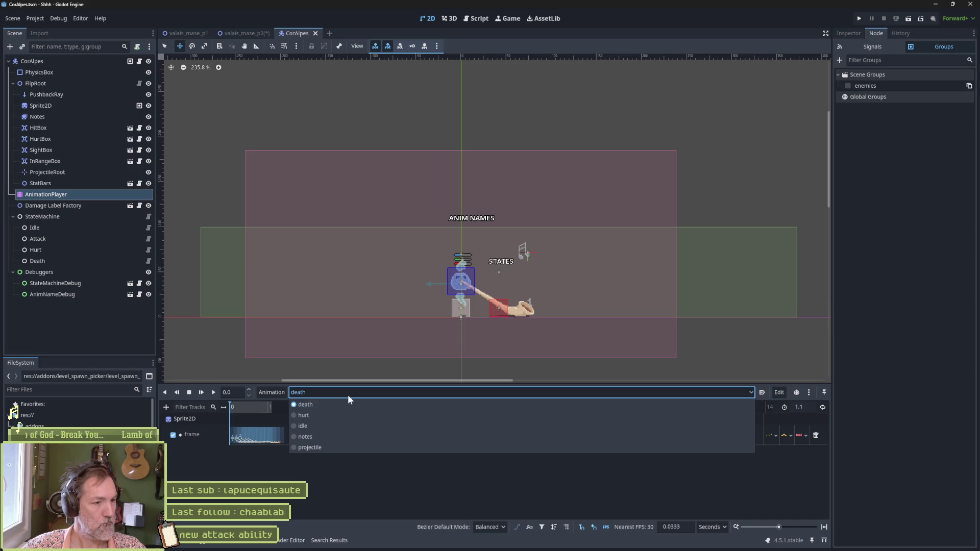
left_click(351, 415)
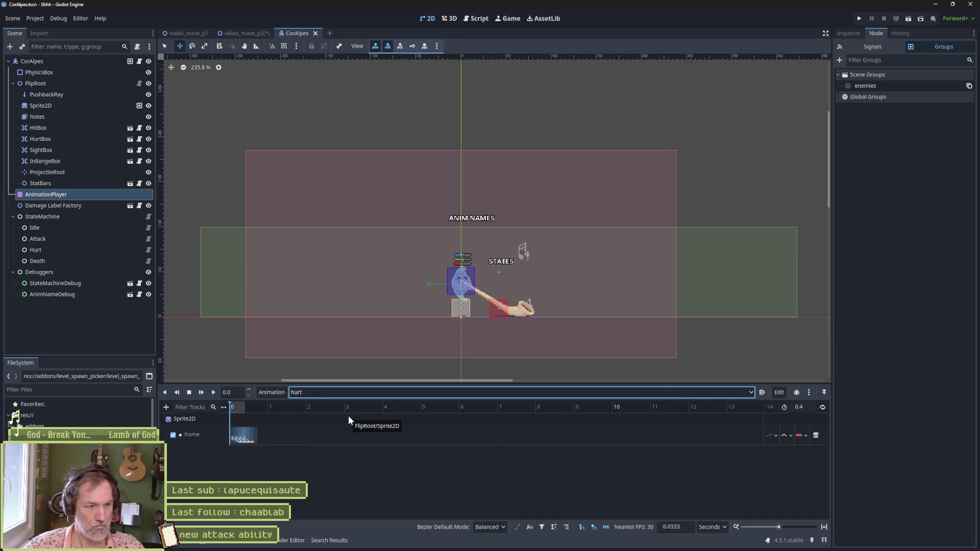
left_click(344, 393)
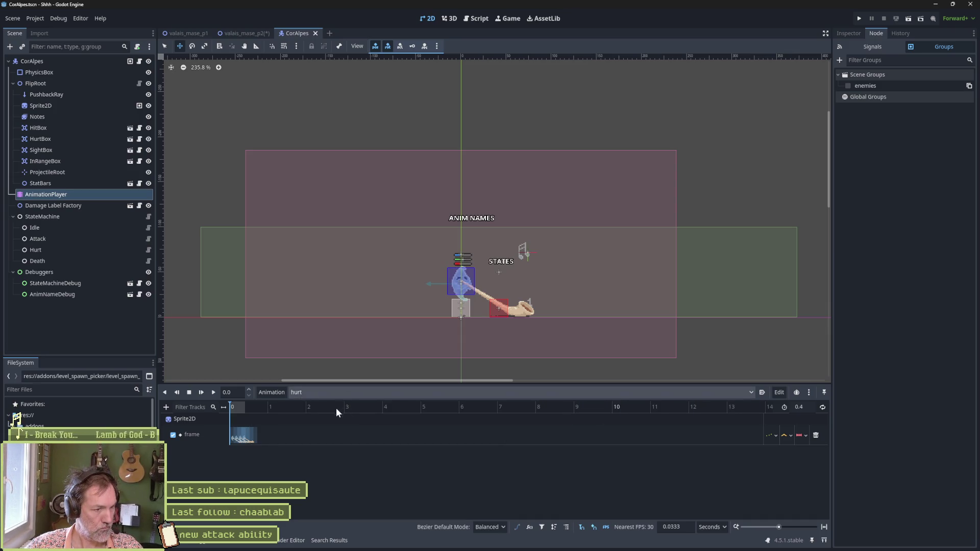
left_click(320, 427)
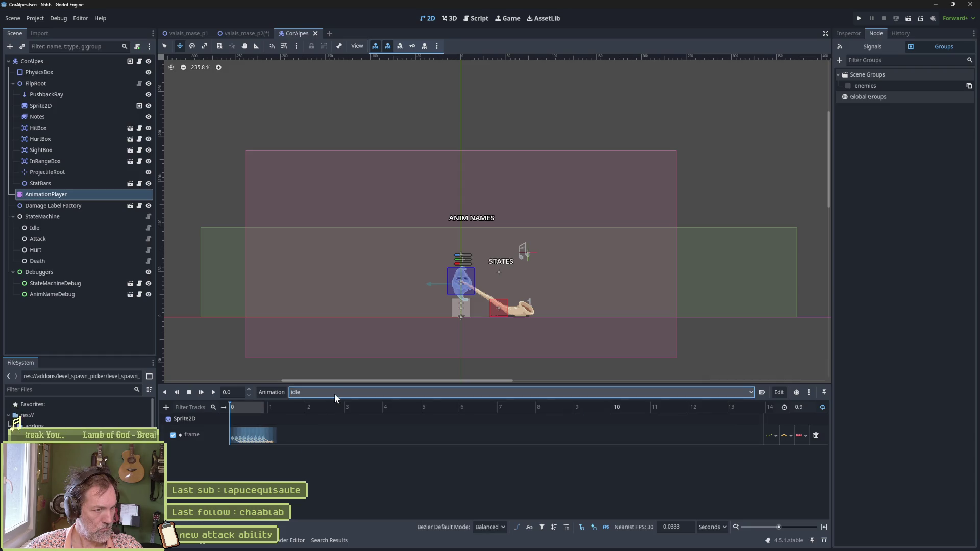
View the notes and projectile animations, then close CorAlpes and save the level.
left_click(335, 394)
left_click(329, 431)
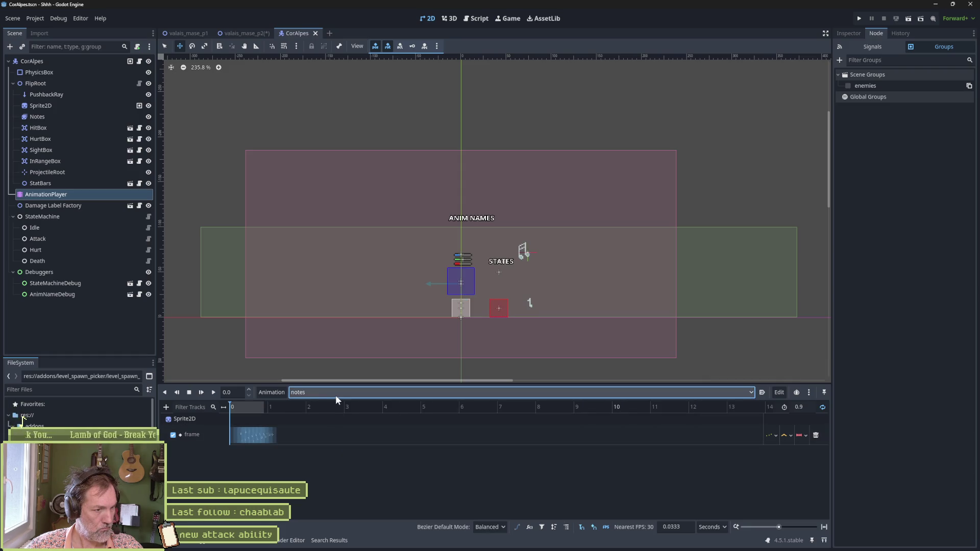
left_click(335, 395)
left_click(332, 445)
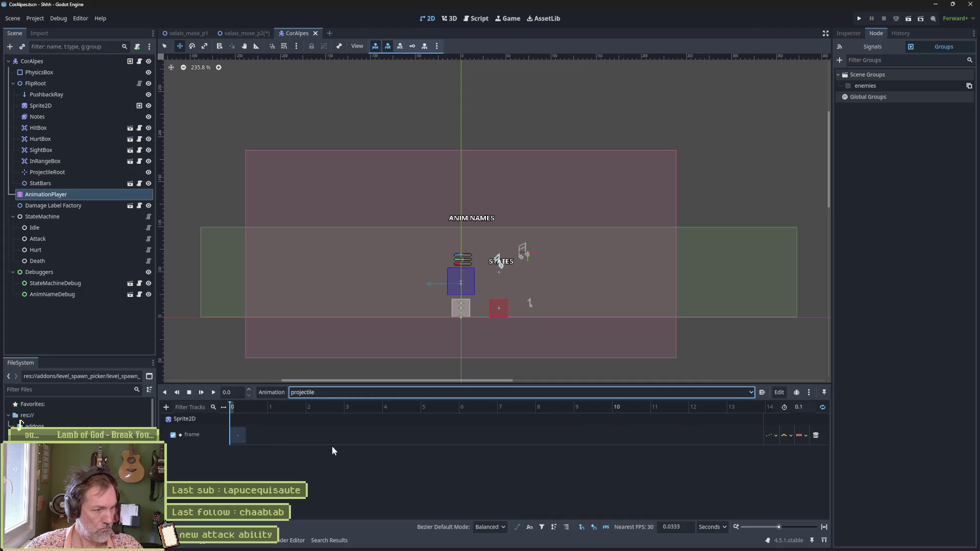
middle_click(295, 32)
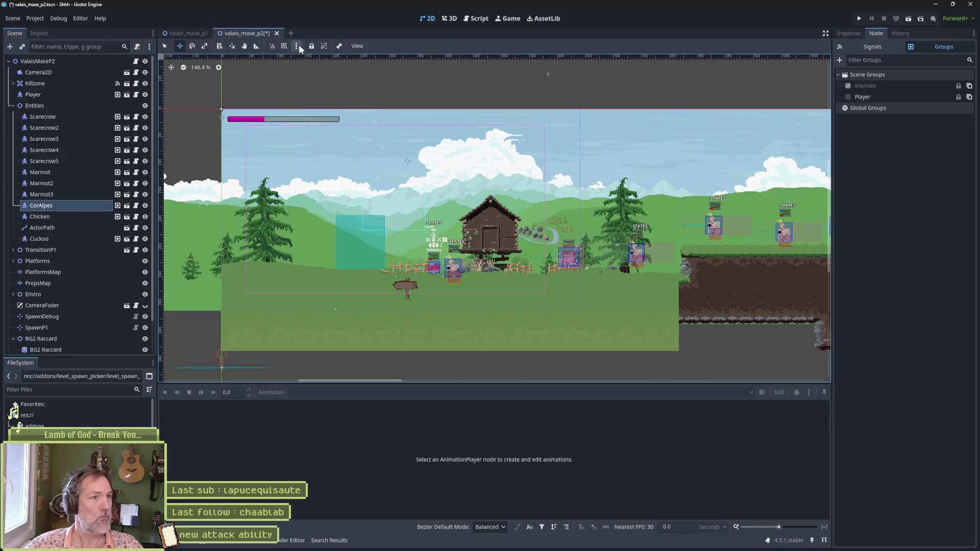
key("ctrl+s")
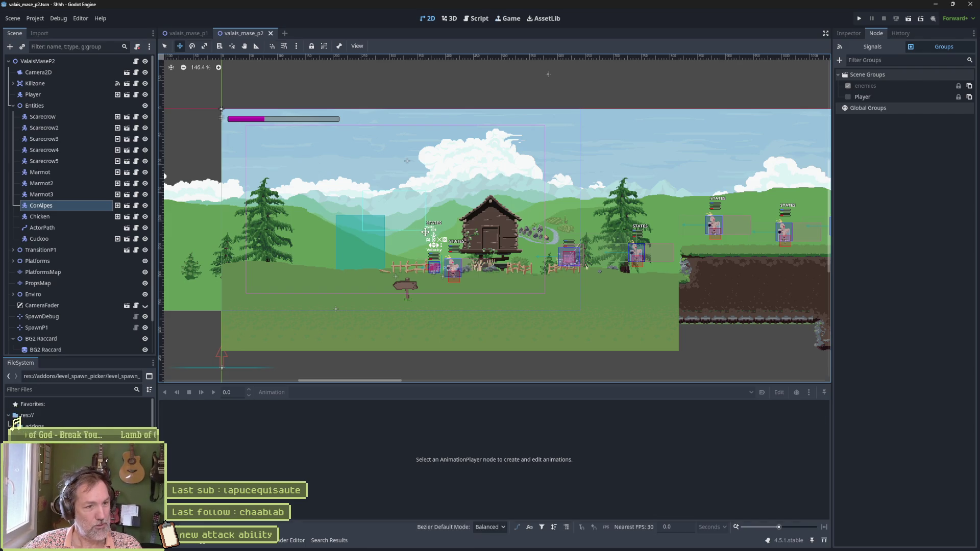
Test-run the level, set ValaisMaseP2's Spawn to SpawnP1, and run it again.
key("F6")
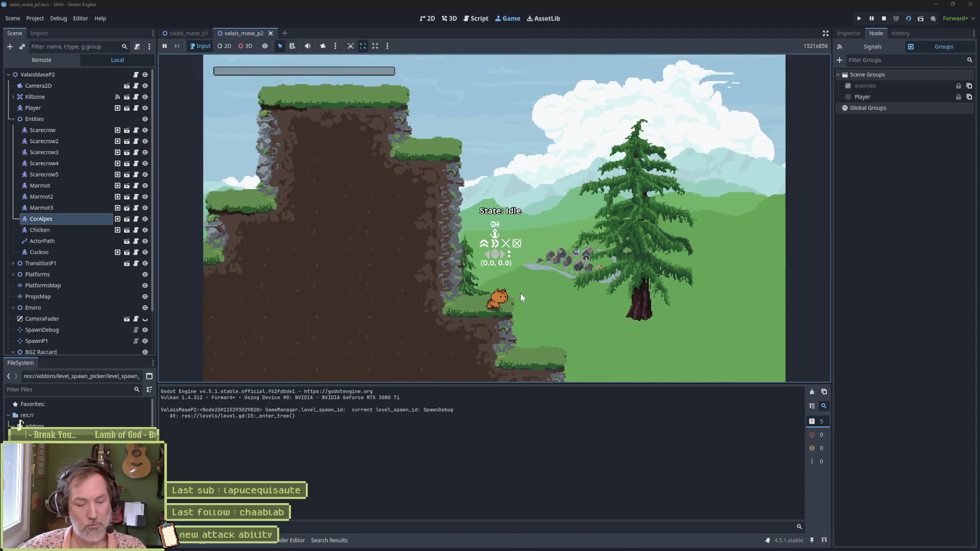
key("F8")
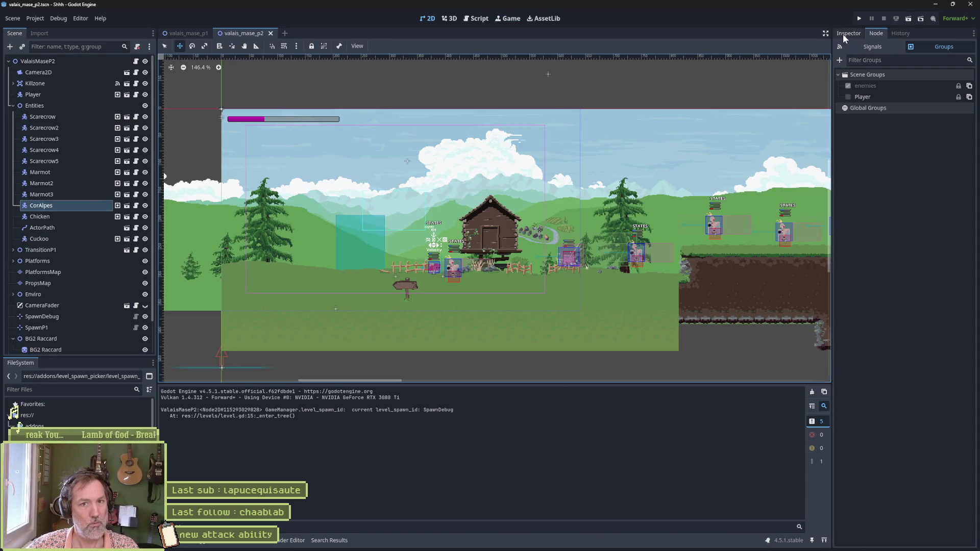
left_click(847, 33)
left_click(38, 62)
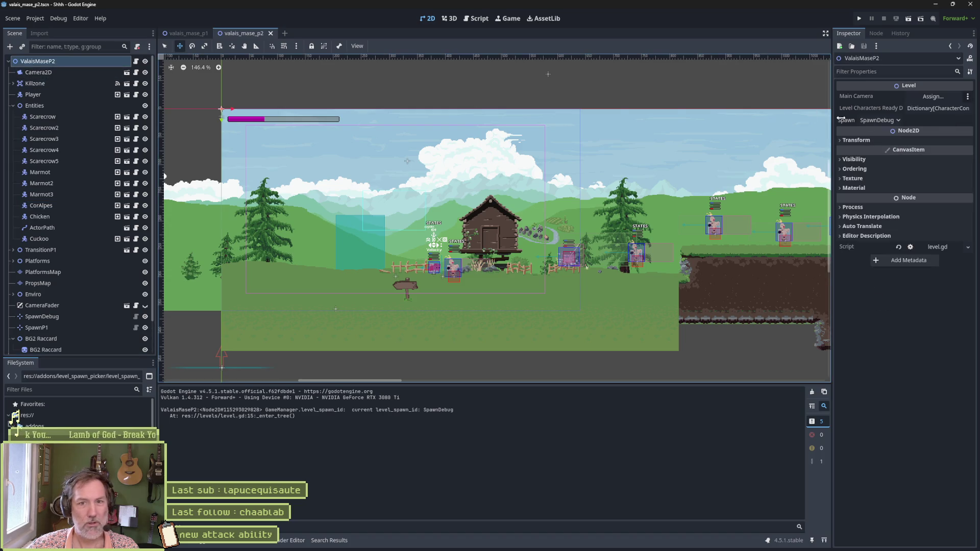
left_click(886, 120)
left_click(872, 131)
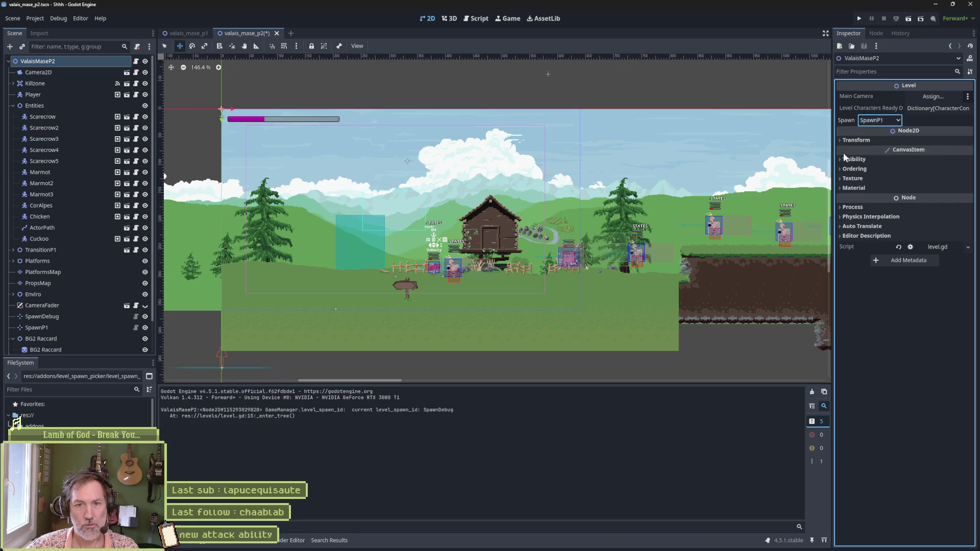
key("F6")
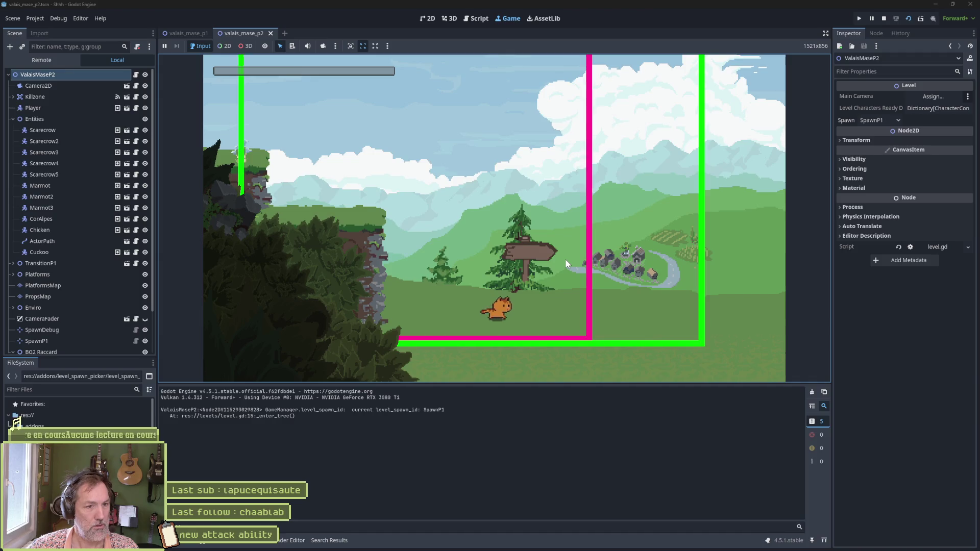
Walk the cat toward the scarecrow with the arrow keys, then stop the game.
key("Right")
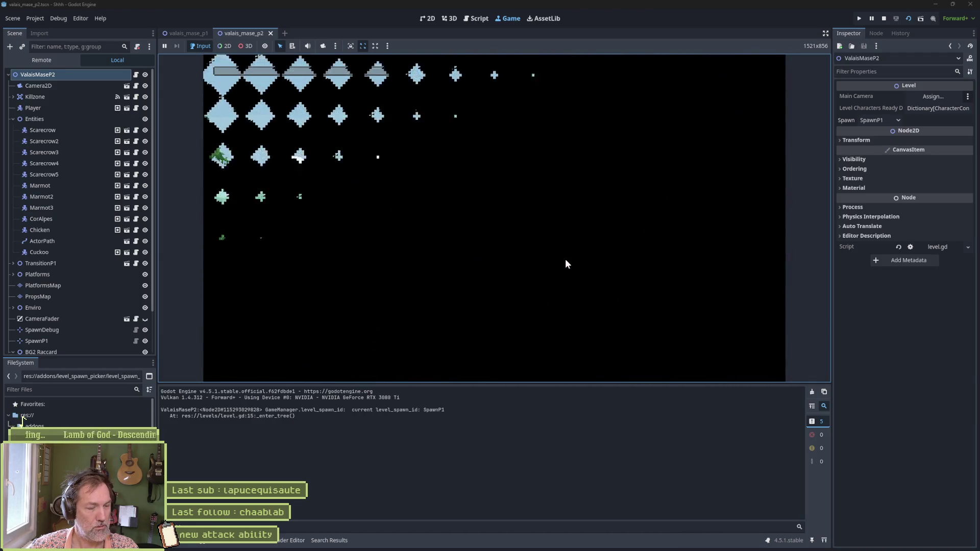
key("Left")
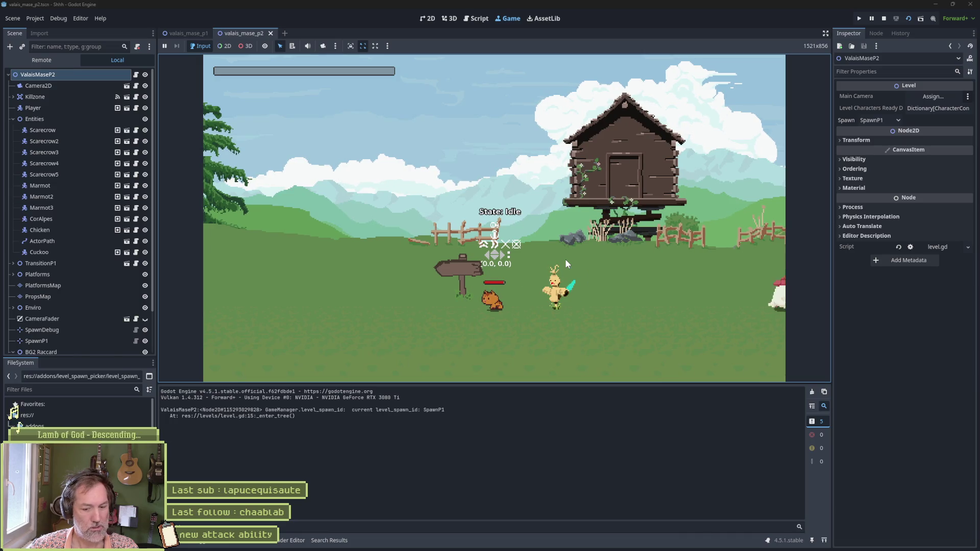
key("F8")
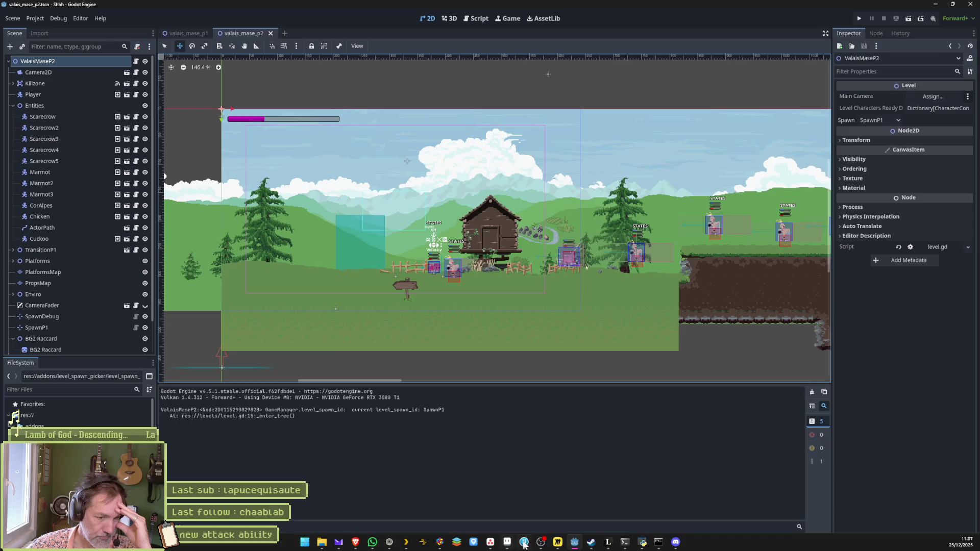
left_click(523, 543)
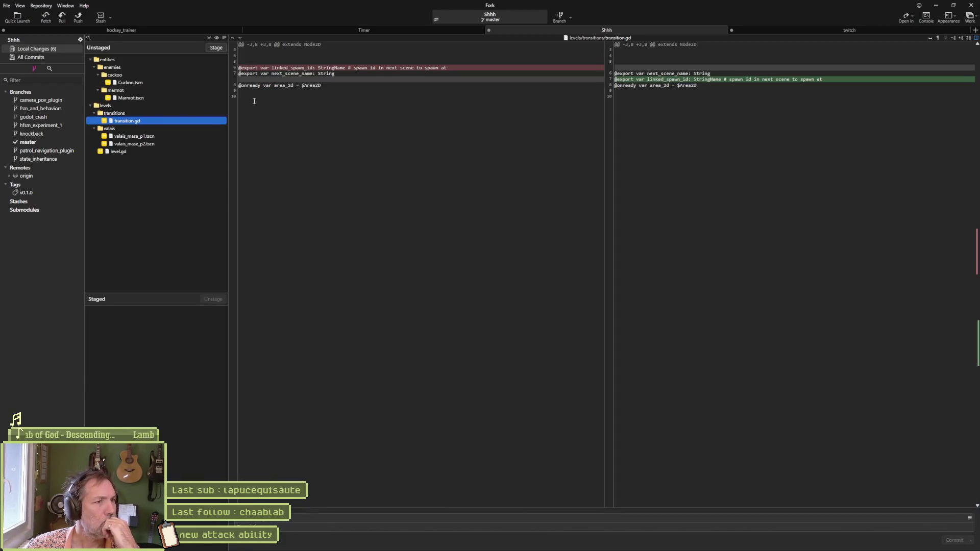
Review the Cuckoo.tscn, Marmot.tscn and transition.gd diffs in Fork.
left_click(159, 84)
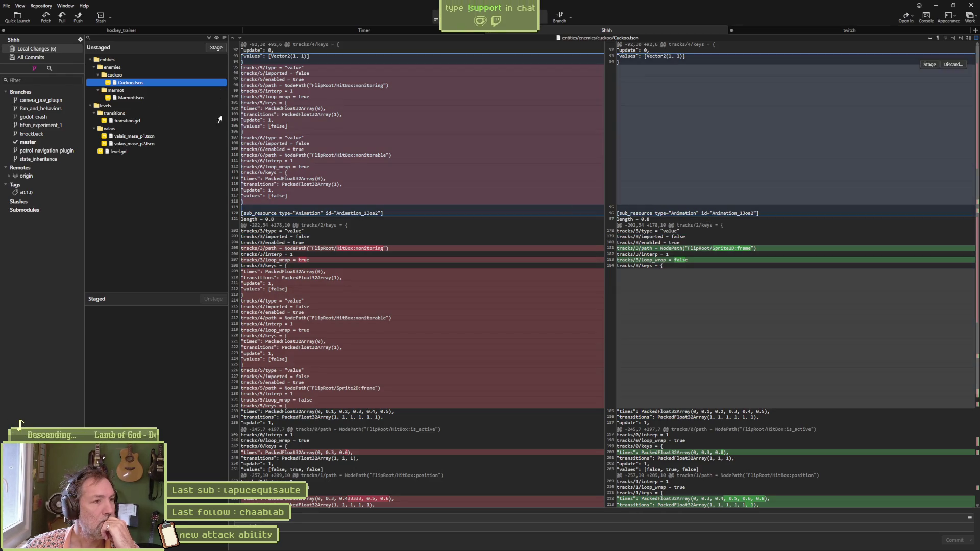
left_click(140, 98)
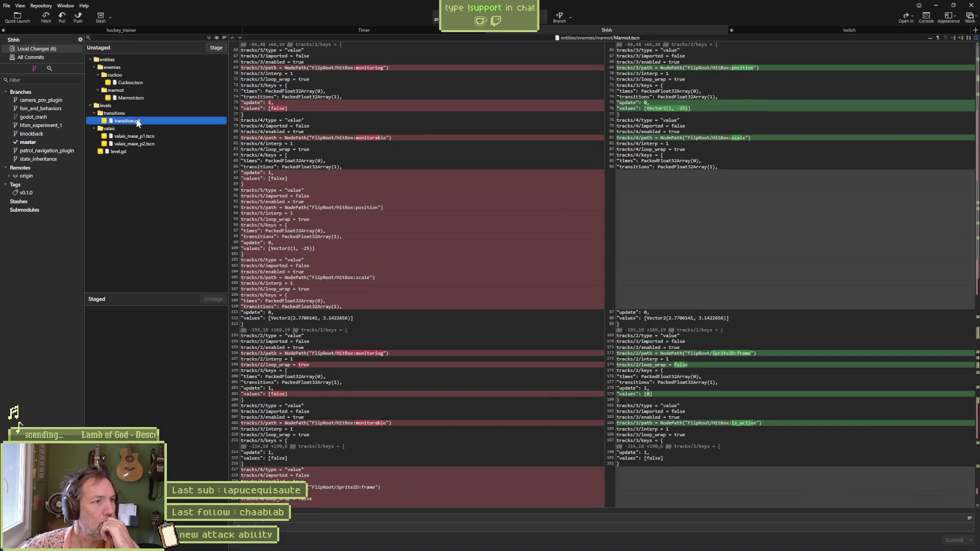
key("Down")
key("Down")
key("Down")
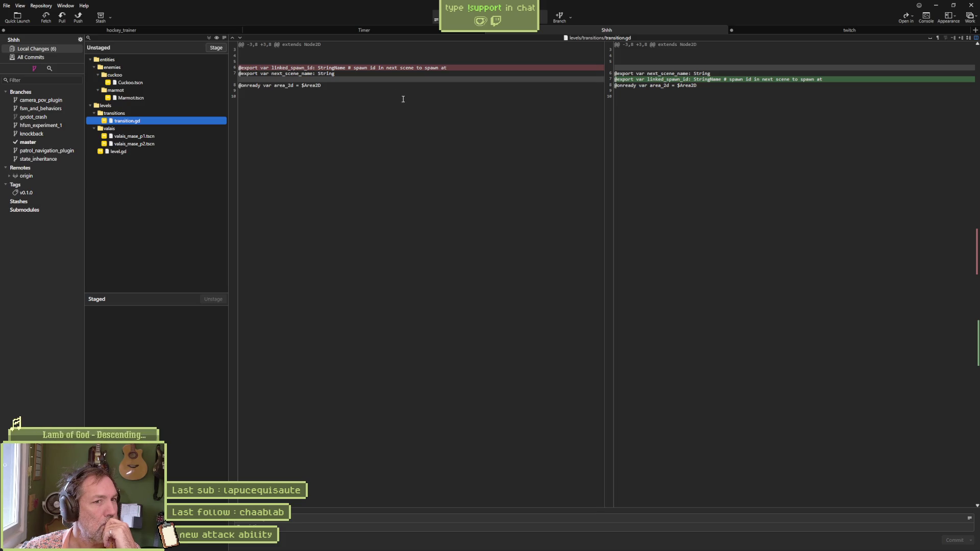
Inspect level.gd's new spawn-id debug print check, then minimise Fork.
left_click(147, 151)
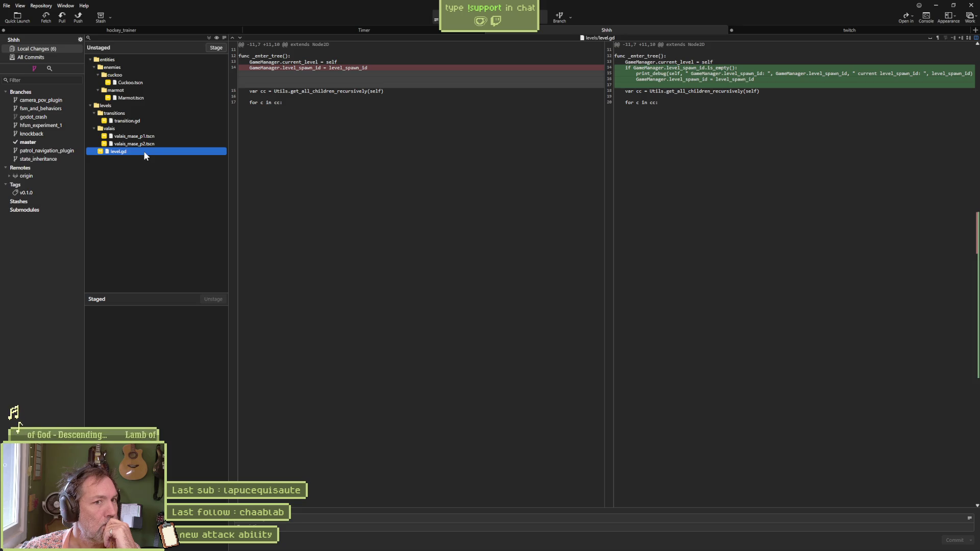
mouse_move(549, 86)
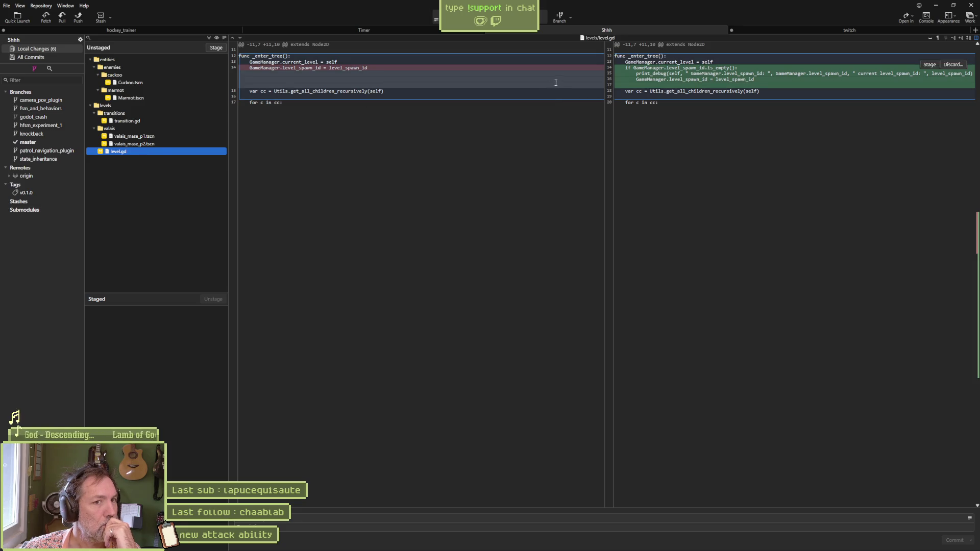
left_click_drag(626, 68, 762, 74)
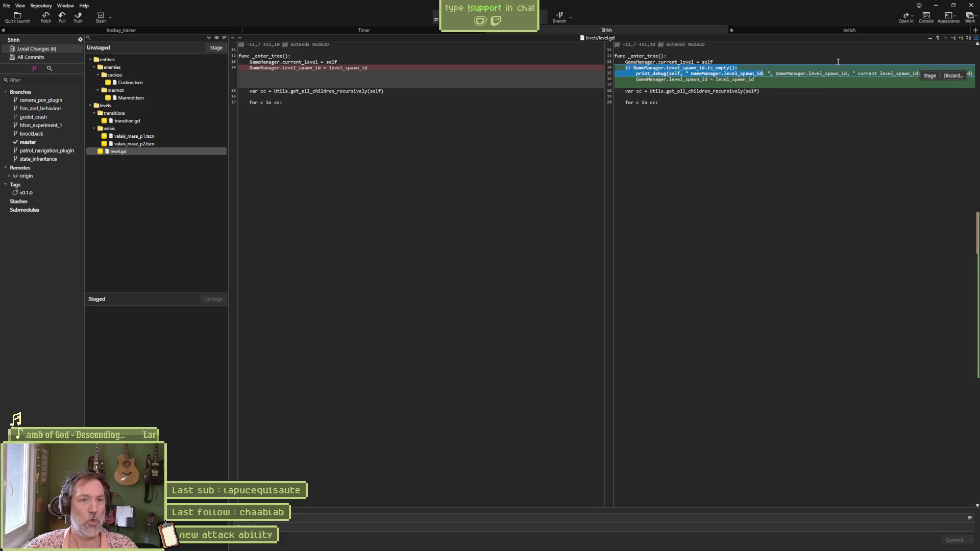
left_click(801, 88)
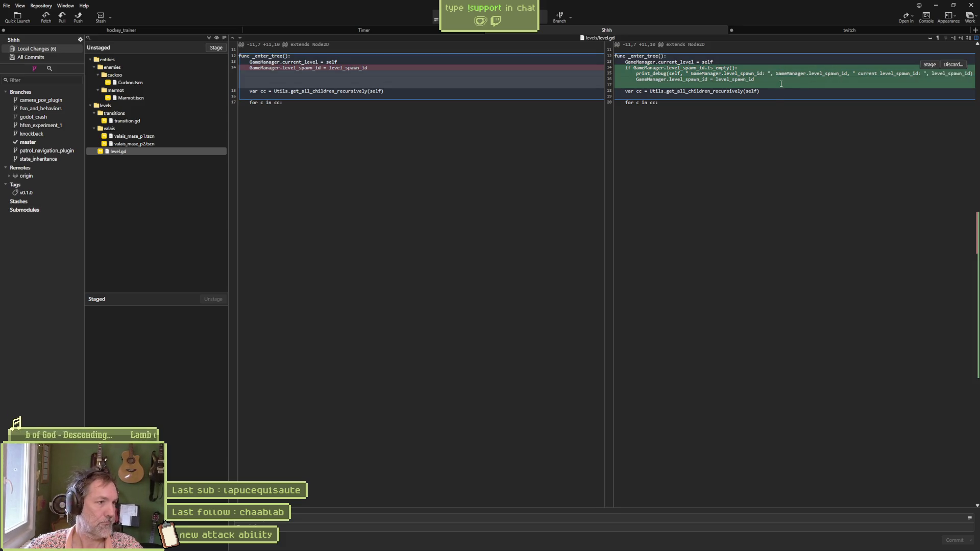
left_click(936, 6)
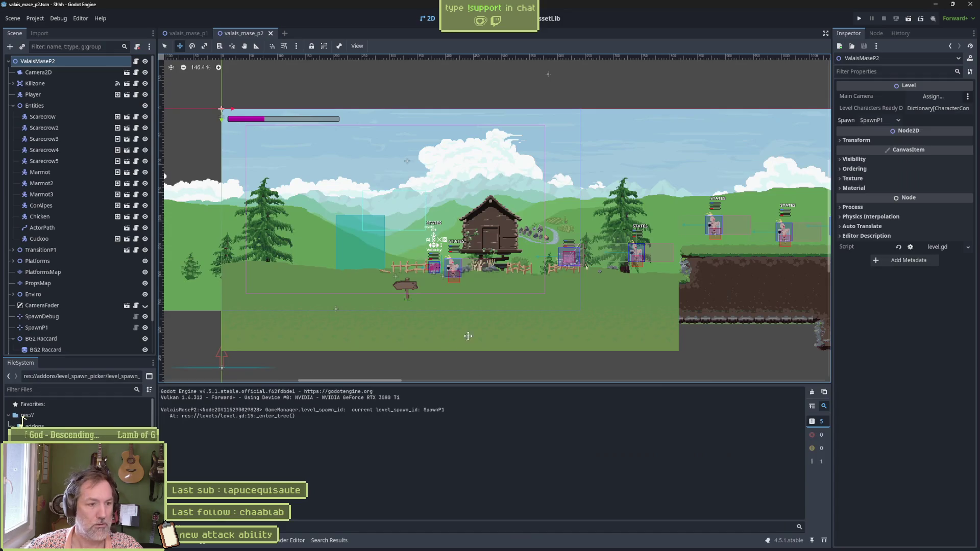
Remove the print_debug line on line 15 of level.gd's _enter_tree.
key("ctrl+F3")
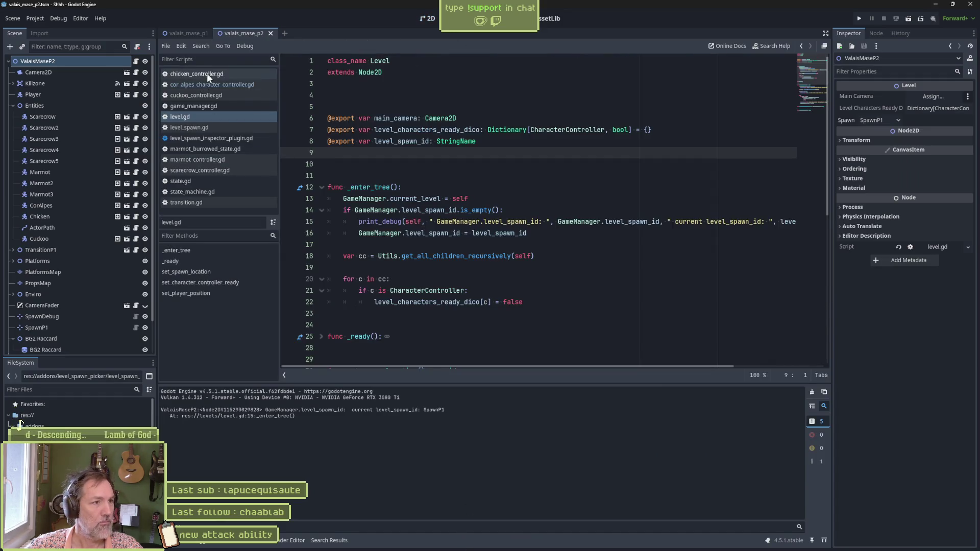
left_click(494, 222)
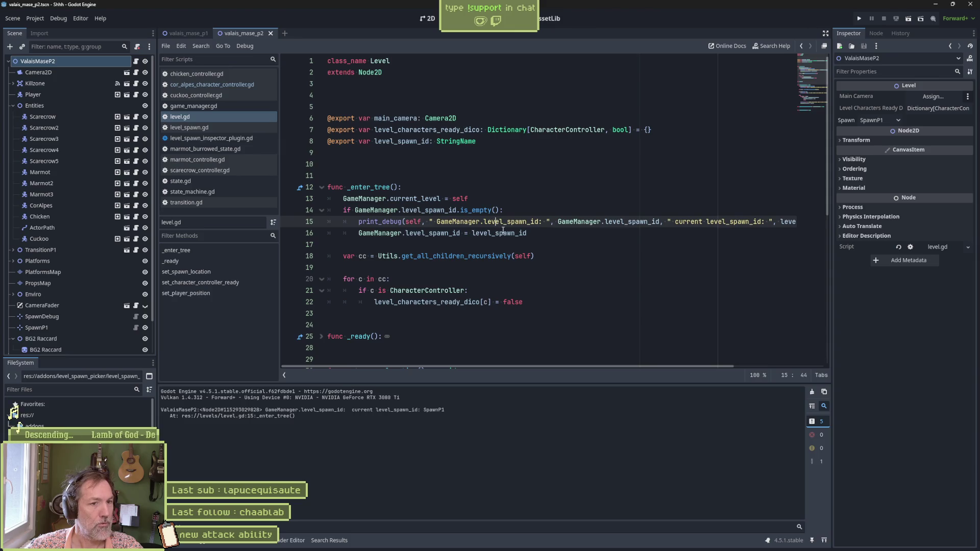
key("ctrl+shift+k")
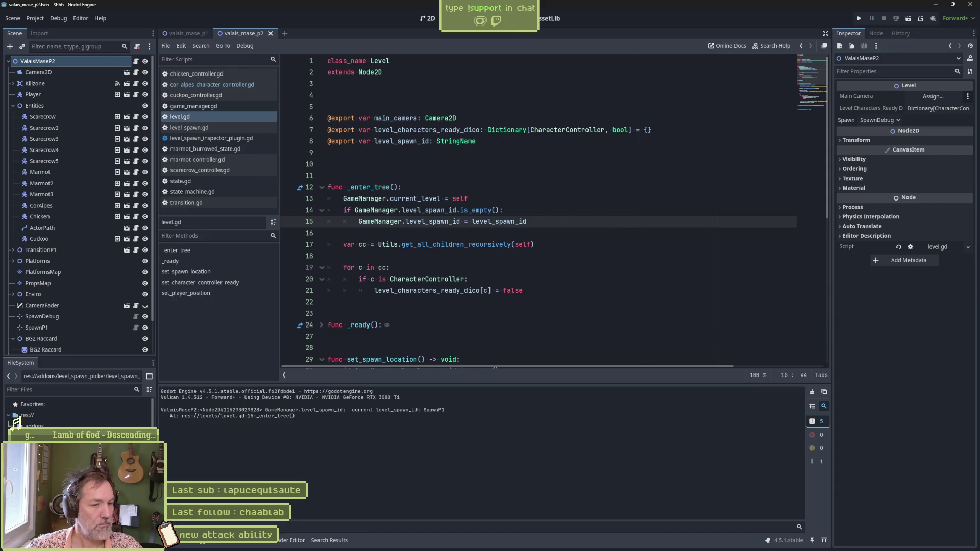
left_click(524, 544)
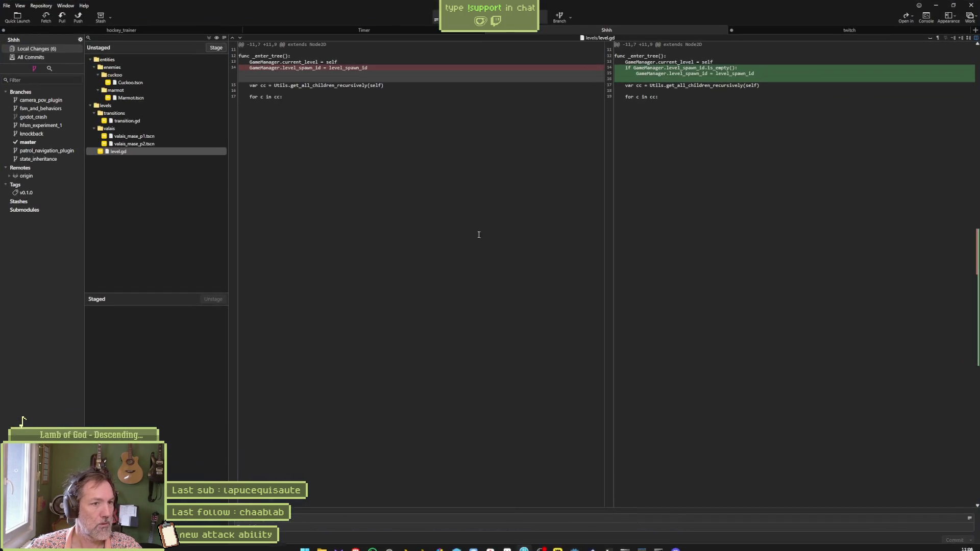
Stage all six changed files and write a commit summary from the Asana task title.
left_click(210, 48)
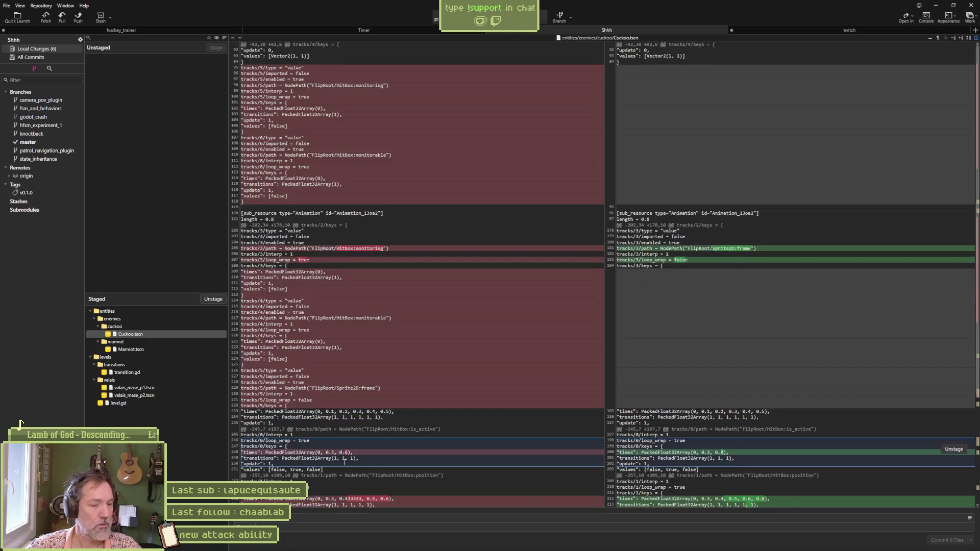
left_click(492, 543)
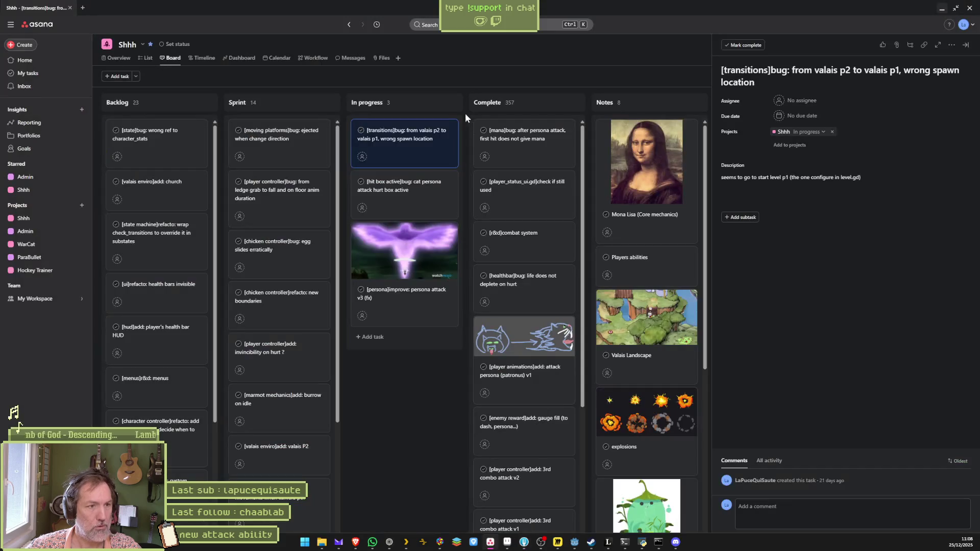
mouse_move(569, 546)
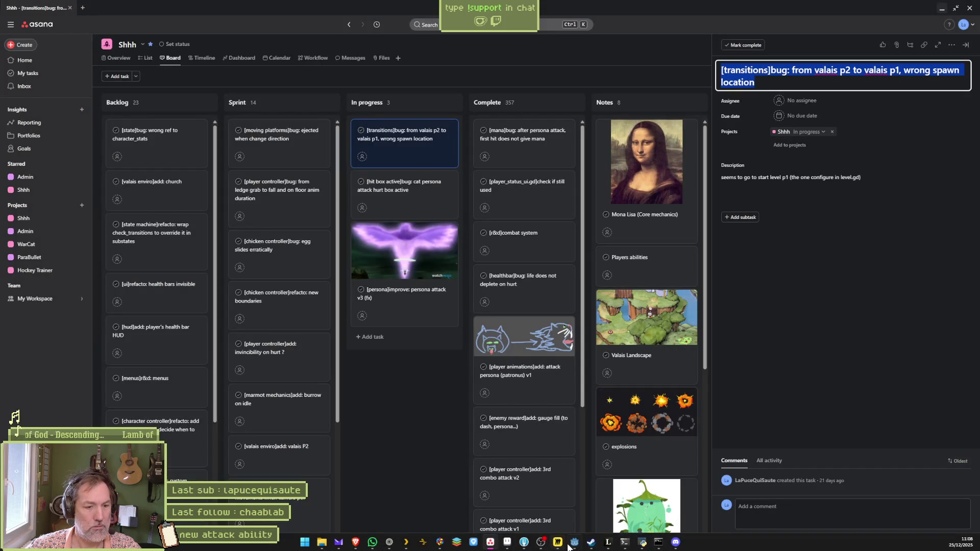
left_click(521, 544)
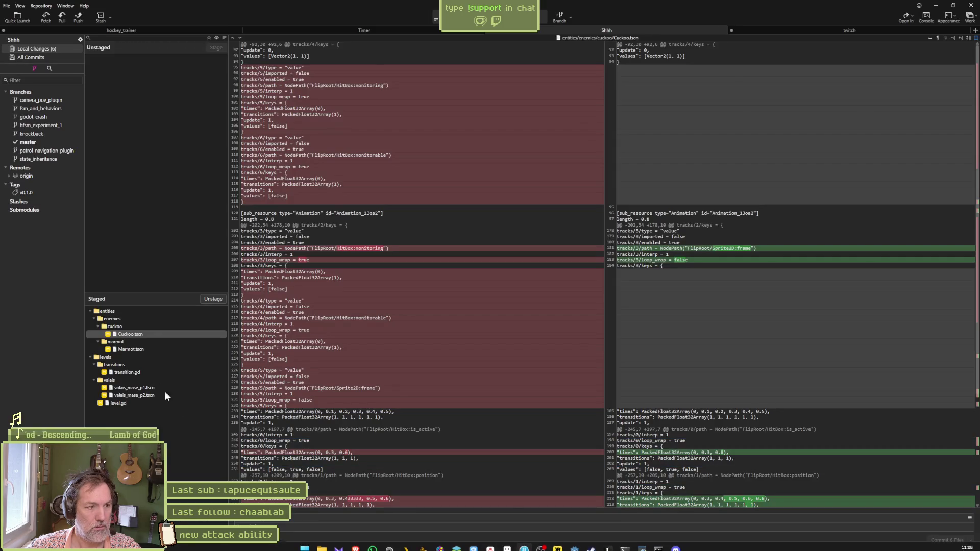
left_click(312, 517)
key("ctrl+v")
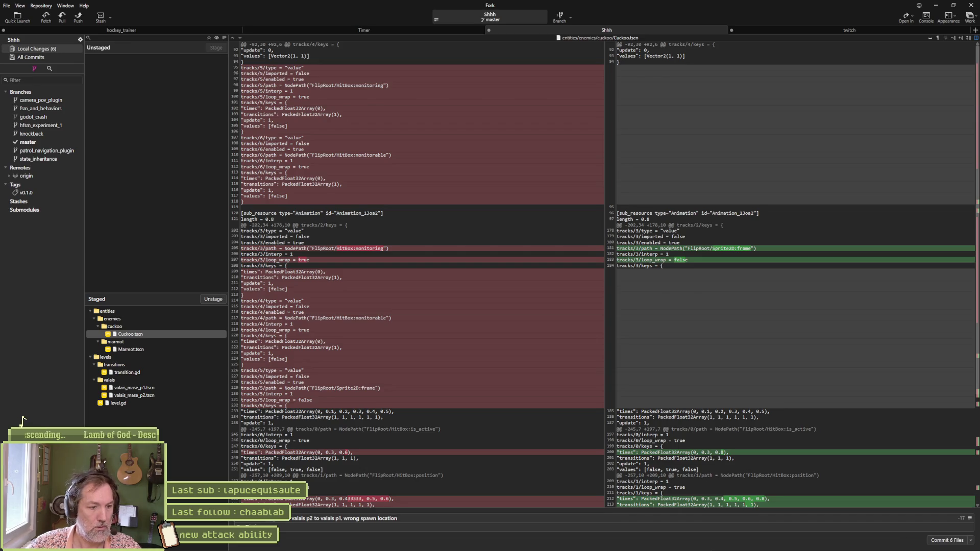
type("ed")
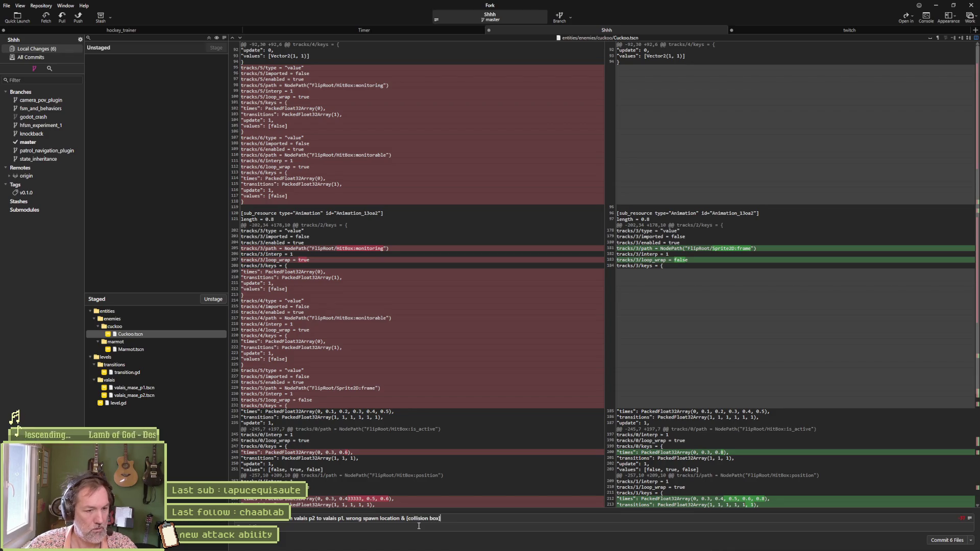
type("fixed: removed set")
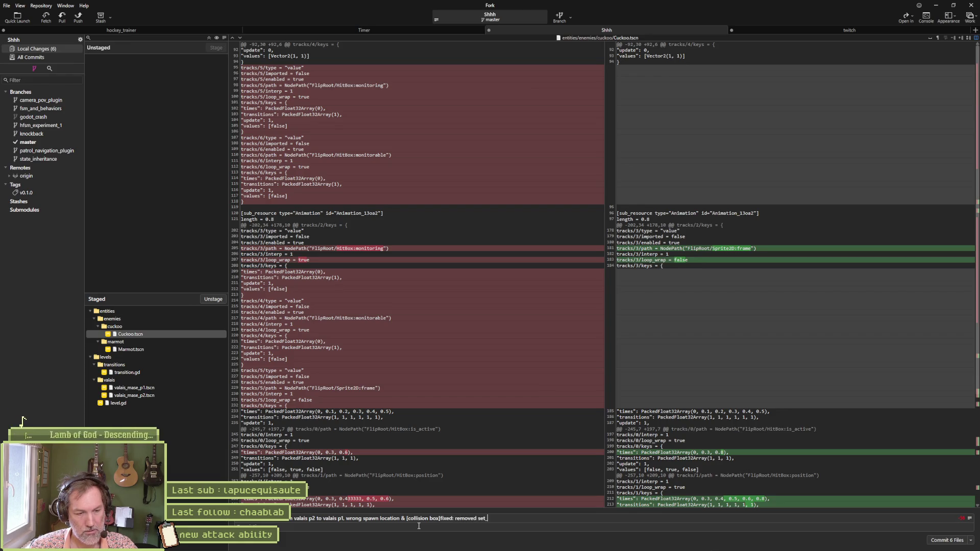
type("_monitoriabl")
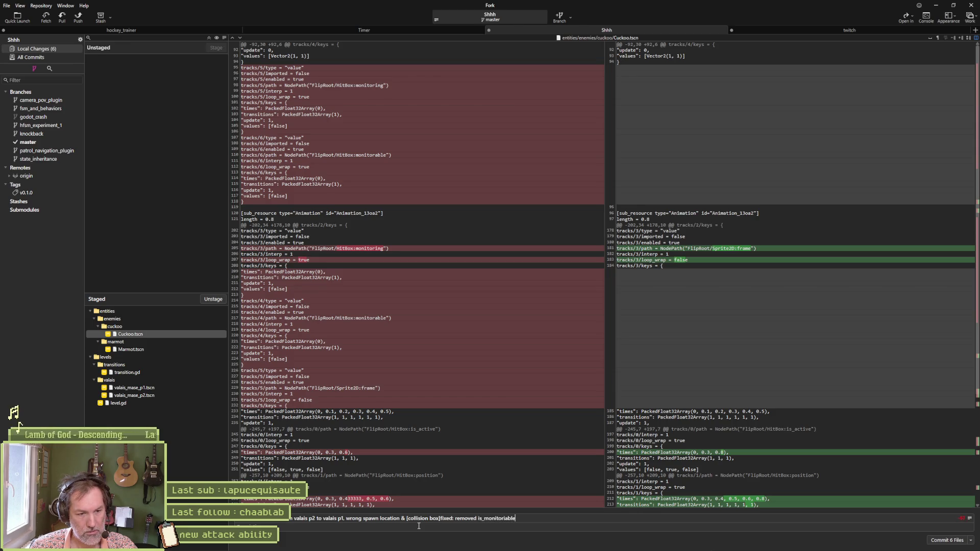
key("BackSpace")
type("from animation trac")
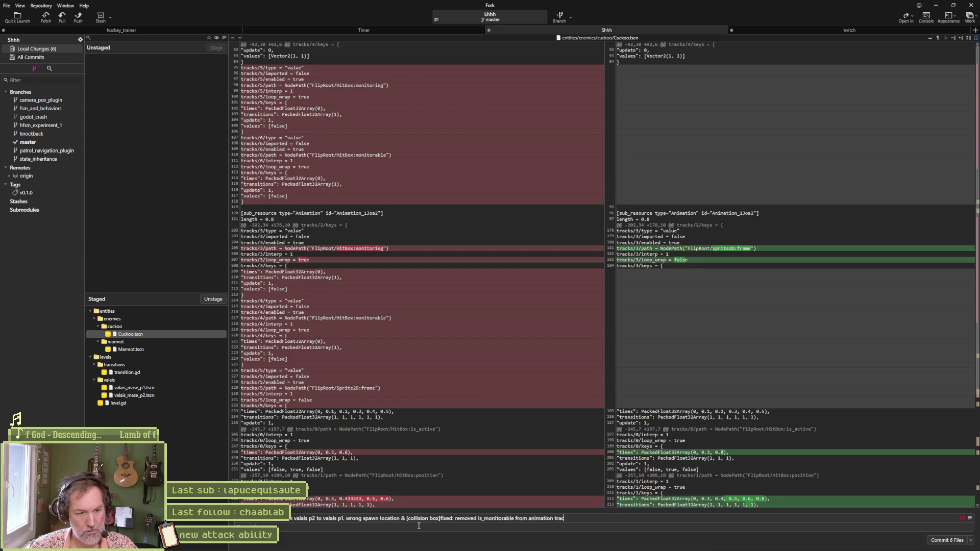
type("ks")
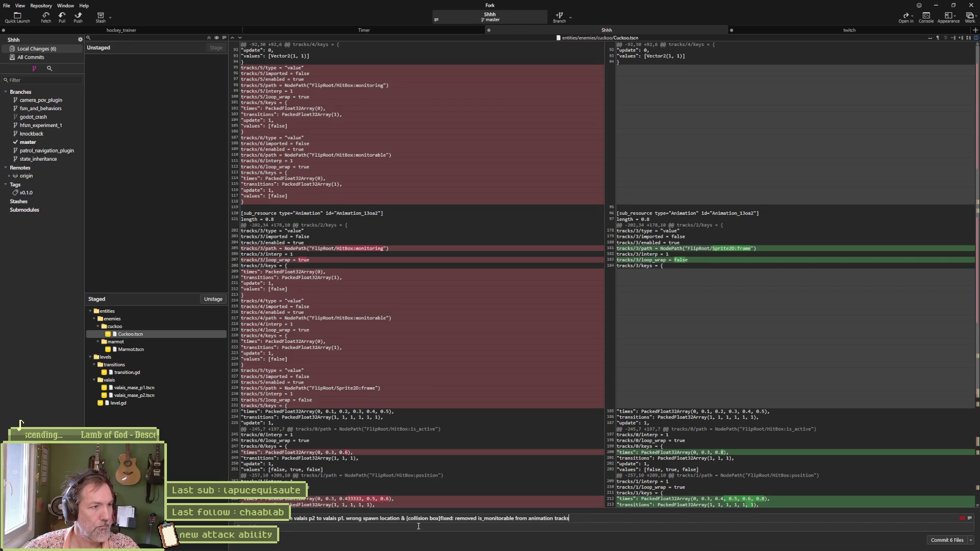
Commit the staged changes and push master to origin.
left_click(941, 543)
left_click(78, 17)
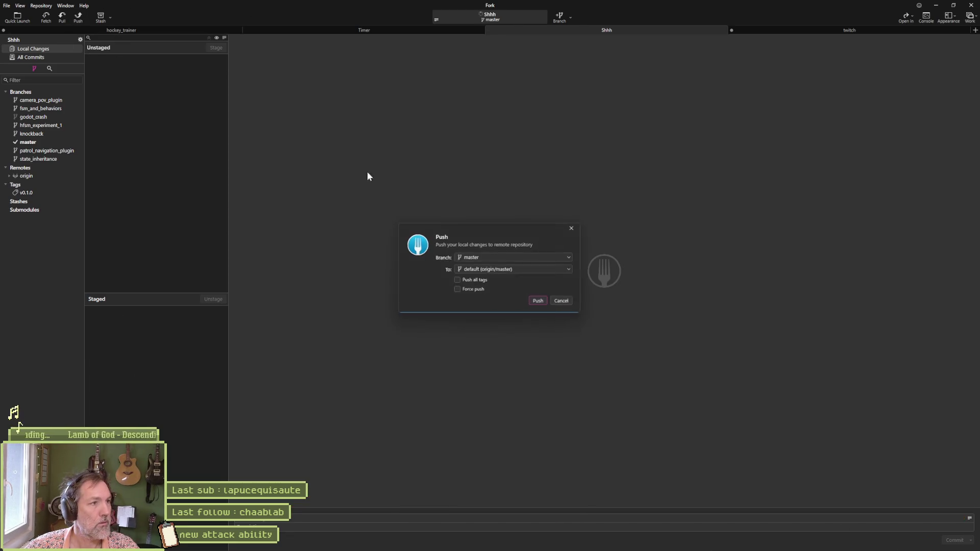
left_click(540, 302)
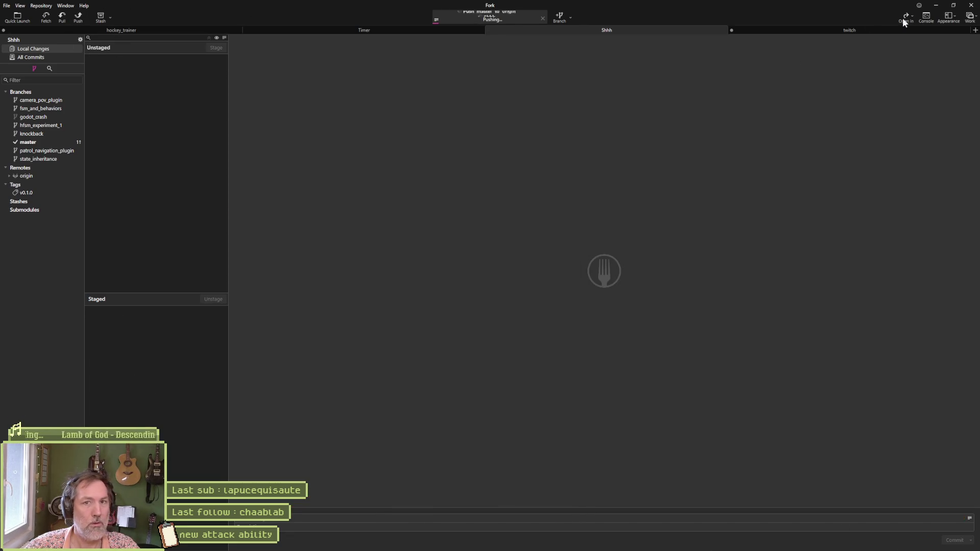
left_click(939, 5)
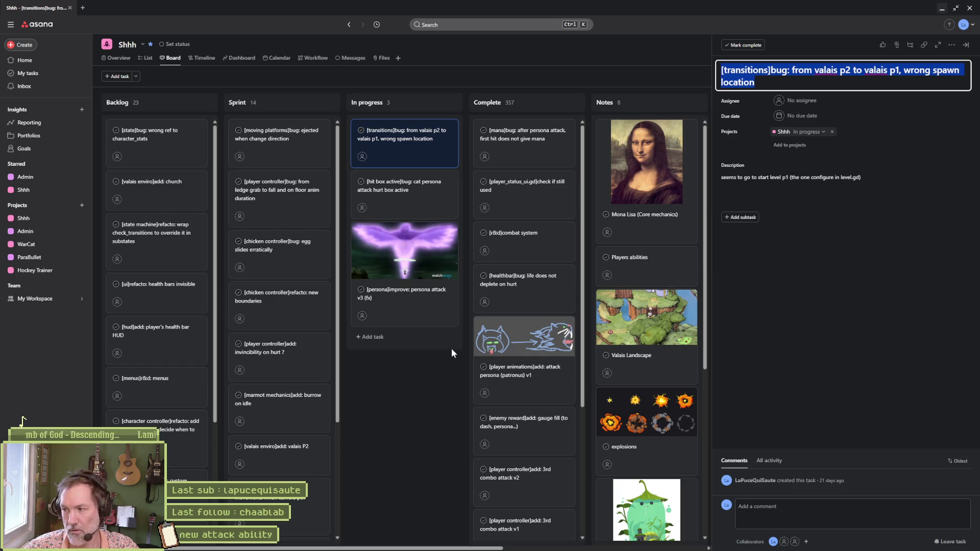
Move the [transitions]bug spawn-location card to the top of Complete and open the [hit box active]bug task.
key("alt+Tab")
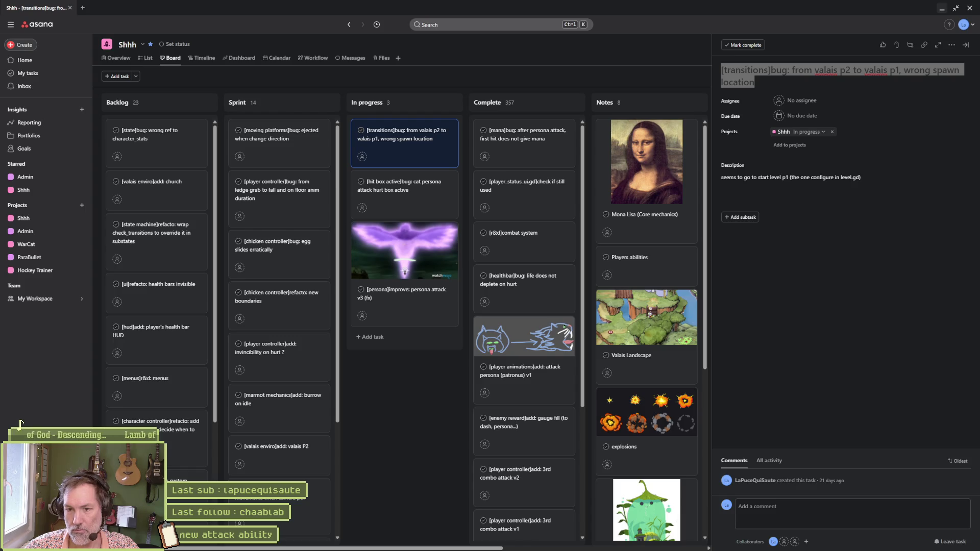
left_click(412, 384)
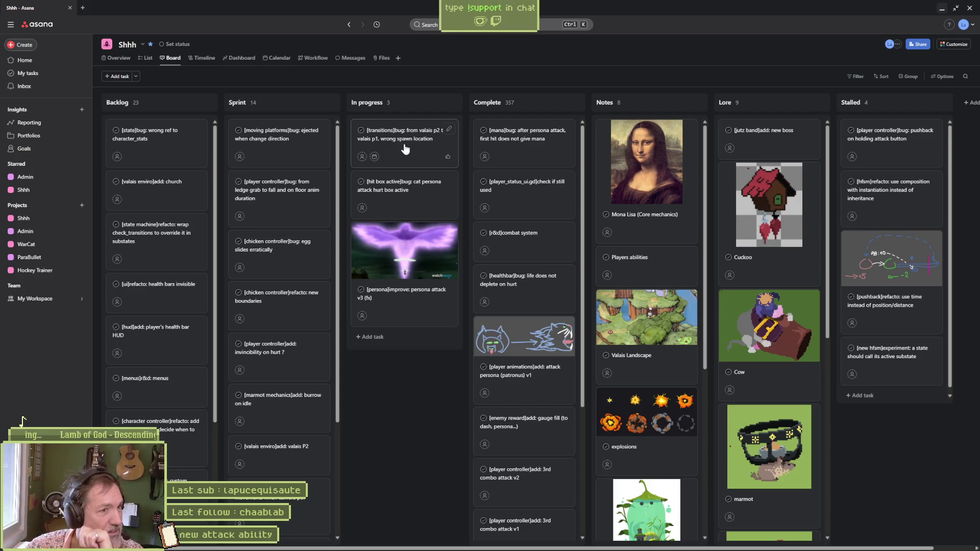
left_click_drag(403, 134, 475, 140)
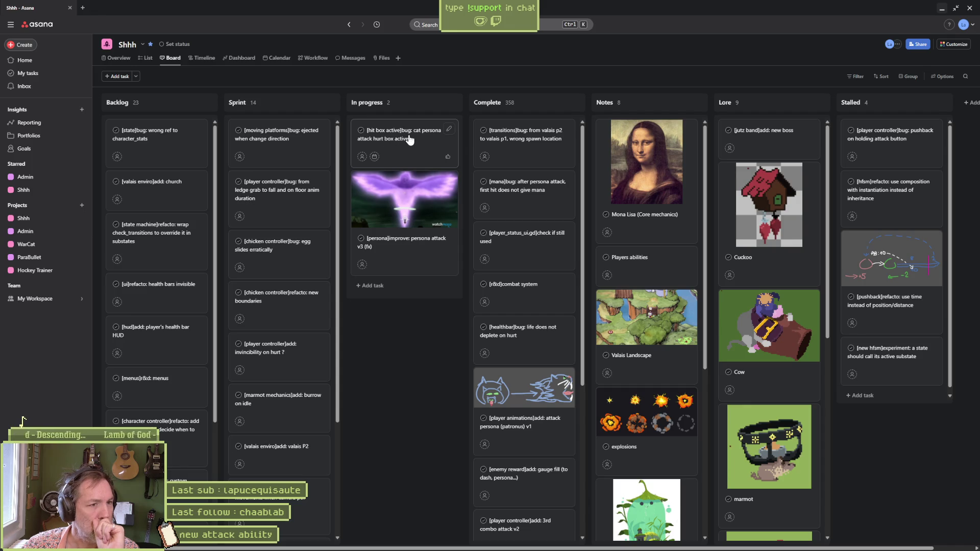
left_click(410, 139)
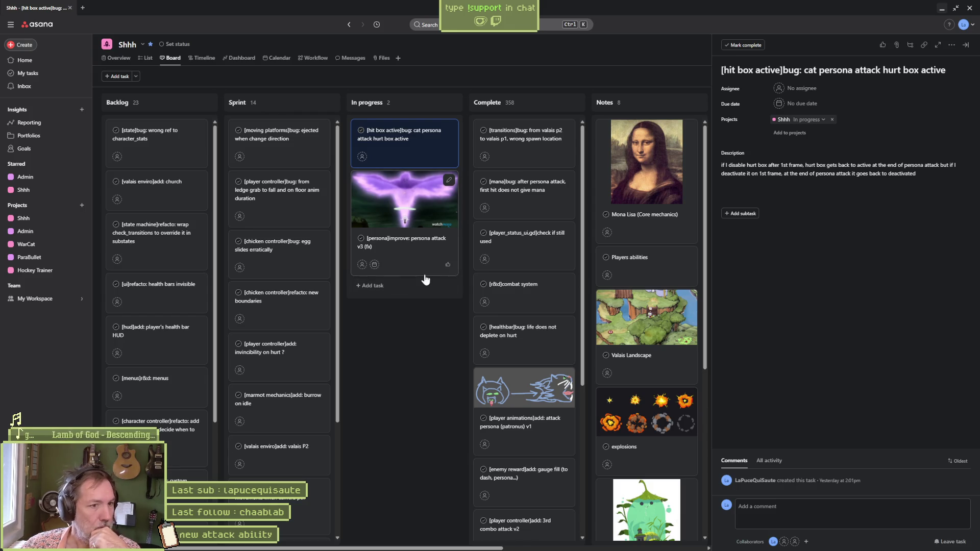
Move the [persona]improve: persona attack v3 (fx) card above the hit box card in In progress.
left_click(398, 200)
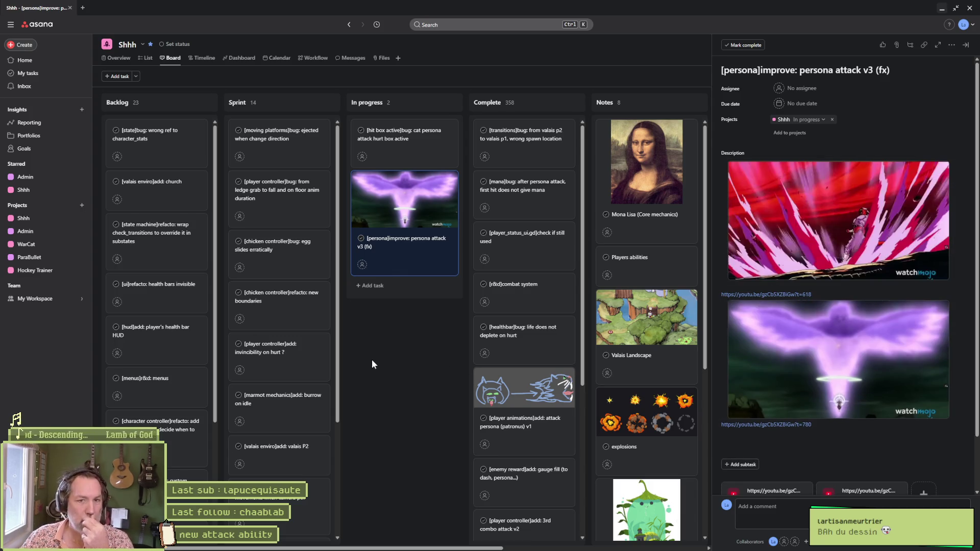
mouse_move(388, 196)
left_mouse_down()
mouse_move(383, 131)
mouse_move(388, 140)
left_mouse_up()
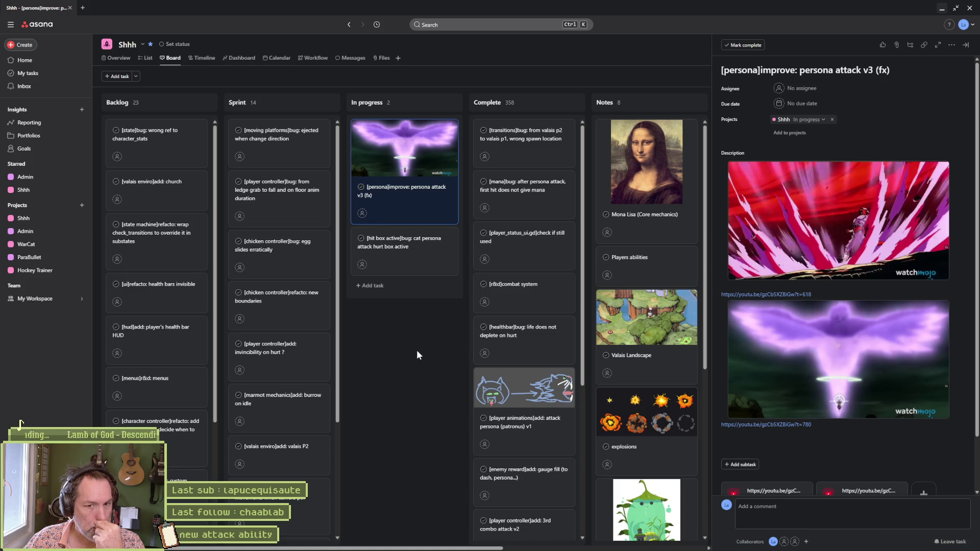
mouse_move(565, 547)
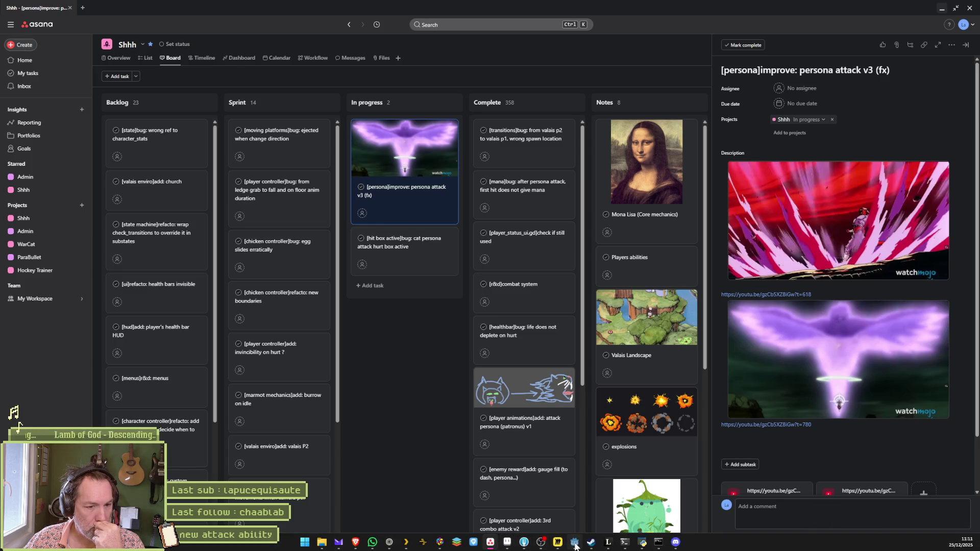
left_click(507, 546)
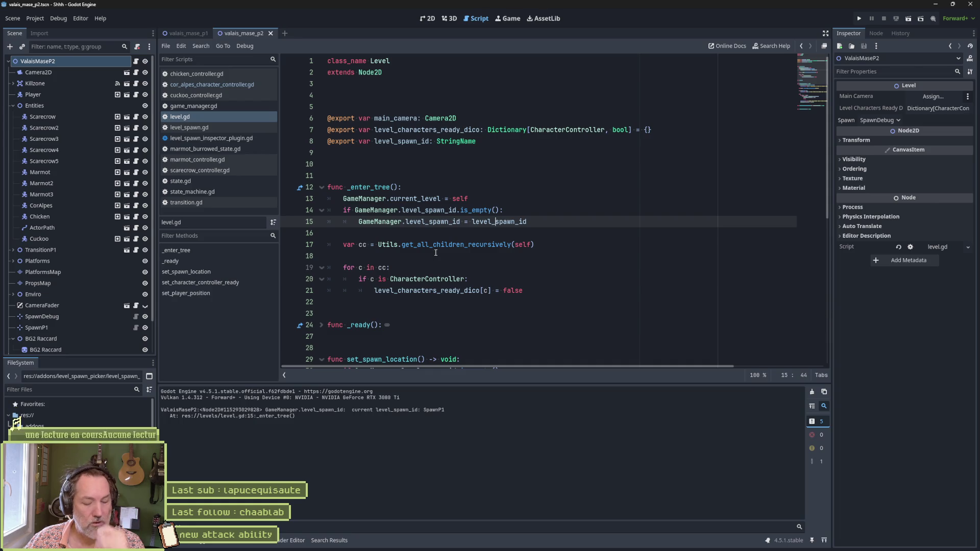
Set the level's spawn point to SpawnP1 and run the scene.
key("F6")
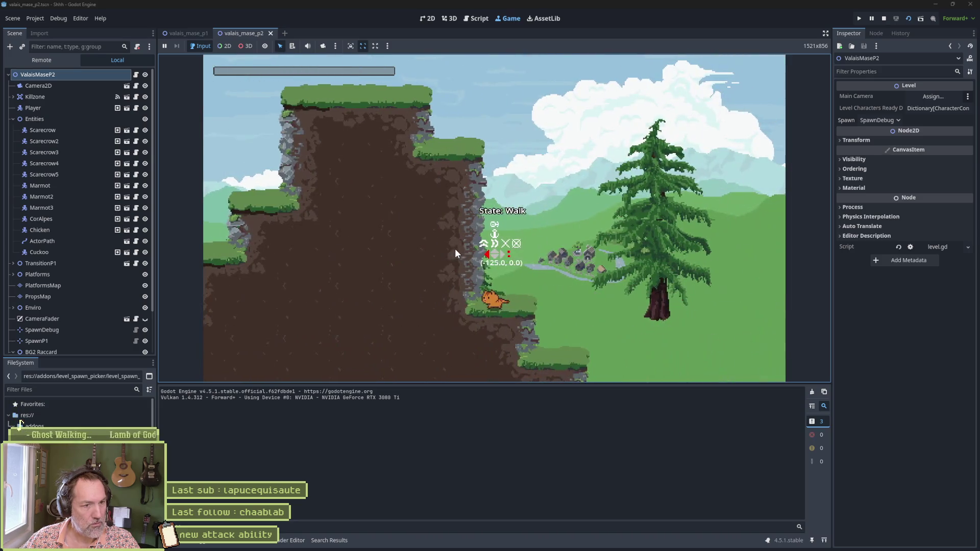
key("F8")
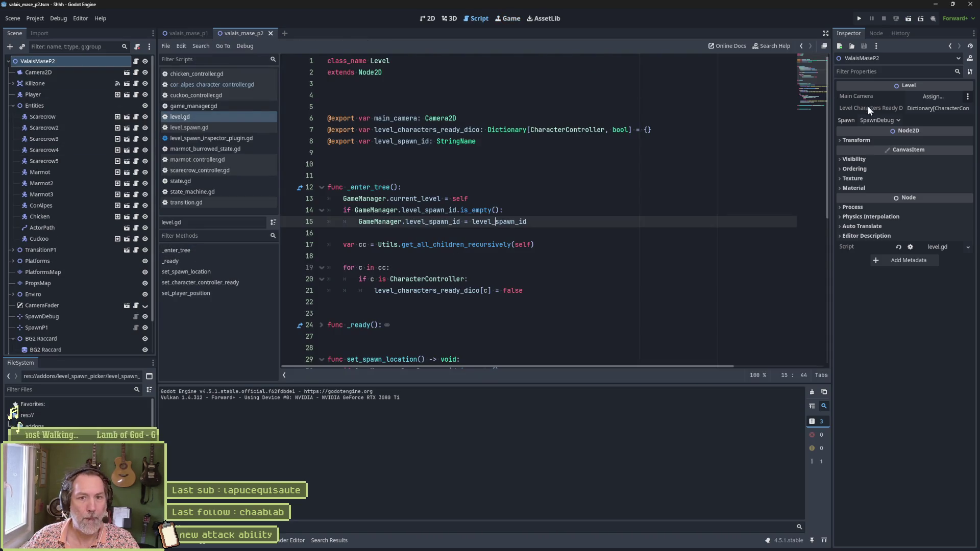
left_click(881, 131)
left_click(880, 131)
left_click(620, 292)
key("F6")
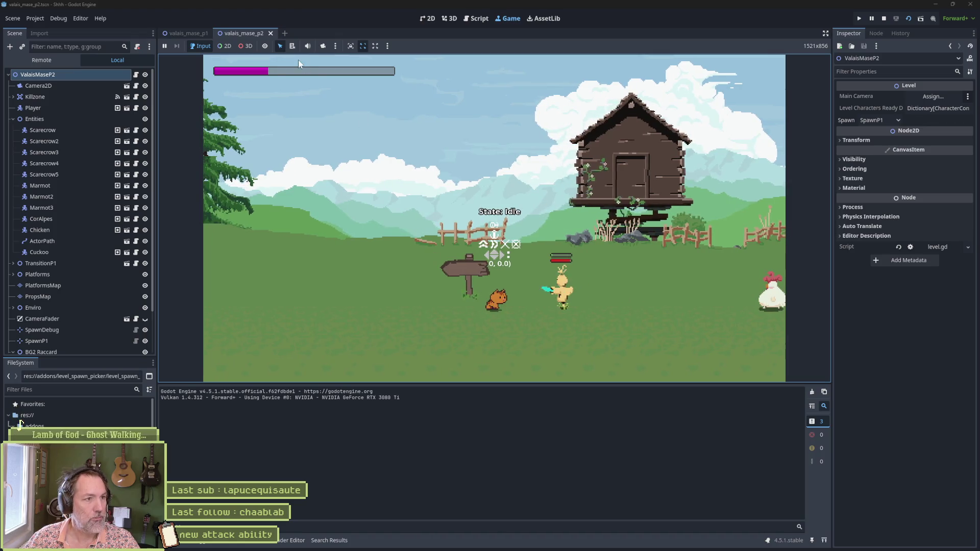
Slash at the scarecrows four times, then stop the game.
left_click(280, 95)
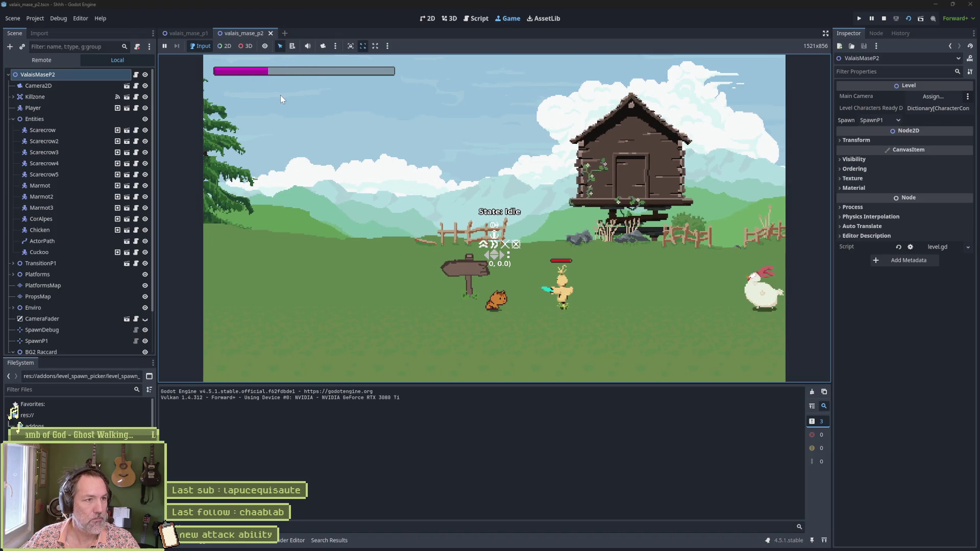
left_click(281, 95)
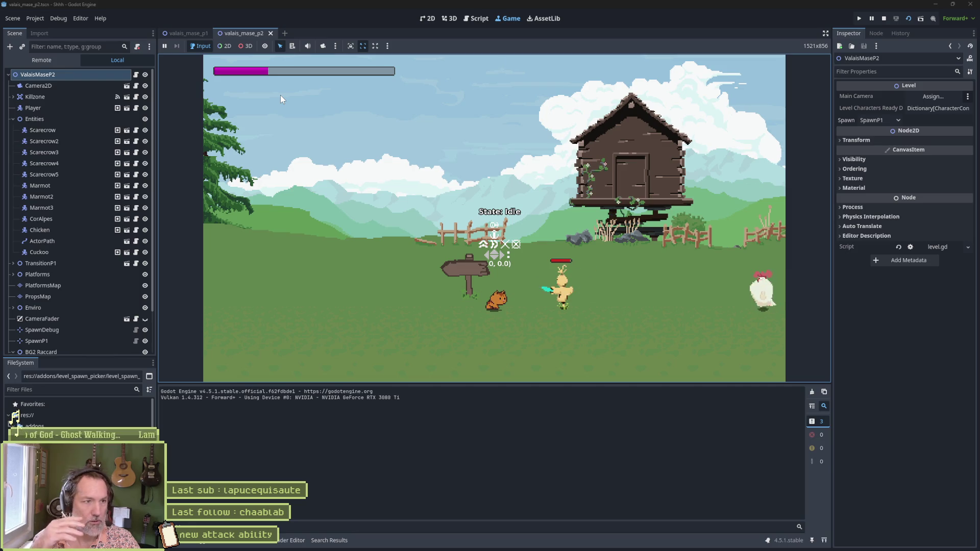
left_click(280, 95)
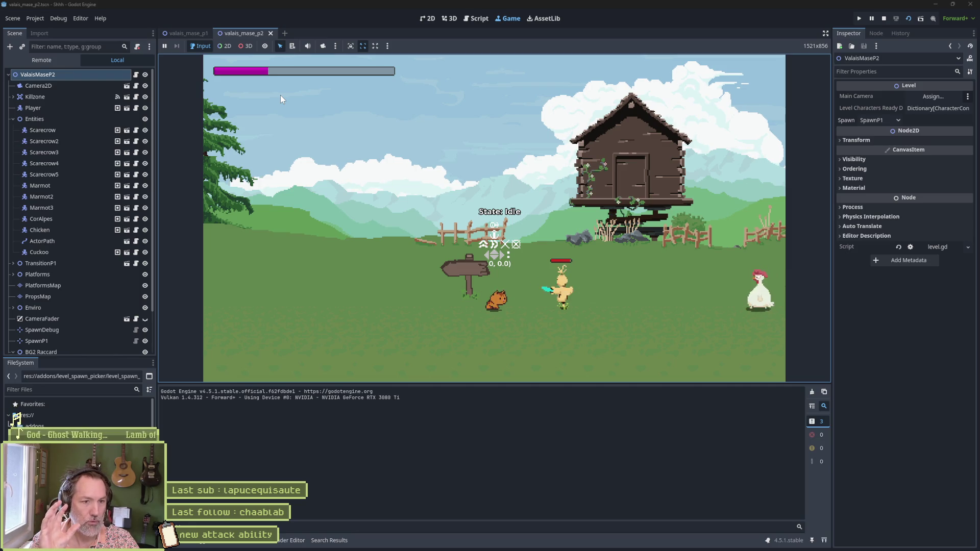
left_click(280, 95)
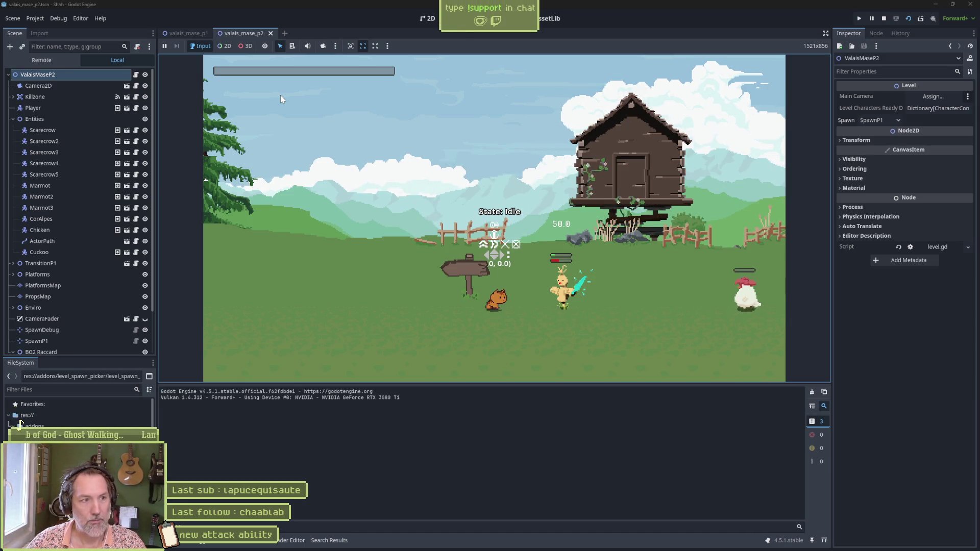
key("F8")
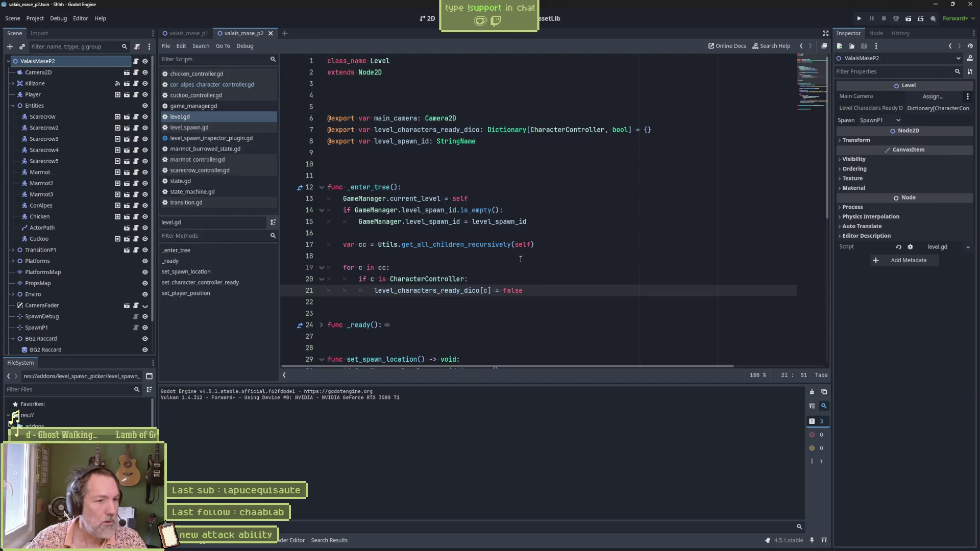
left_click(507, 542)
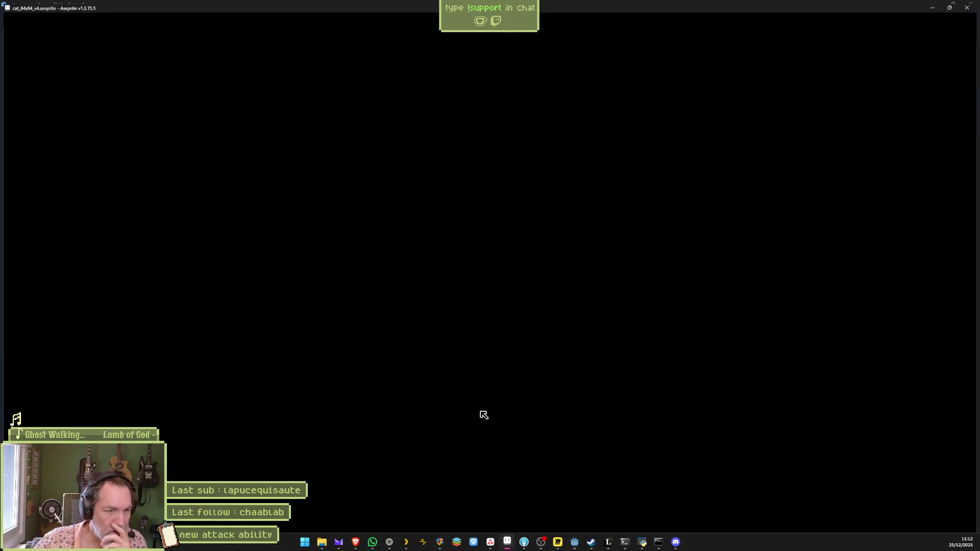
Close the juggler, cow, cor_alpes, scarecrow and grab sprite files.
left_click(453, 22)
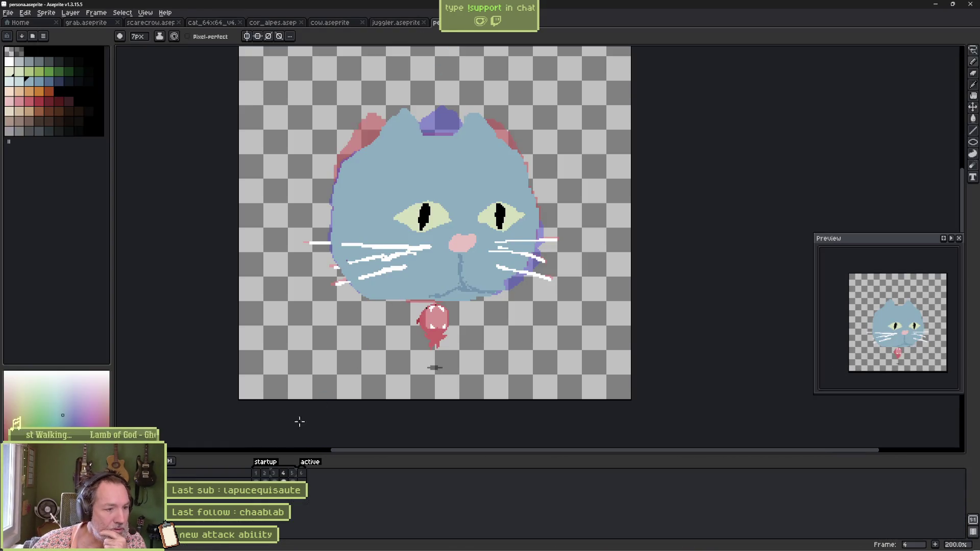
left_click_drag(256, 475, 296, 480)
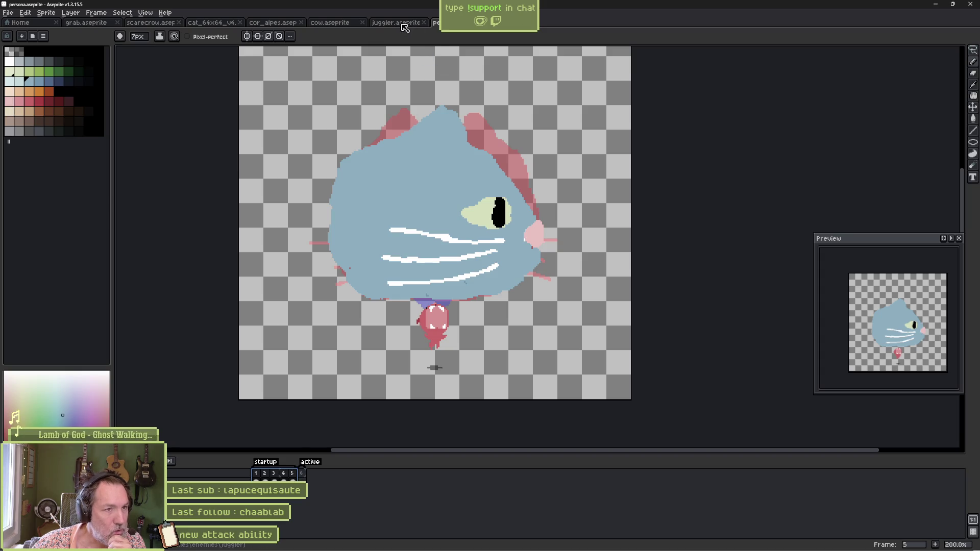
middle_click(385, 27)
middle_click(337, 26)
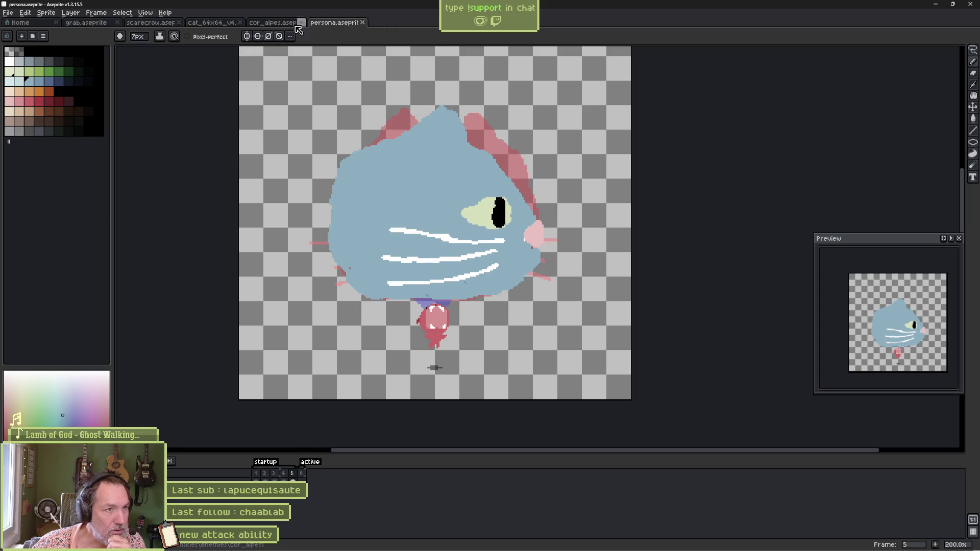
middle_click(261, 26)
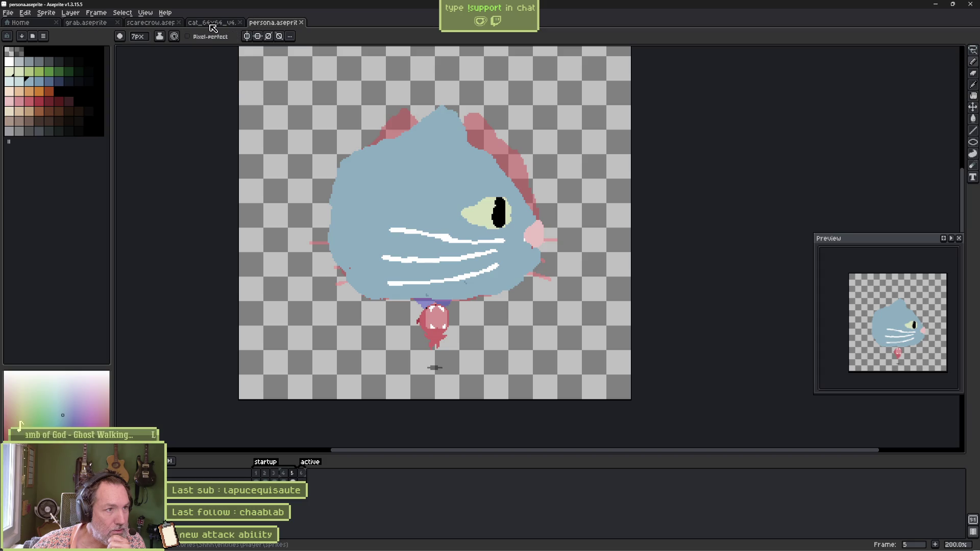
middle_click(153, 24)
middle_click(99, 24)
Review cat_persona_attack frames 161–169 in cat_64x64_v4 before returning to persona.aseprite.
left_click(104, 24)
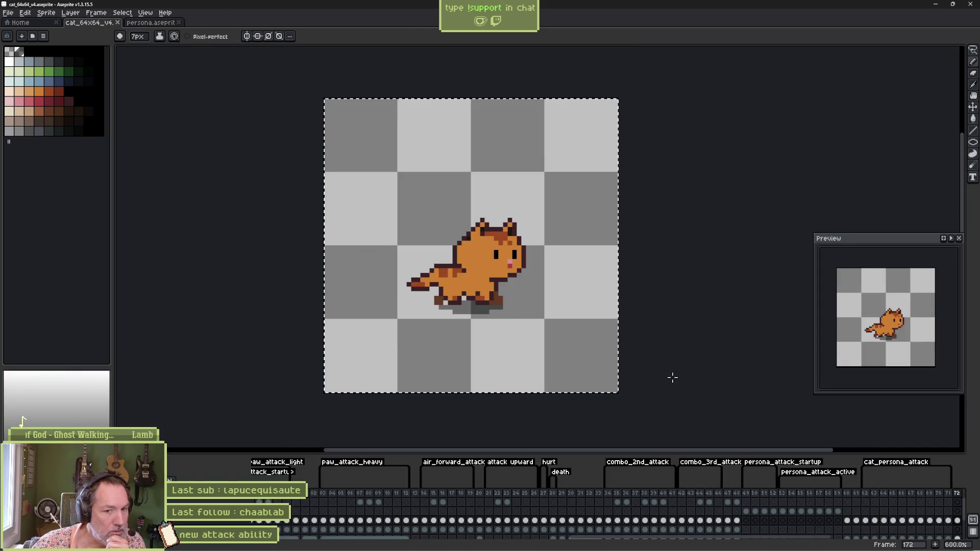
left_click_drag(865, 495, 932, 499)
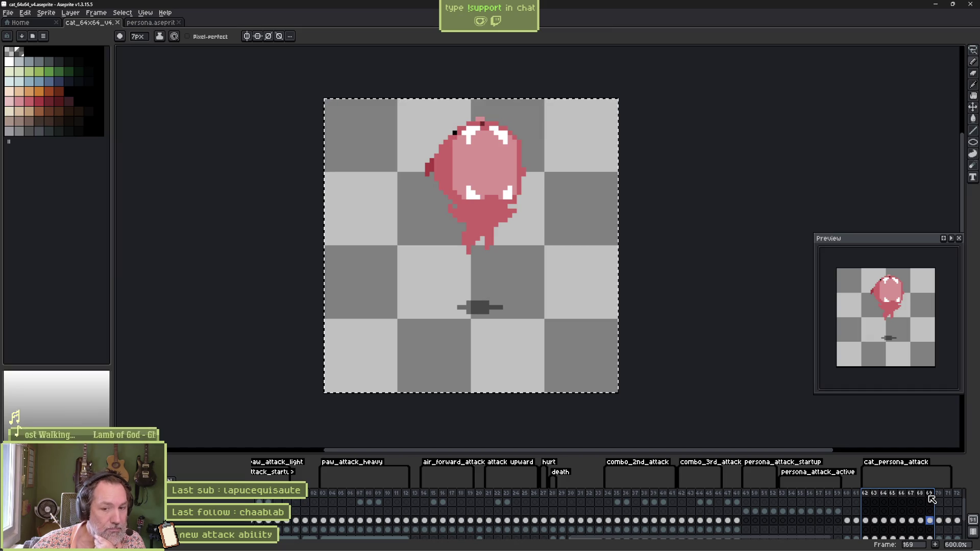
left_click(948, 499)
left_click(941, 499)
left_click(901, 499)
left_click(883, 500)
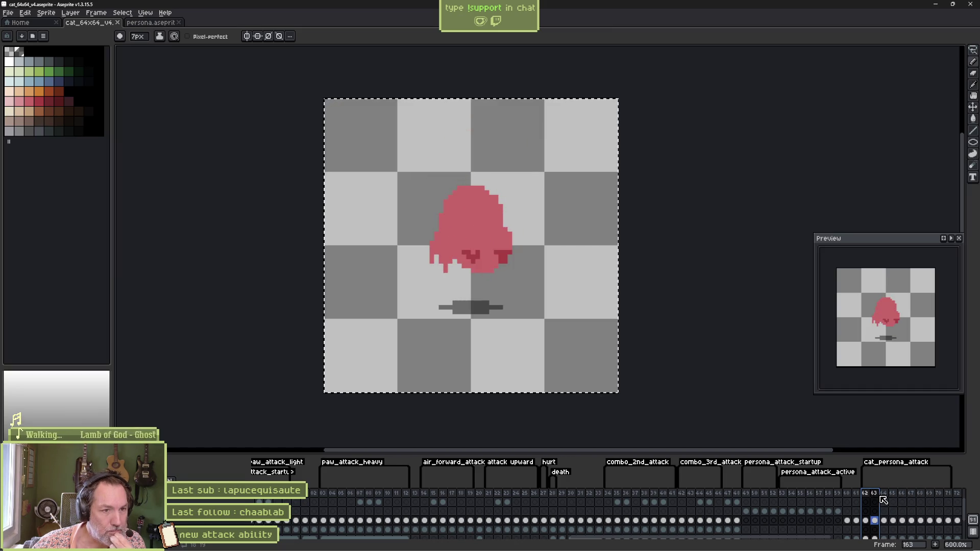
left_click(857, 499)
left_click(864, 499)
key("Left")
left_click(867, 497)
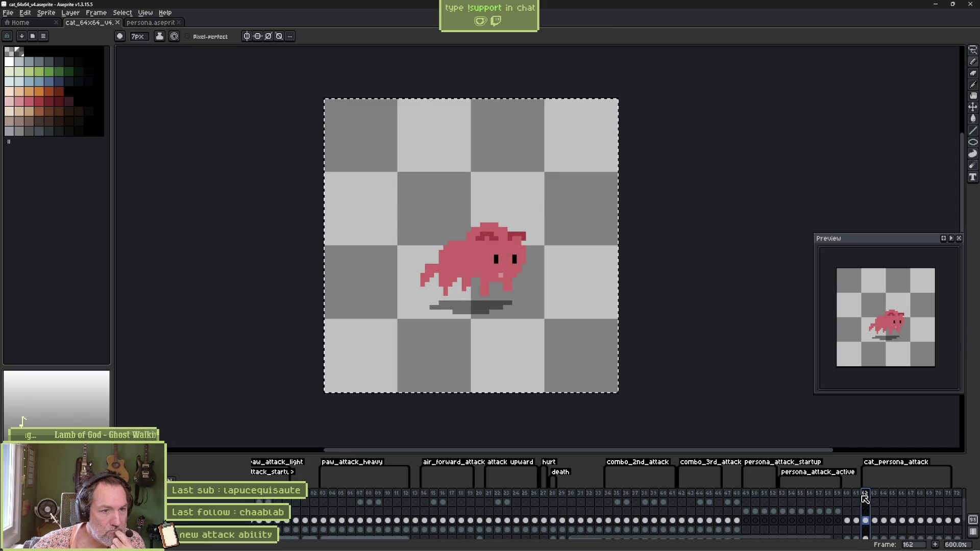
key("Left")
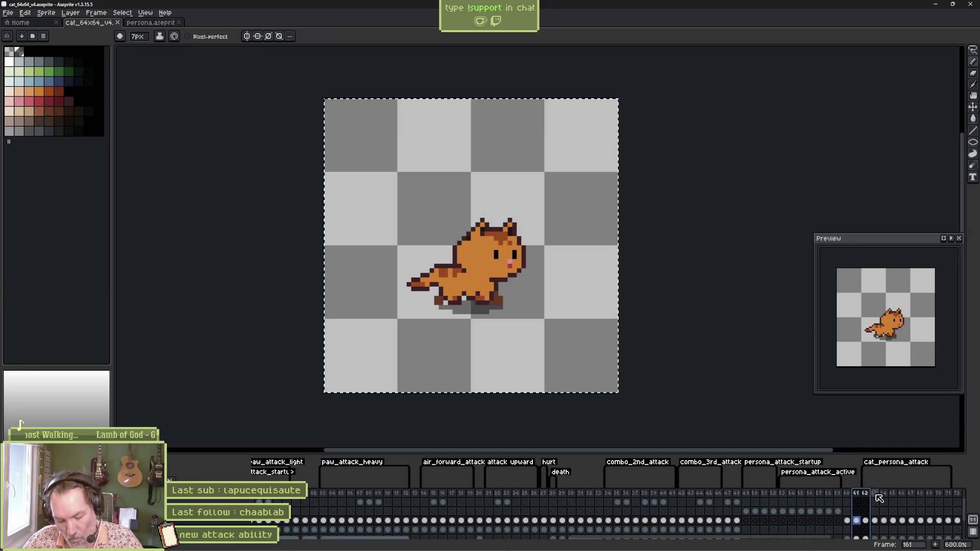
left_click(147, 22)
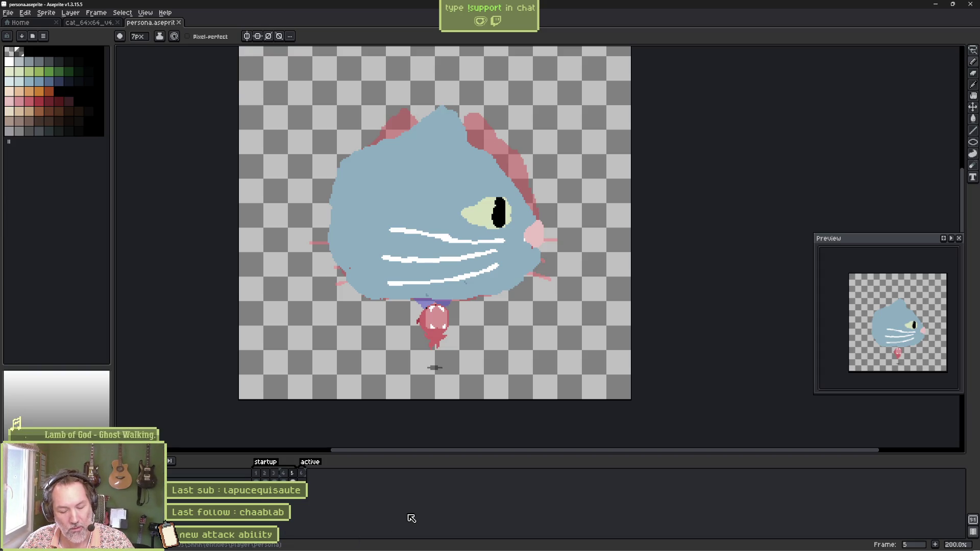
Delete the pink ear/collar overlay, eyedrop the cat's blue on frame 6, and open the persona layer properties.
key("Delete")
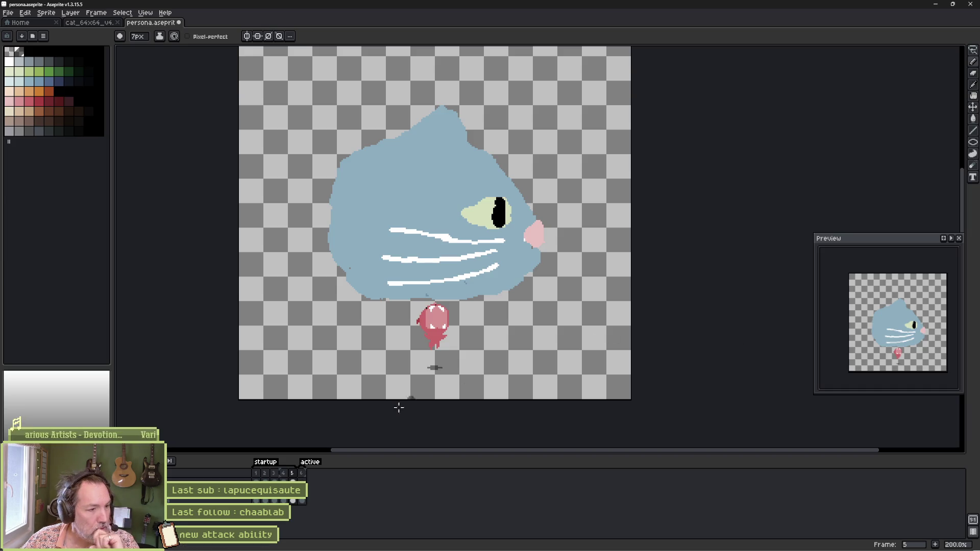
left_click(257, 500)
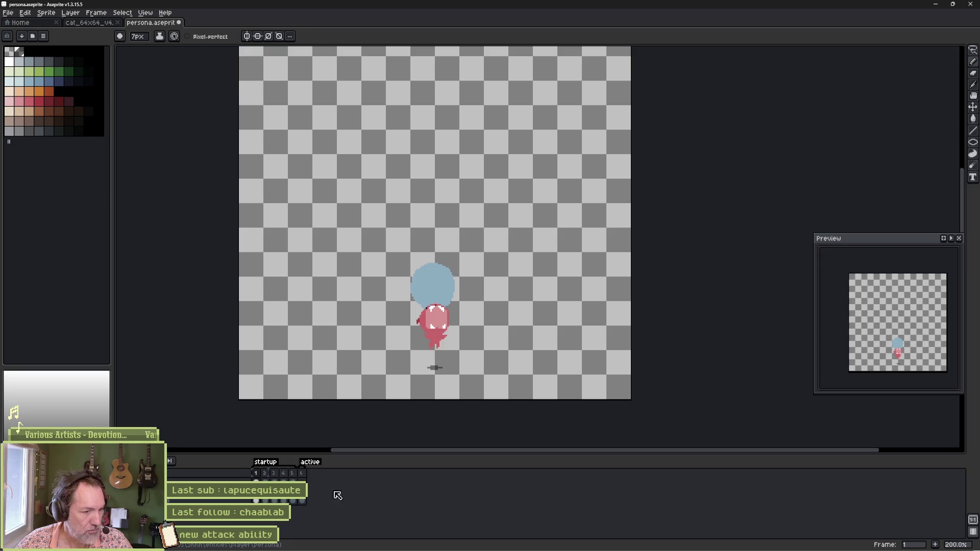
left_click(303, 500)
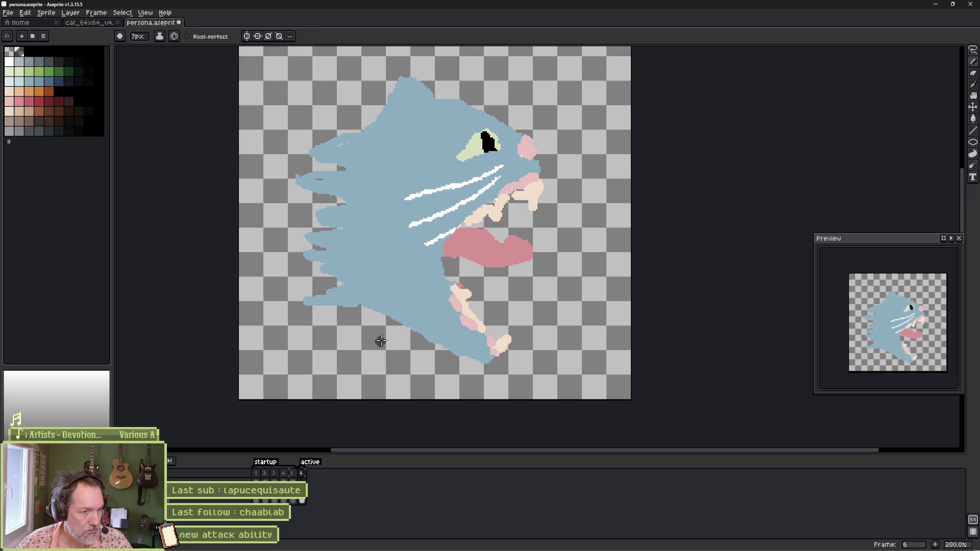
left_click(428, 295, "alt")
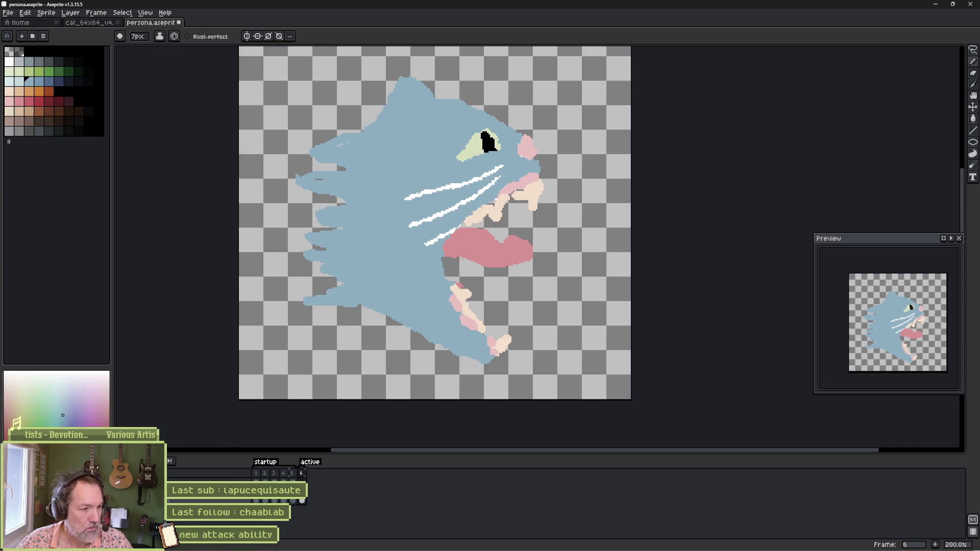
double_click(192, 502)
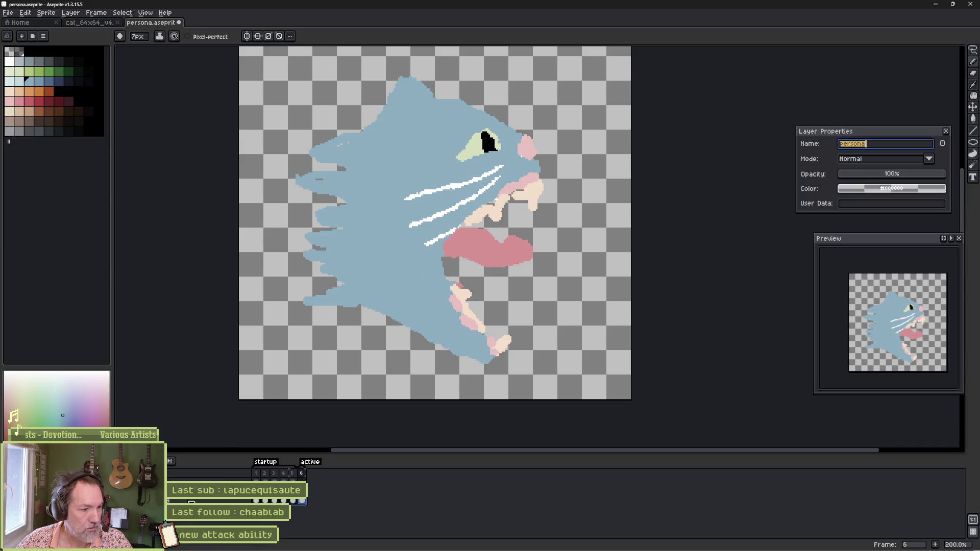
Lower the persona layer to about 35% opacity, then outline and fill a blue spiky swoosh.
left_click(880, 175)
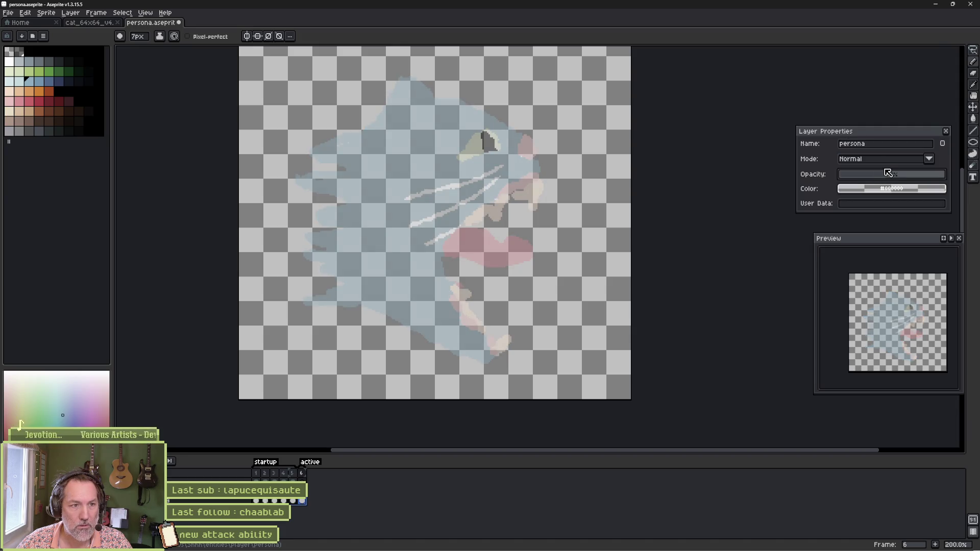
left_click(946, 131)
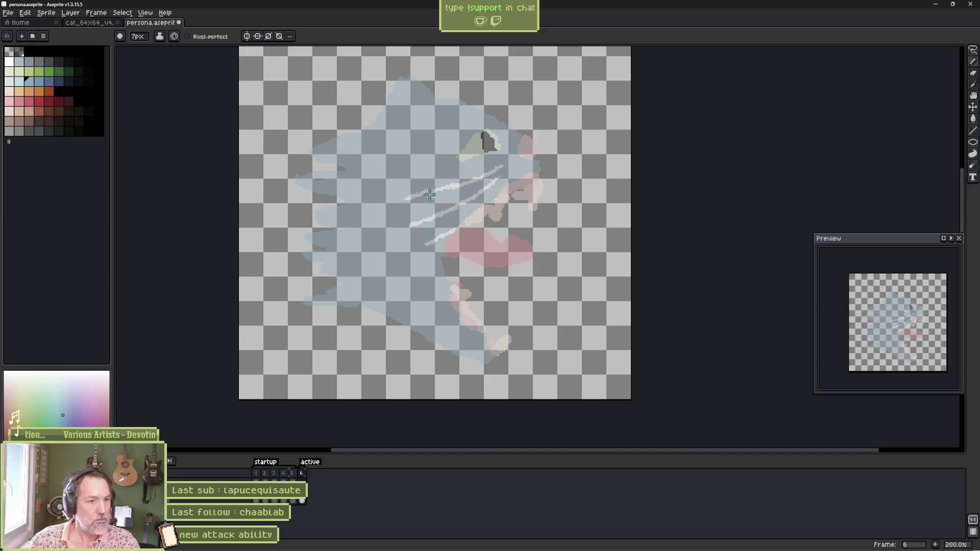
mouse_move(415, 73)
left_mouse_down()
mouse_move(477, 184)
mouse_move(452, 378)
mouse_move(435, 395)
mouse_move(418, 337)
mouse_move(332, 284)
mouse_move(409, 197)
mouse_move(297, 158)
mouse_move(417, 78)
mouse_move(343, 85)
left_mouse_up()
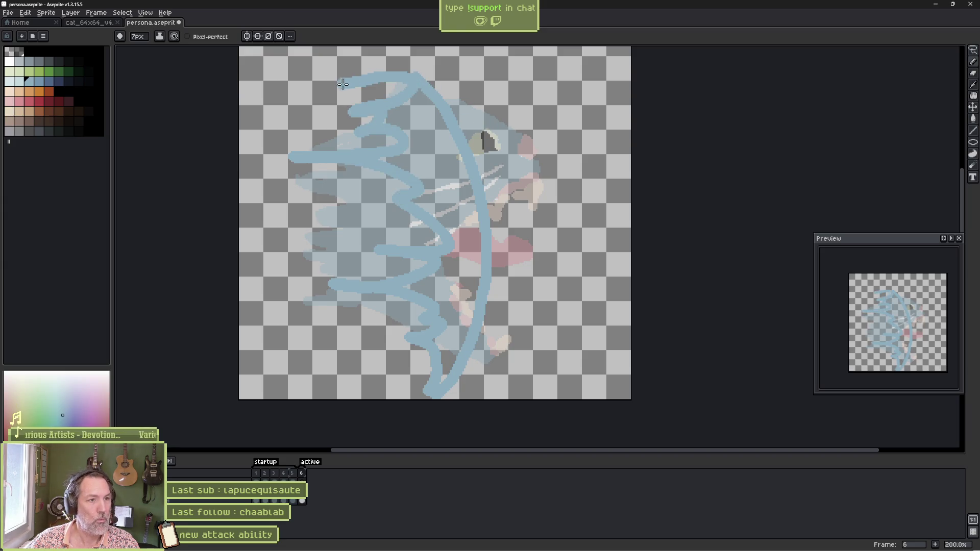
key("g")
left_click(454, 145)
key("b")
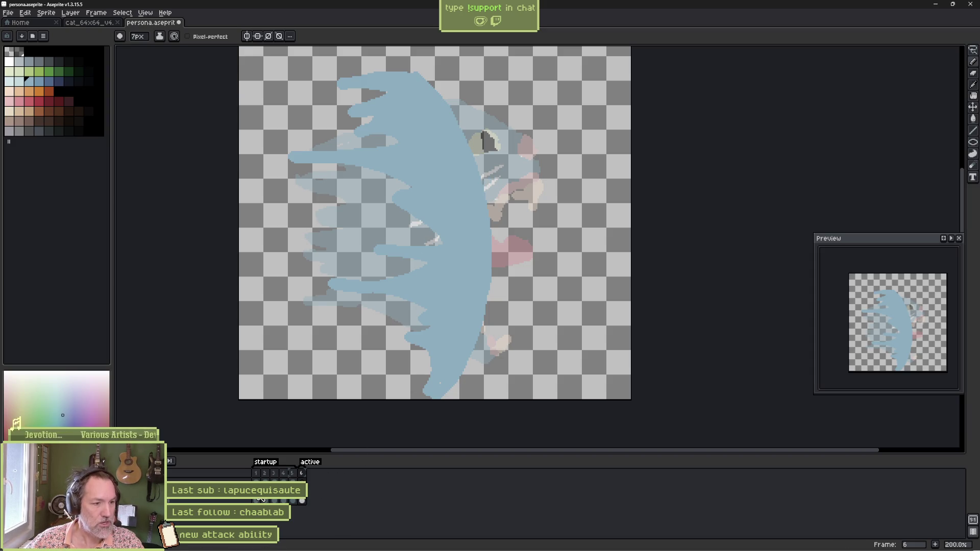
Step through and play frames 1–6 to preview the swoosh.
key("Left")
key("Left")
key("Left")
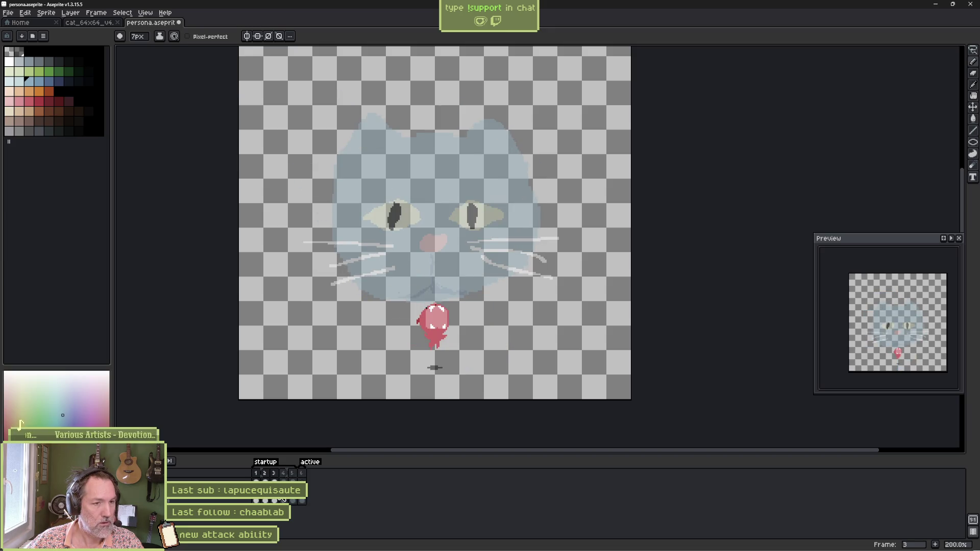
key("Left")
key("Left")
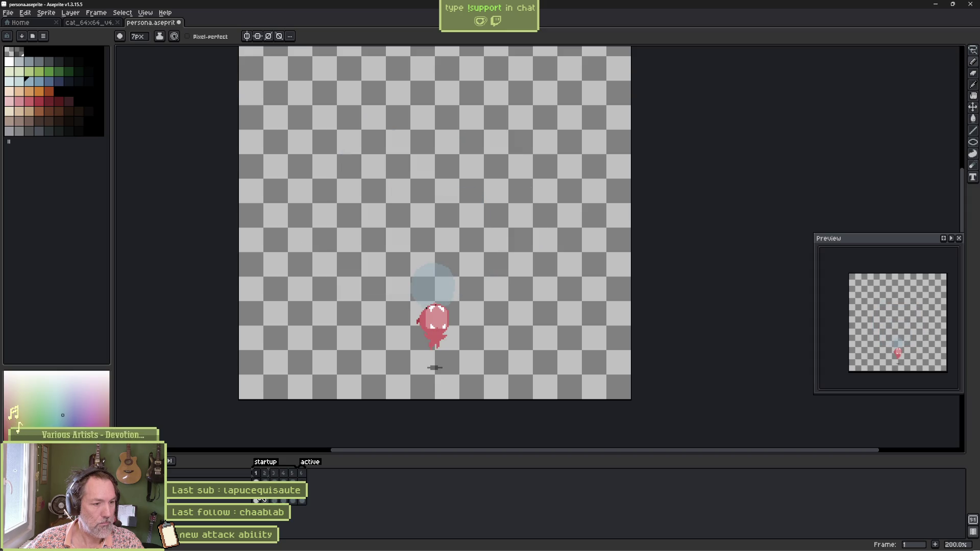
key("Right")
key("Right")
key("Right")
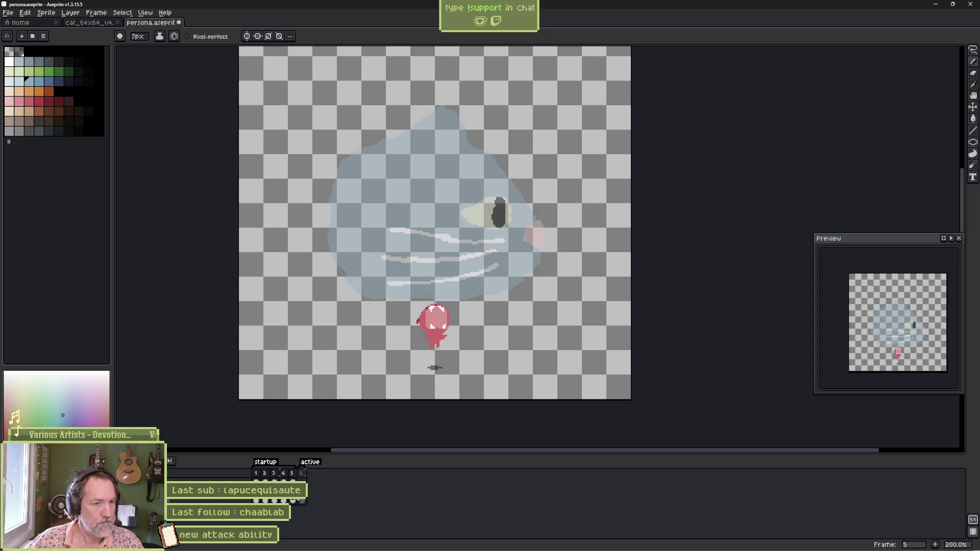
key("Return")
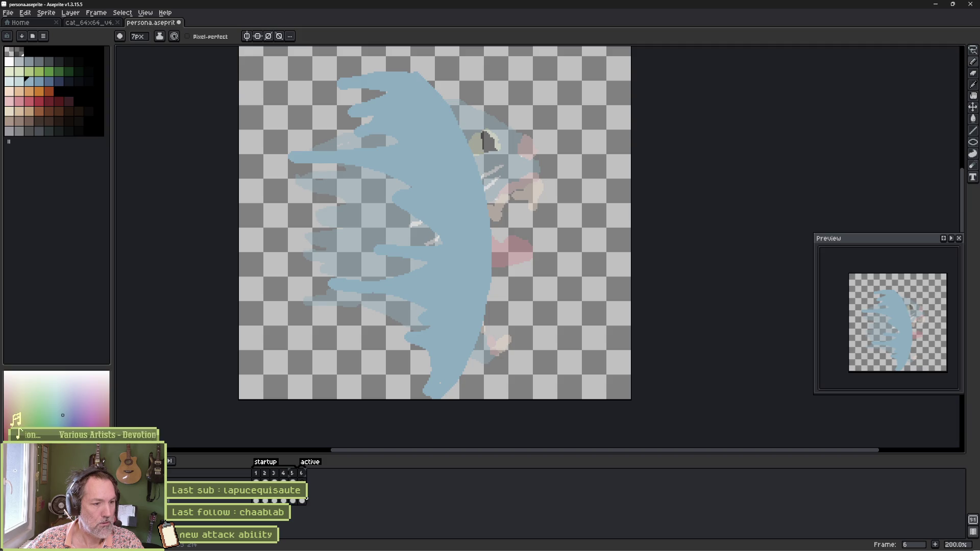
left_click(294, 502)
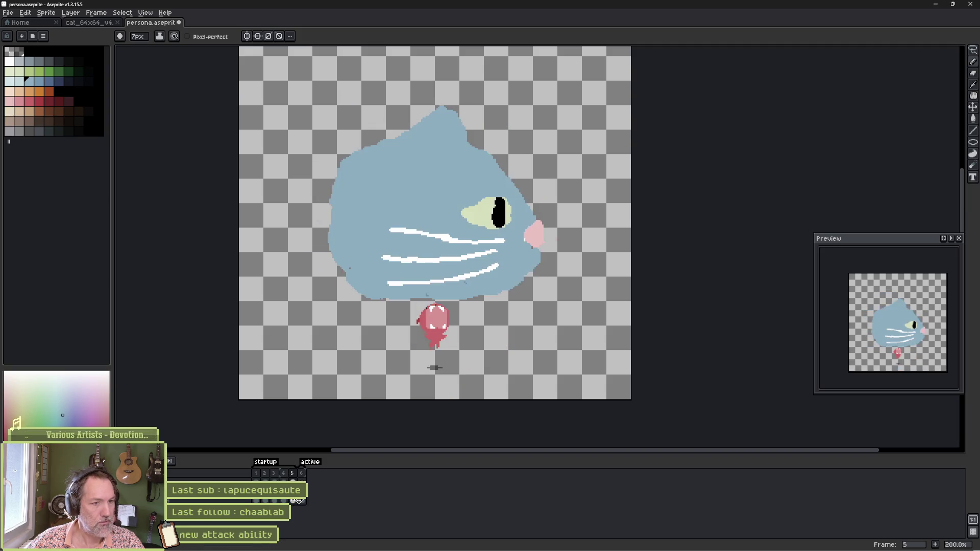
left_click(302, 502)
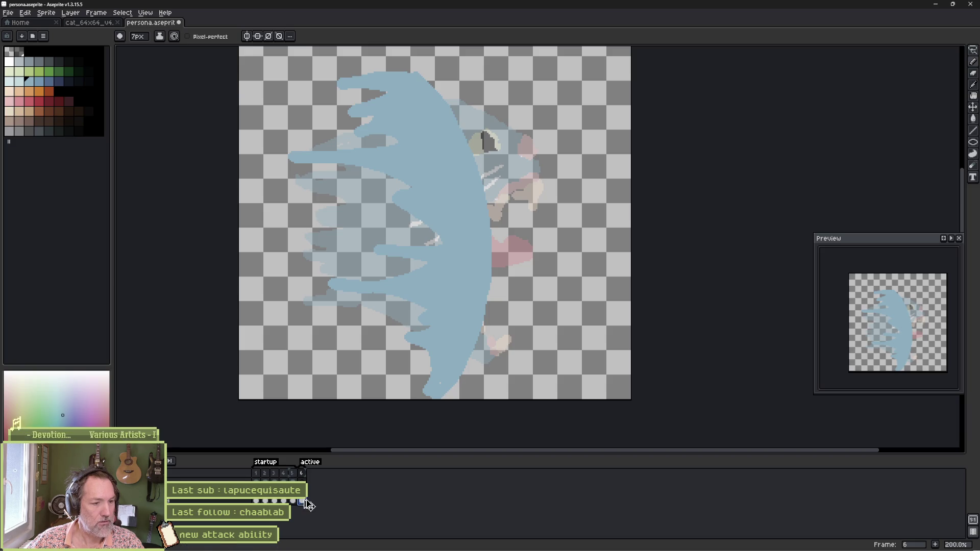
key("Left")
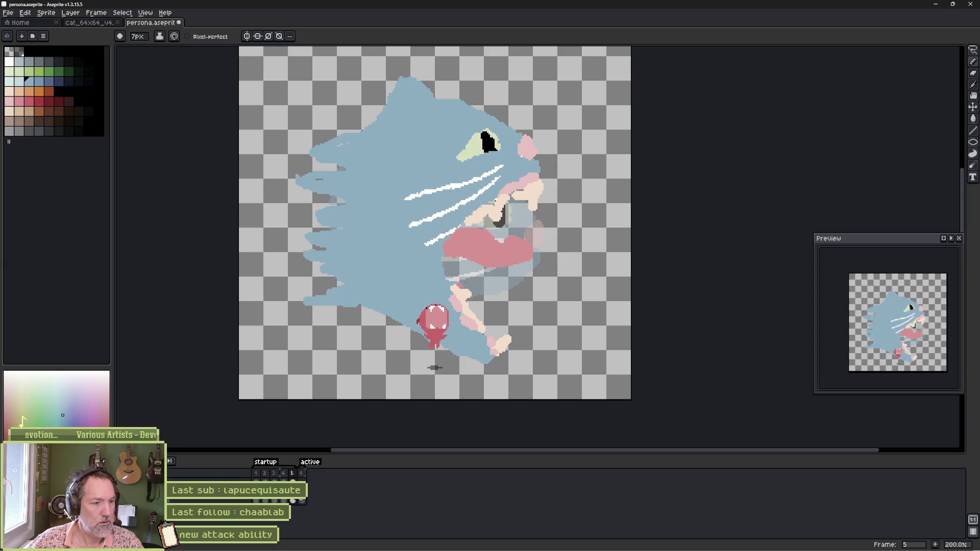
Scale the frame 5 cat down to about 123x143 and move it to 62,53.
key("ctrl+t")
left_click_drag(550, 372, 494, 288)
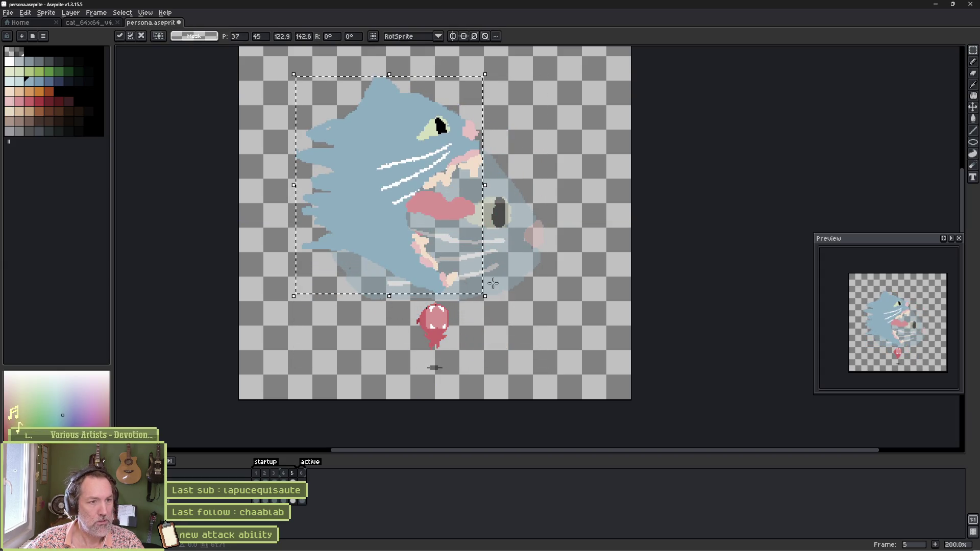
left_click_drag(409, 220, 454, 233)
key("ctrl+d")
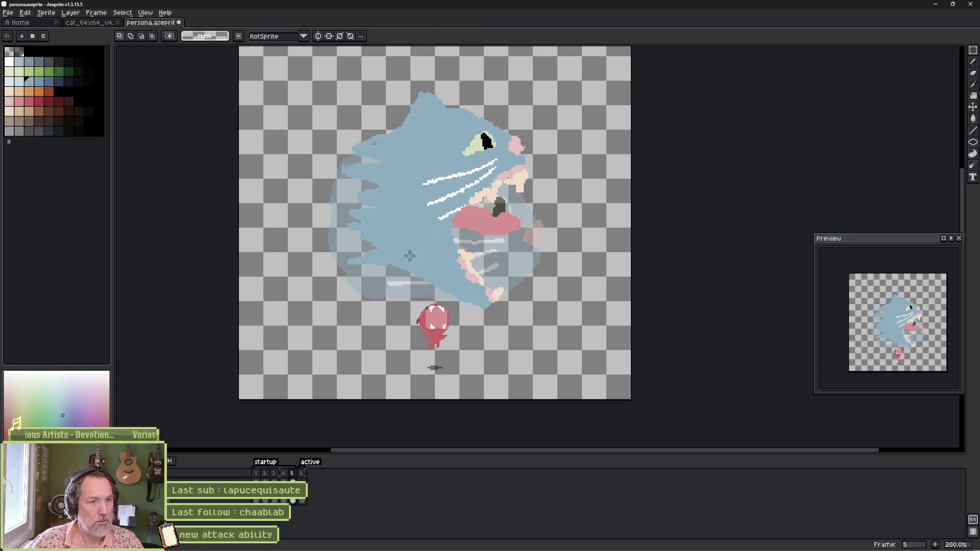
Step through frames 1–5 and play the animation to check the lunge motion.
left_click(257, 474)
left_click_drag(260, 475, 307, 476)
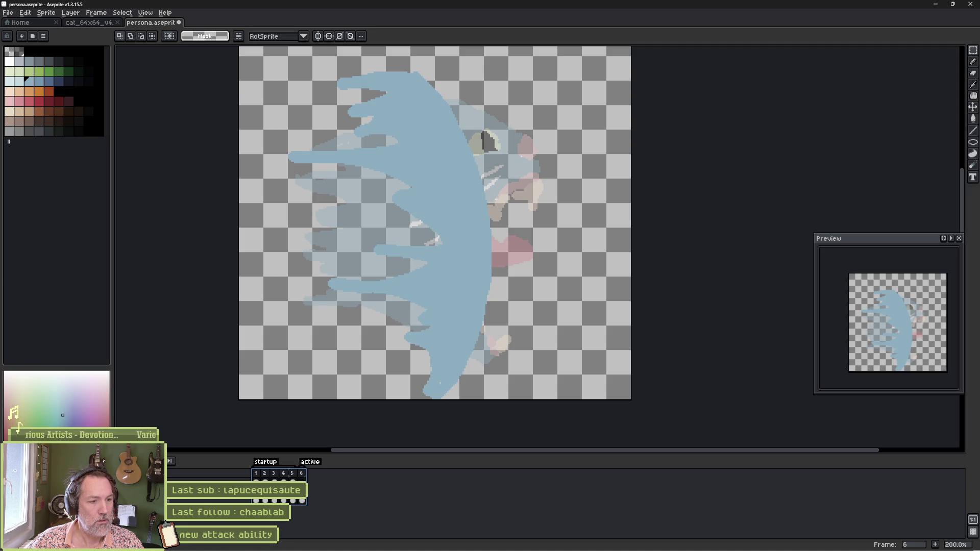
key("Left")
key("Left")
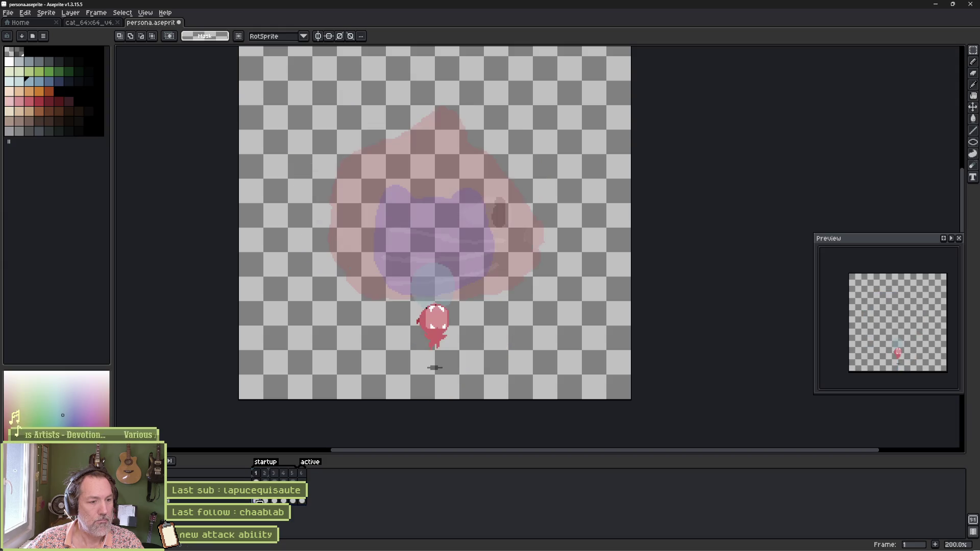
key("ctrl+v")
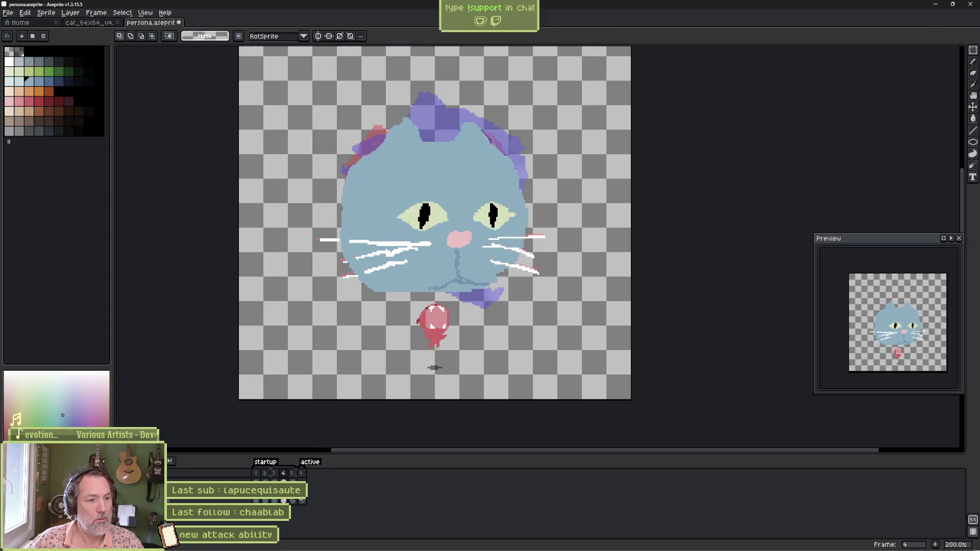
key("Right")
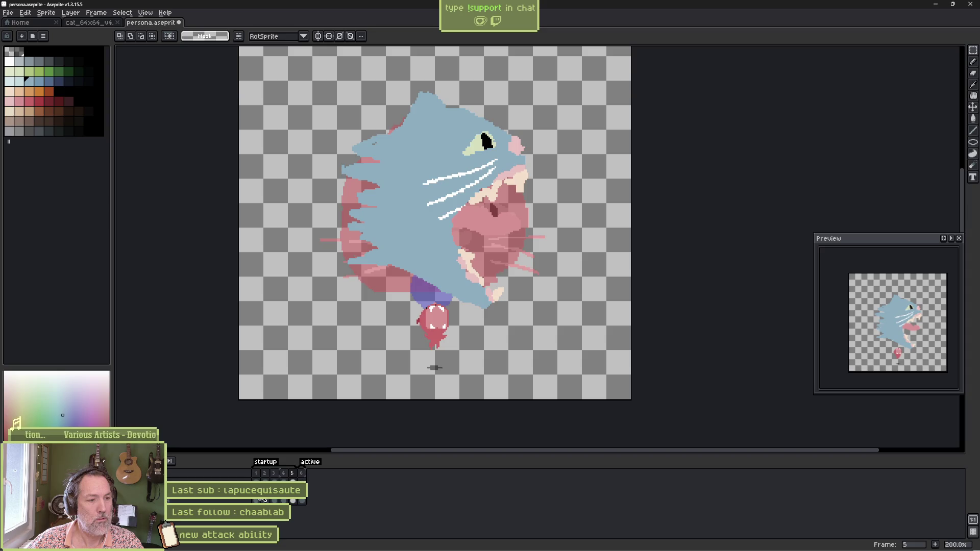
key("Return")
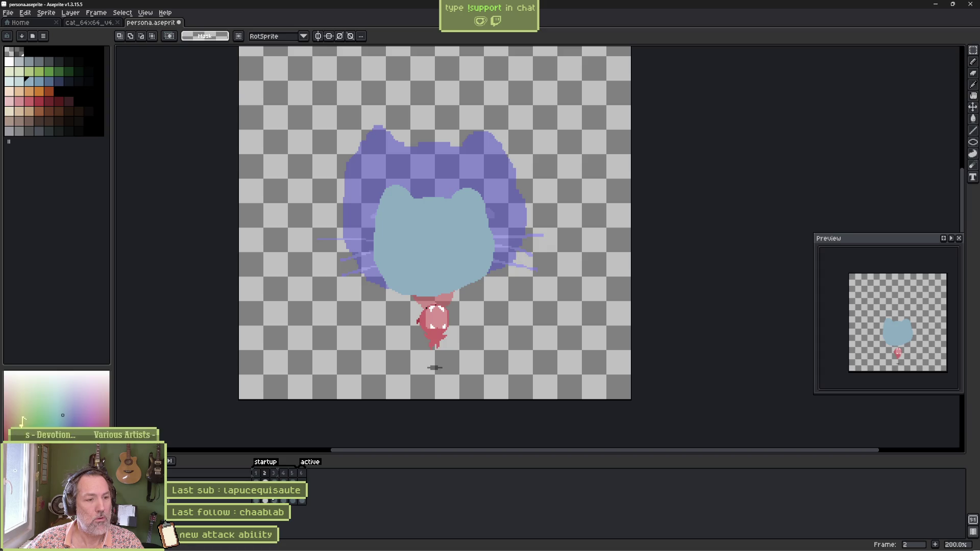
left_click(274, 473)
On frame 2, extend the pale yellow closed-eye stroke and choose pink for the nose.
key("b")
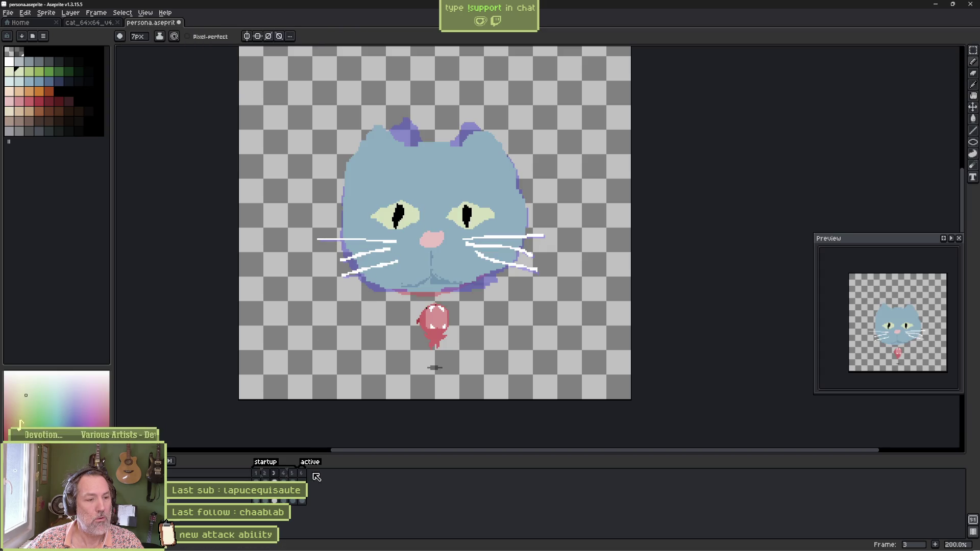
key("comma")
left_click_drag(403, 255, 472, 258)
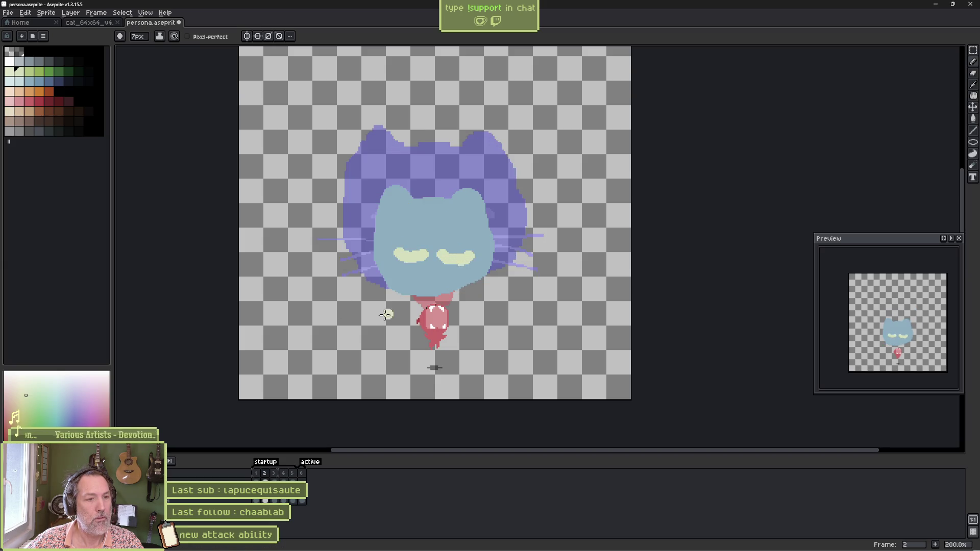
left_click(22, 103)
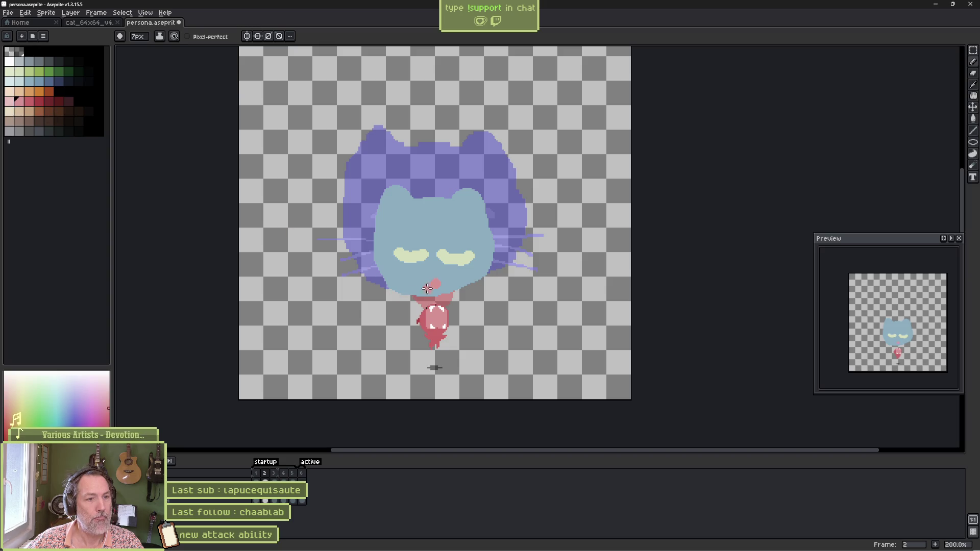
left_click(257, 499)
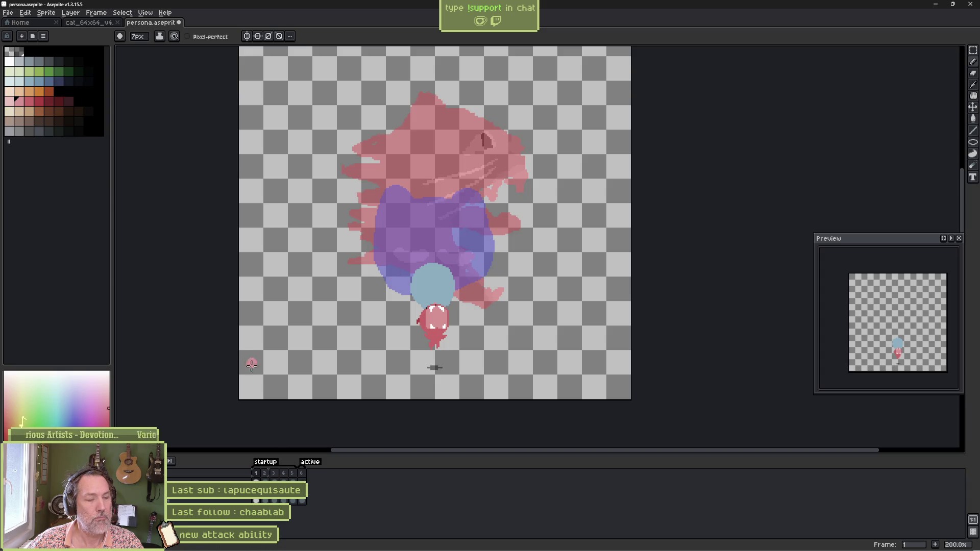
key("Return")
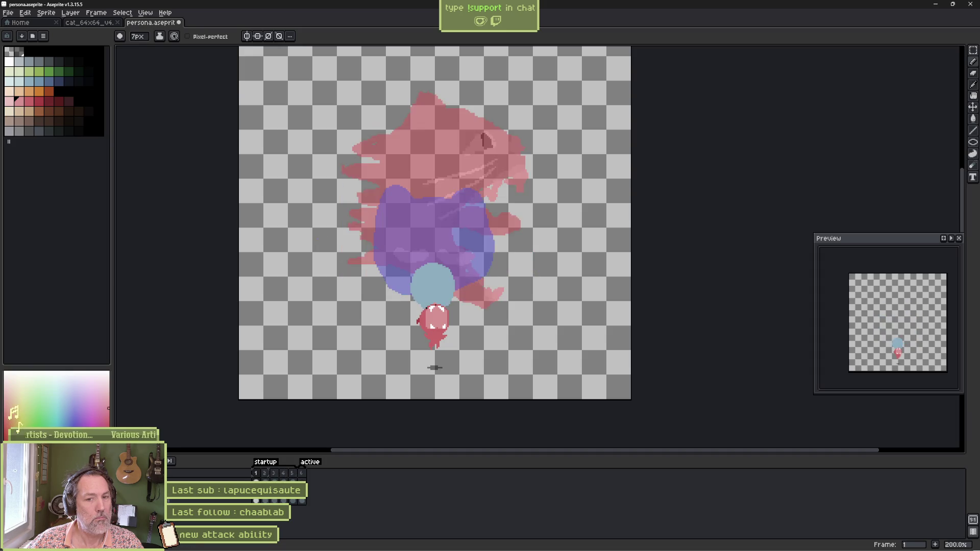
Trim the closed eyes thinner with the face blue and replay the blink.
left_click(374, 205, "alt")
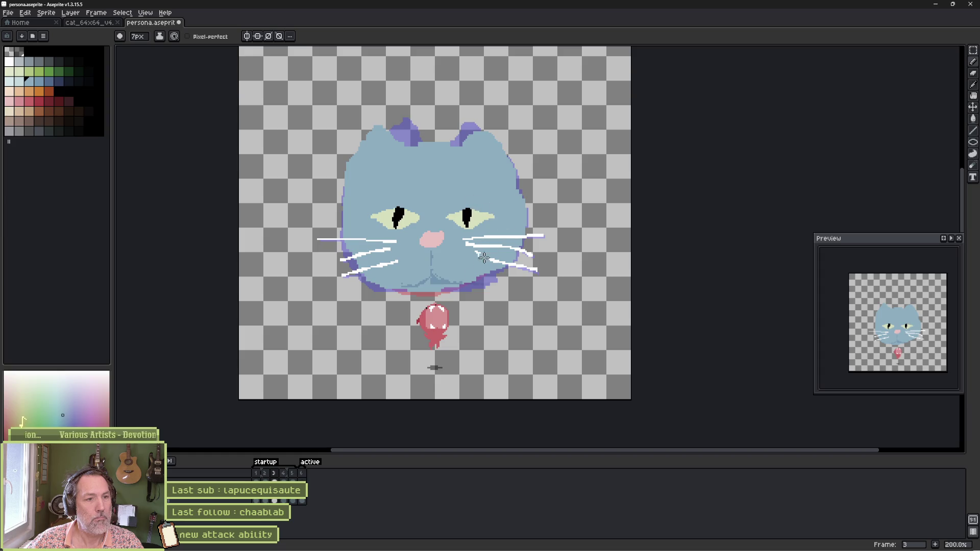
key("Return")
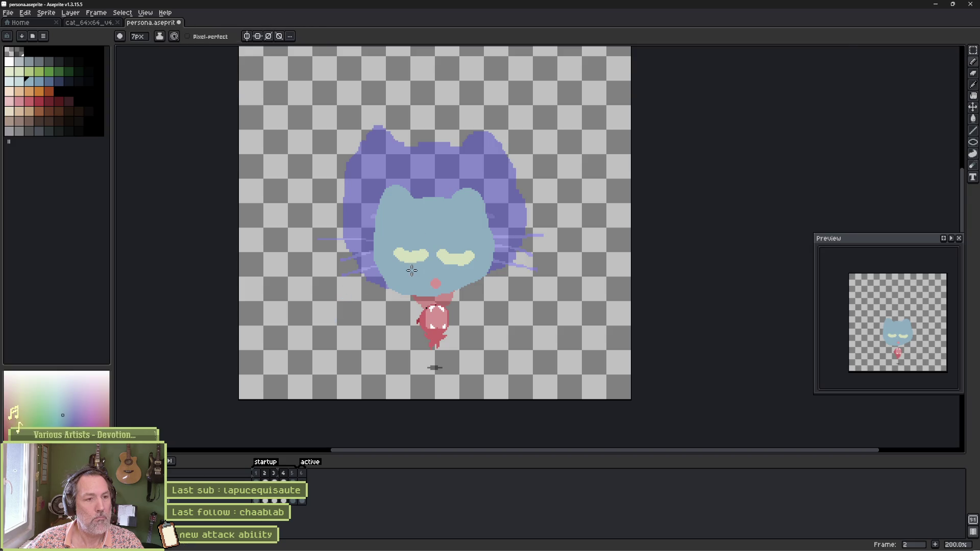
scroll(412, 256, "up", 2)
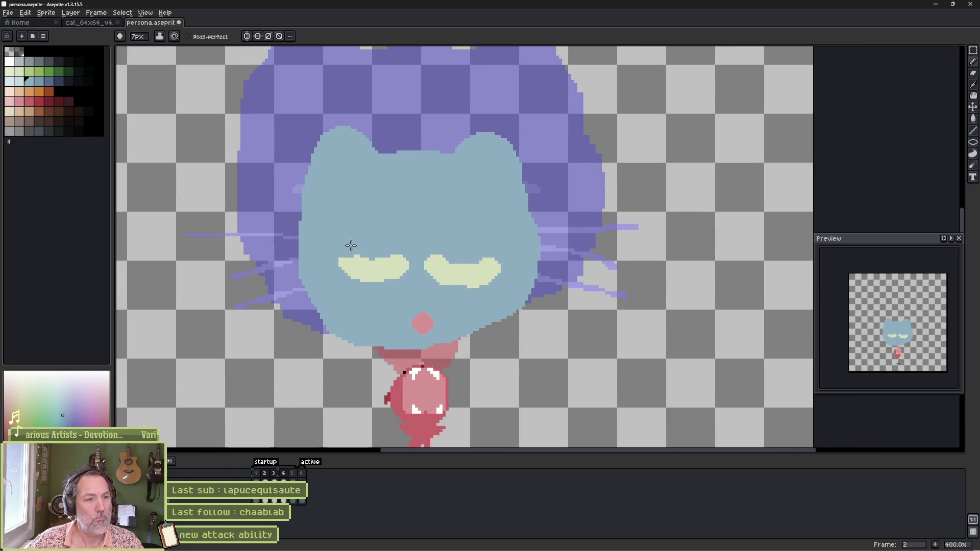
mouse_move(331, 261)
left_mouse_down()
mouse_move(351, 281)
mouse_move(392, 255)
mouse_move(485, 273)
left_mouse_up()
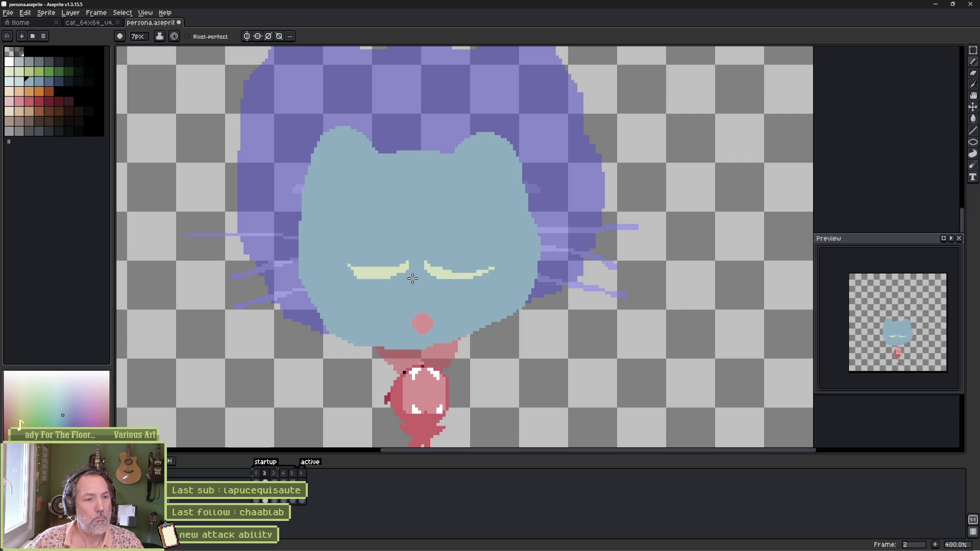
key("ctrl+z")
key("ctrl+z")
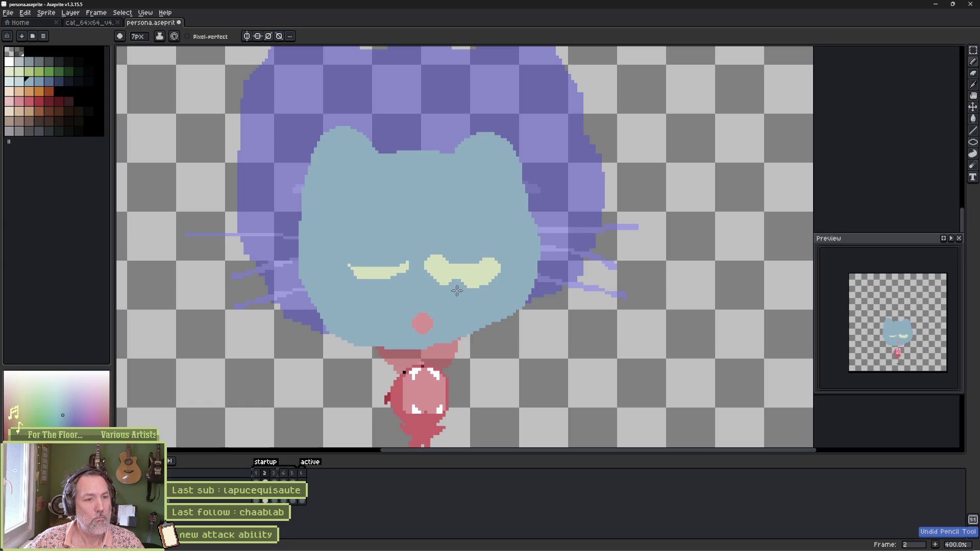
mouse_move(458, 292)
left_mouse_down()
mouse_move(497, 283)
mouse_move(461, 258)
mouse_move(427, 256)
left_mouse_up()
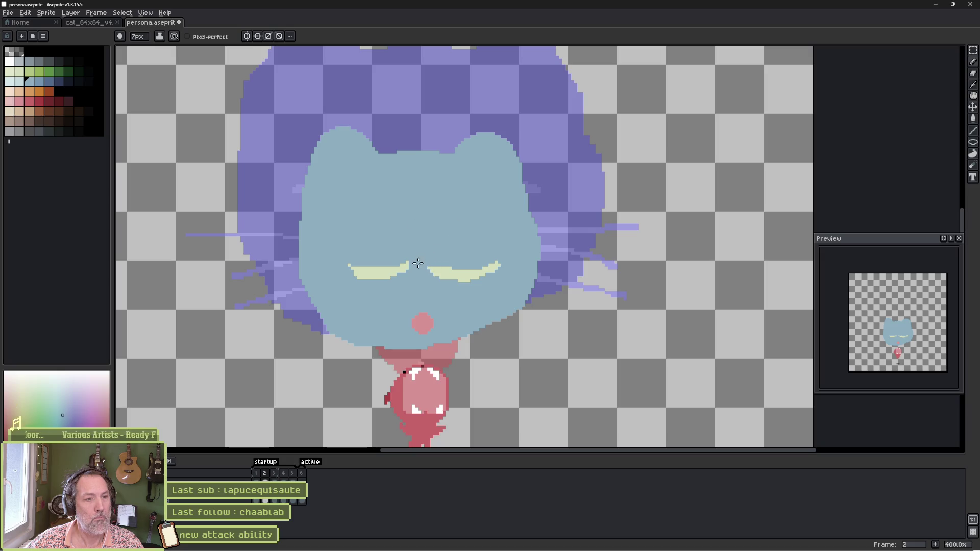
left_click_drag(424, 260, 401, 287)
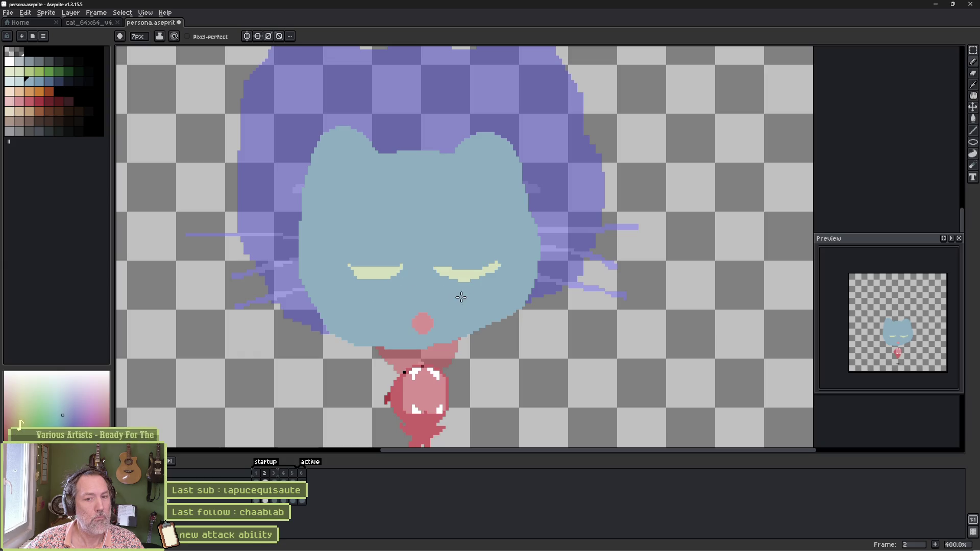
left_click(275, 500)
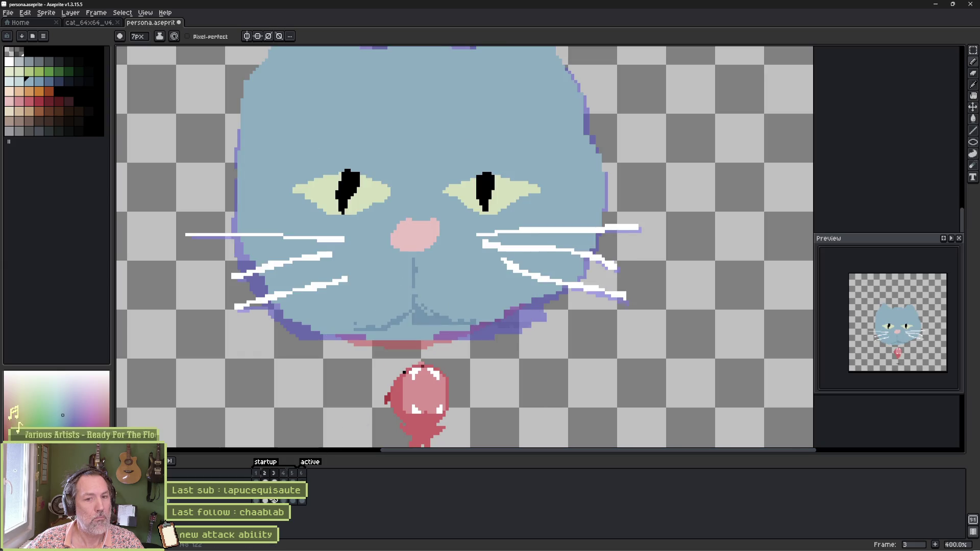
key("Return")
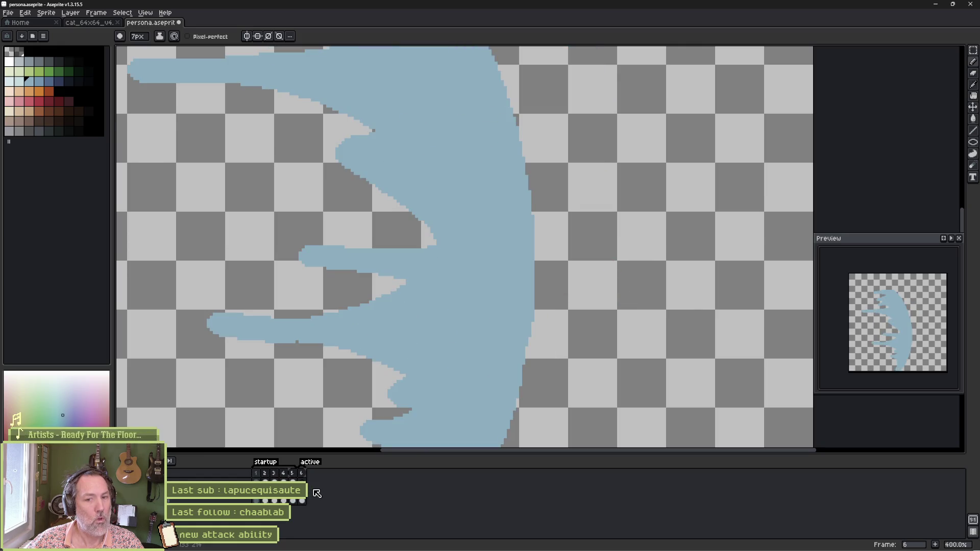
Paint a cleaner curved outer edge along the swoosh's top right and top with the 7px brush.
scroll(352, 284, "down", 2)
key("h")
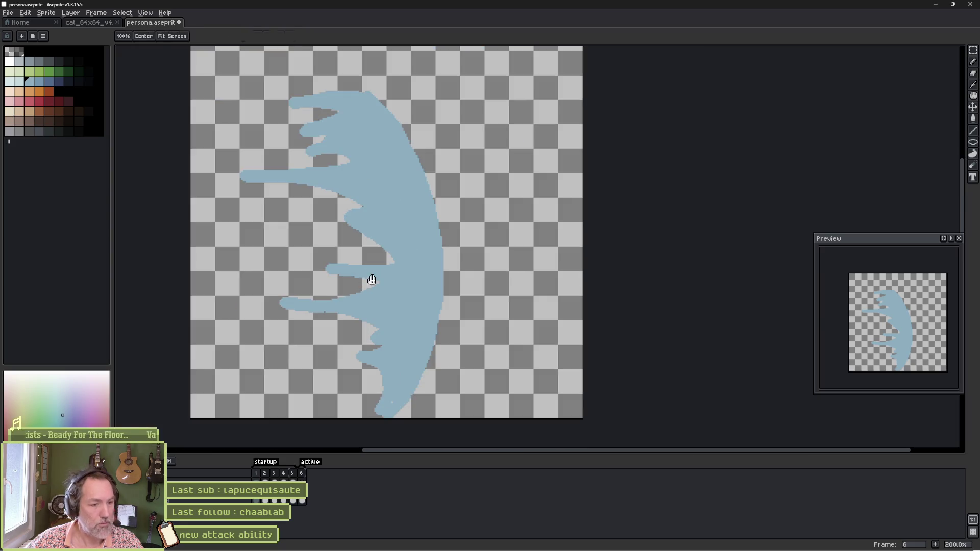
key("b")
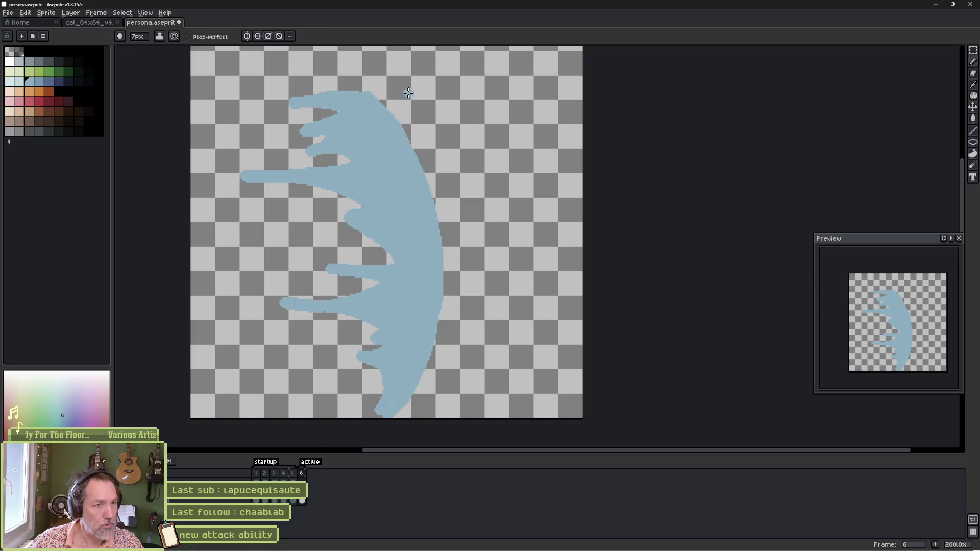
mouse_move(390, 79)
left_mouse_down()
mouse_move(431, 175)
mouse_move(437, 280)
left_mouse_up()
mouse_move(389, 77)
left_mouse_down()
mouse_move(327, 64)
mouse_move(284, 71)
mouse_move(373, 87)
left_mouse_up()
Carve upper, middle and lower notches with the 11px eraser to sharpen the streaks into spikes.
key("b")
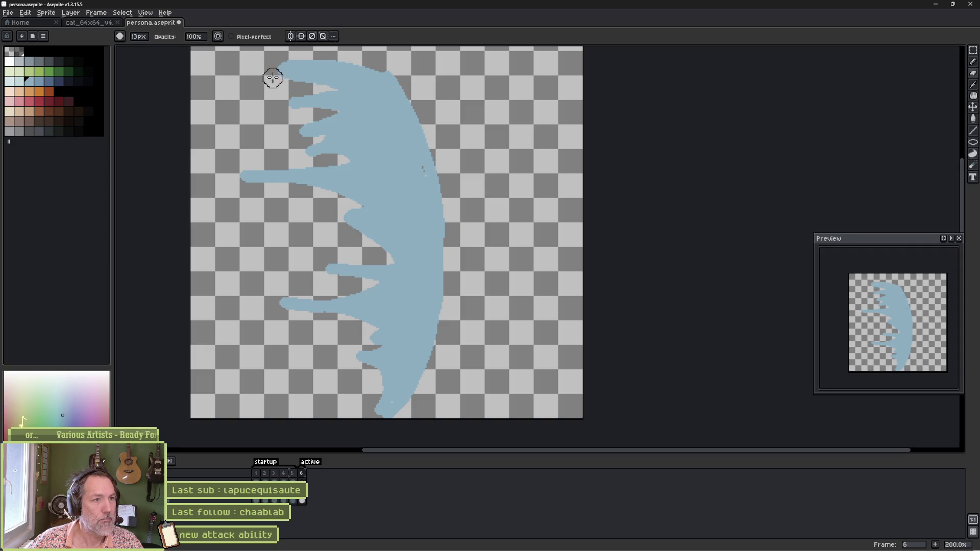
key("minus")
key("minus")
left_click_drag(318, 114, 307, 118)
mouse_move(322, 161)
left_mouse_down()
mouse_move(317, 153)
mouse_move(335, 160)
mouse_move(238, 168)
left_mouse_up()
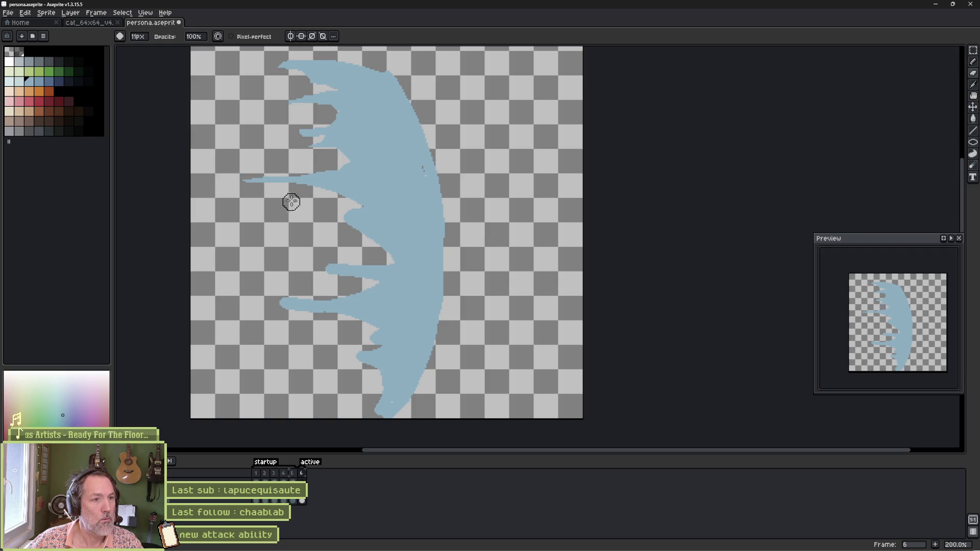
mouse_move(317, 199)
left_mouse_down()
mouse_move(357, 208)
mouse_move(334, 229)
mouse_move(370, 234)
mouse_move(381, 253)
mouse_move(346, 247)
mouse_move(319, 277)
mouse_move(359, 284)
mouse_move(289, 291)
mouse_move(278, 308)
mouse_move(377, 322)
mouse_move(361, 339)
mouse_move(374, 346)
mouse_move(354, 356)
left_mouse_up()
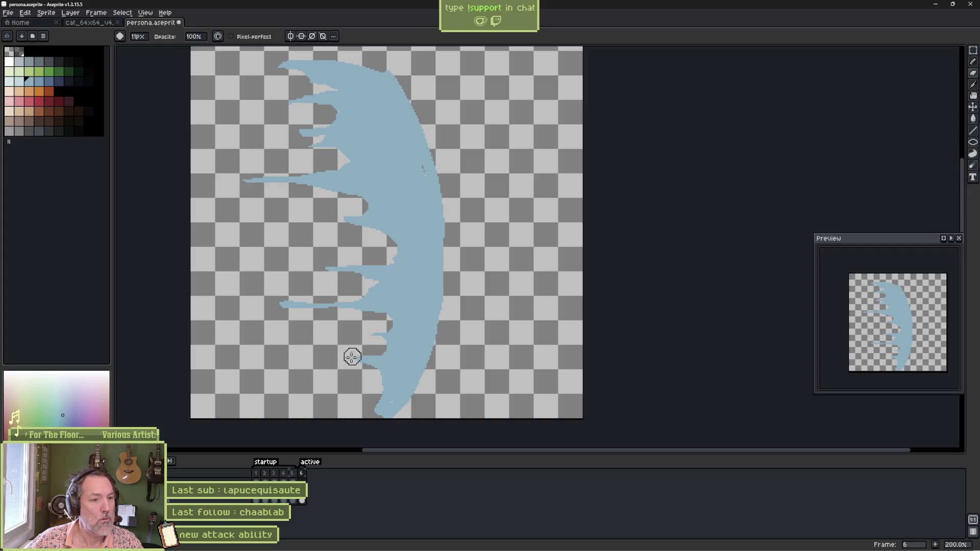
Add a new spike at the lower left, trim the bottom tip, then zoom out and review the frames.
key("b")
left_click_drag(390, 393, 336, 401)
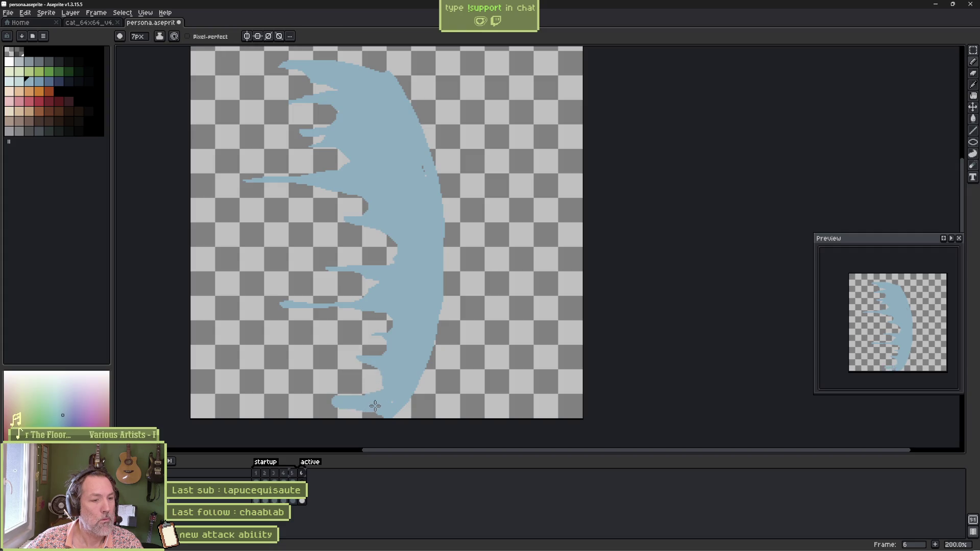
key("e")
left_click_drag(439, 396, 383, 420)
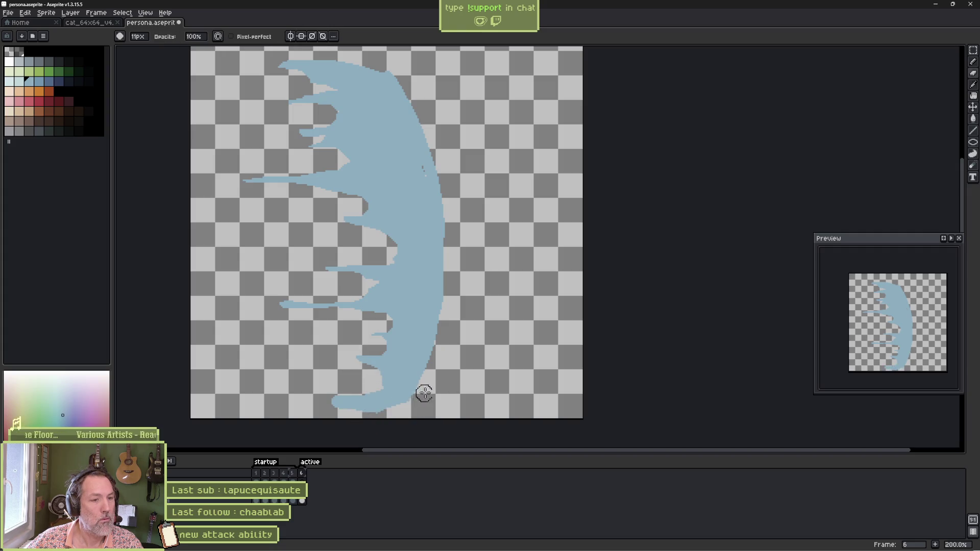
key("b")
key("e")
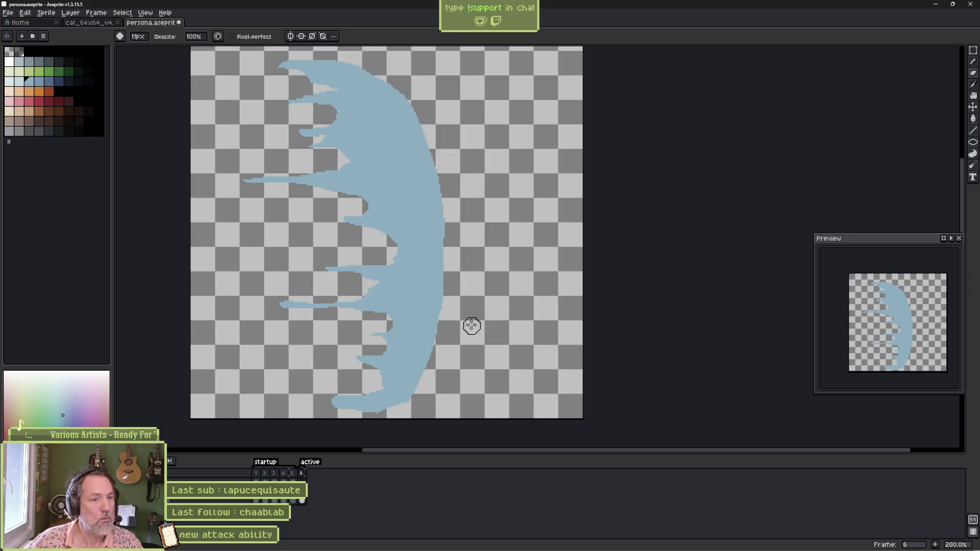
key("b")
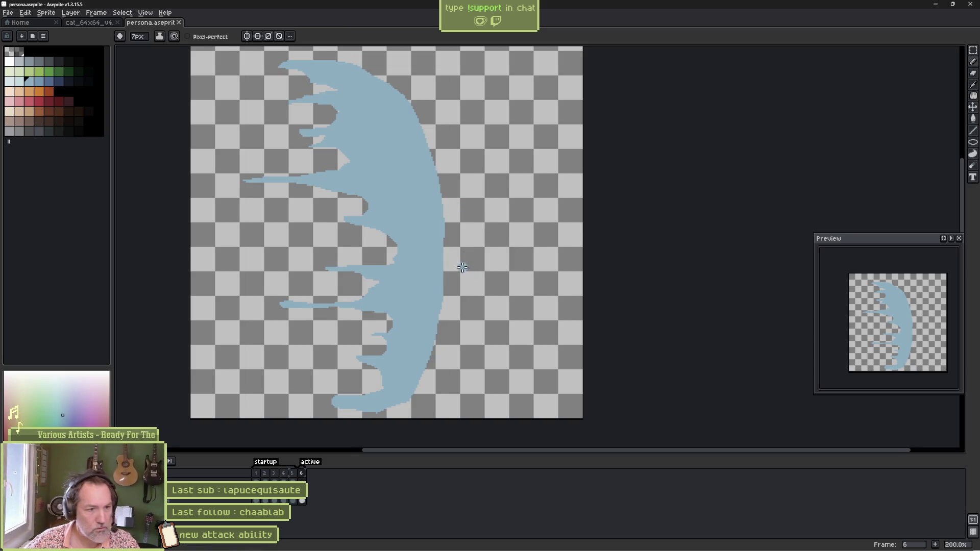
key("minus")
left_click_drag(261, 500, 303, 501)
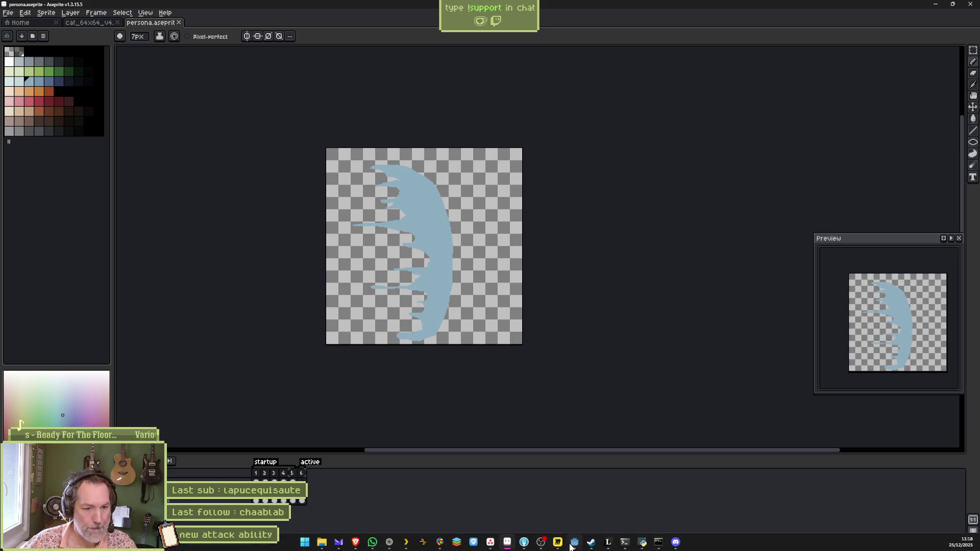
Switch to Godot and open the Player scene in the 2D view.
left_click(575, 548)
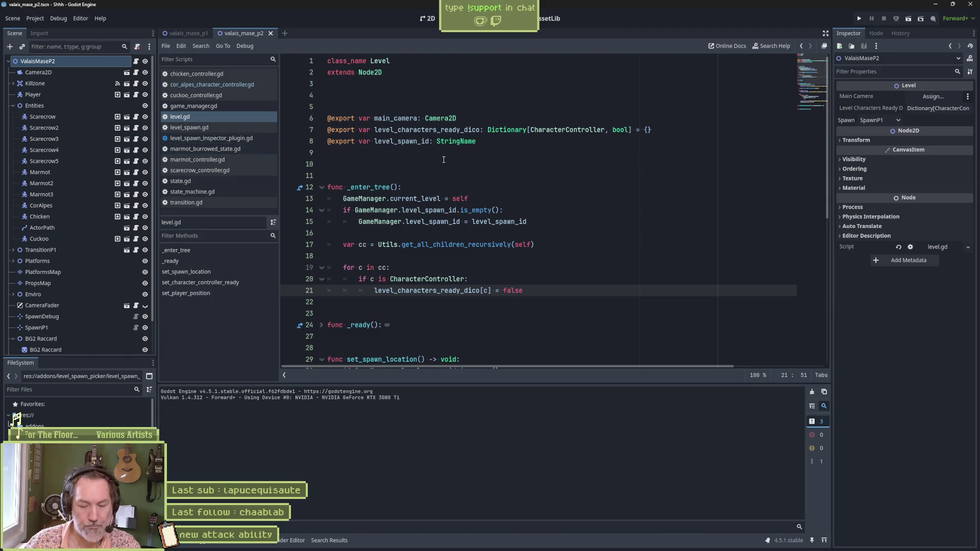
left_click(117, 94)
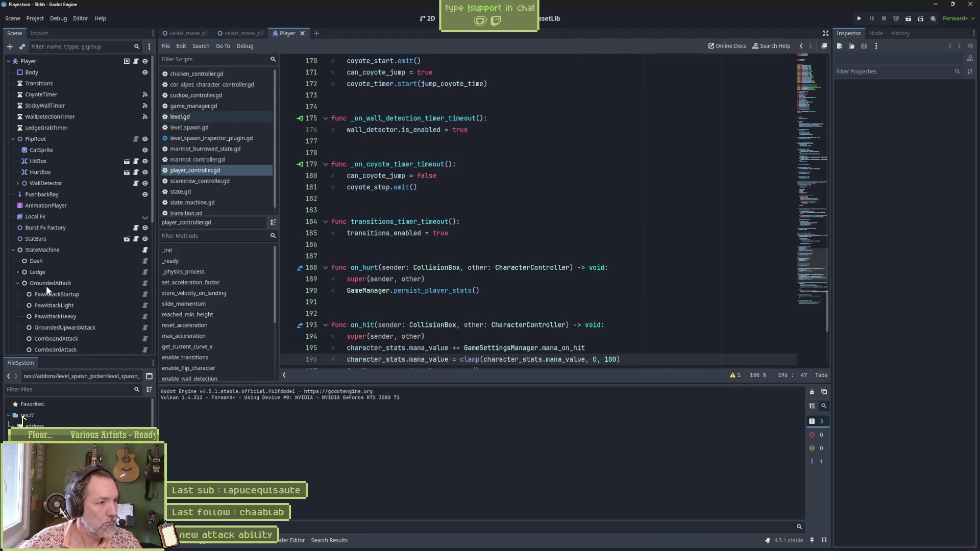
scroll(53, 290, "down", 2)
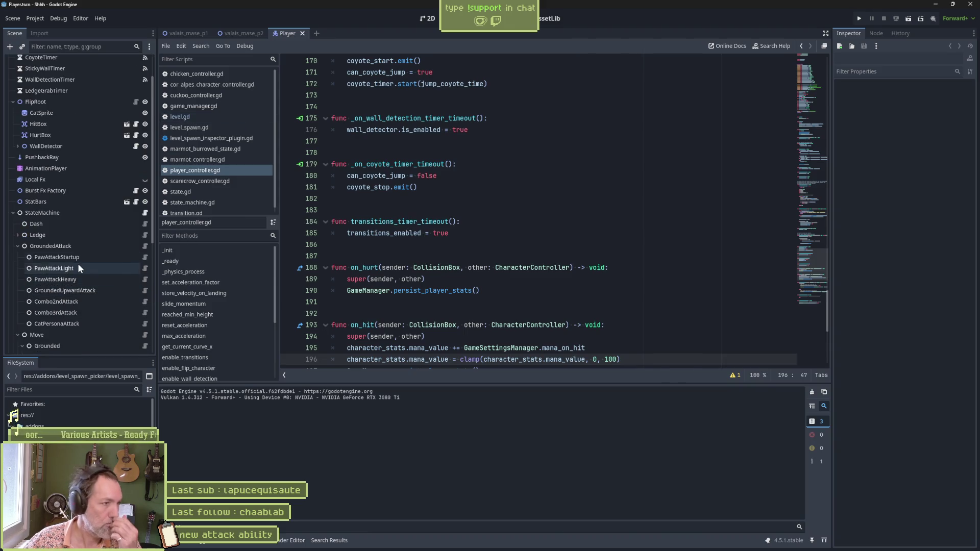
left_click(86, 168)
left_click(67, 114)
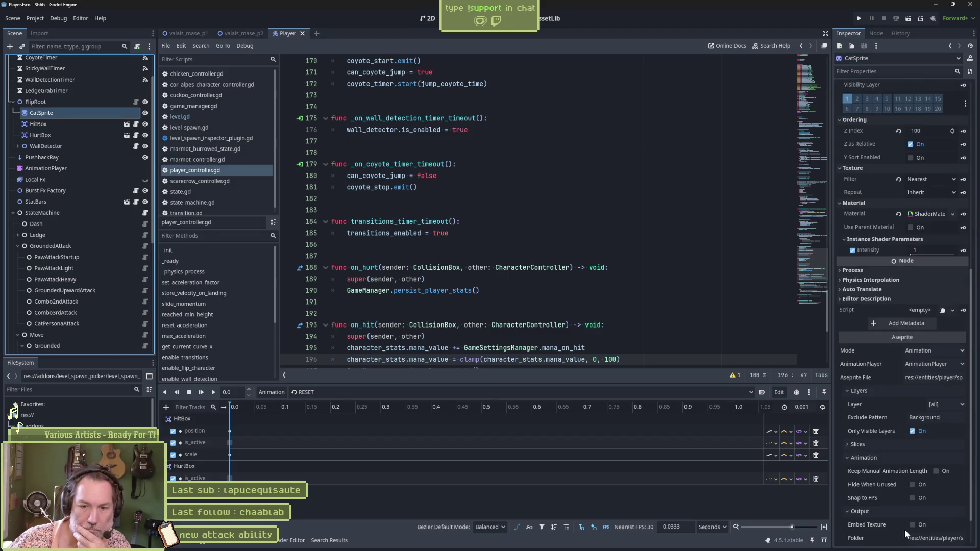
scroll(904, 530, "down", 2)
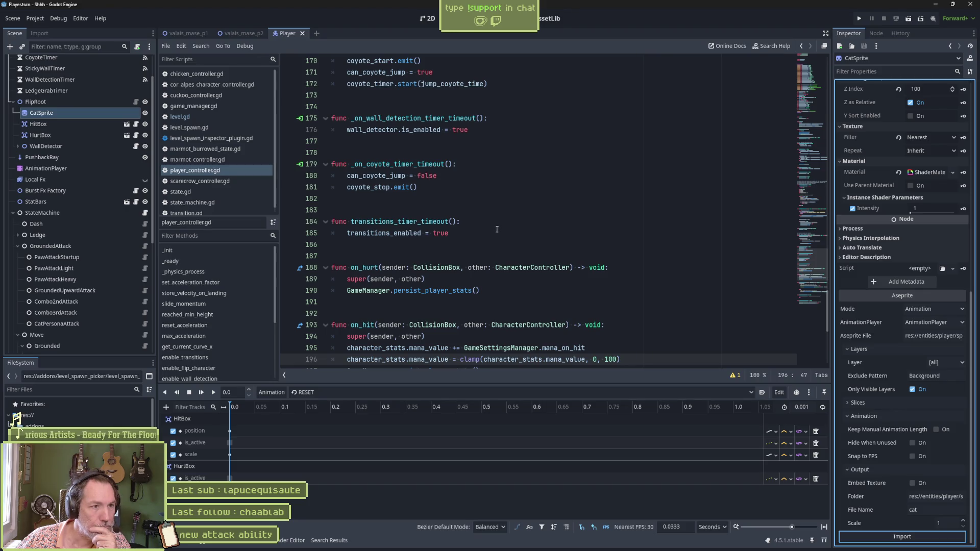
left_click(429, 18)
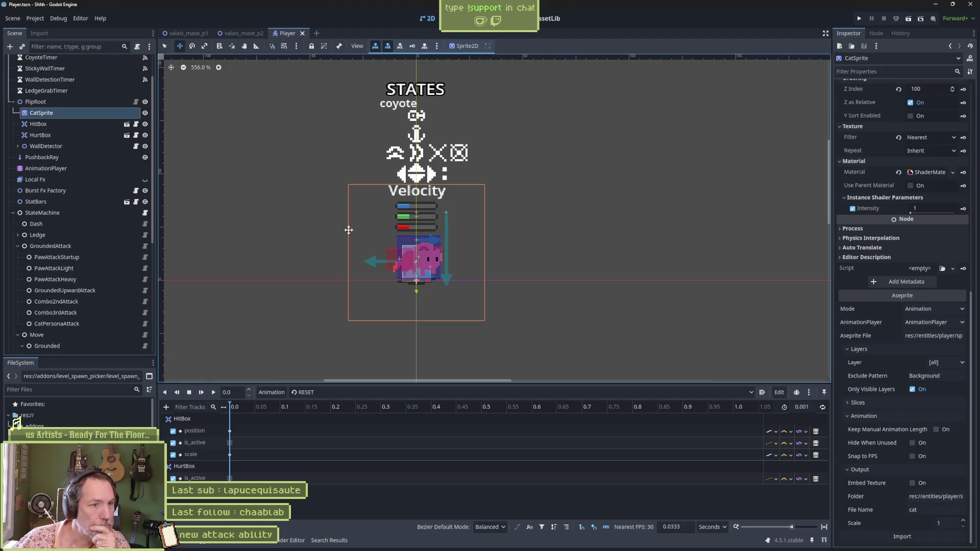
Load cat_persona_attack on the AnimationPlayer, then open the persona_projectile scene from CatPersonaAttack.
left_click(84, 168)
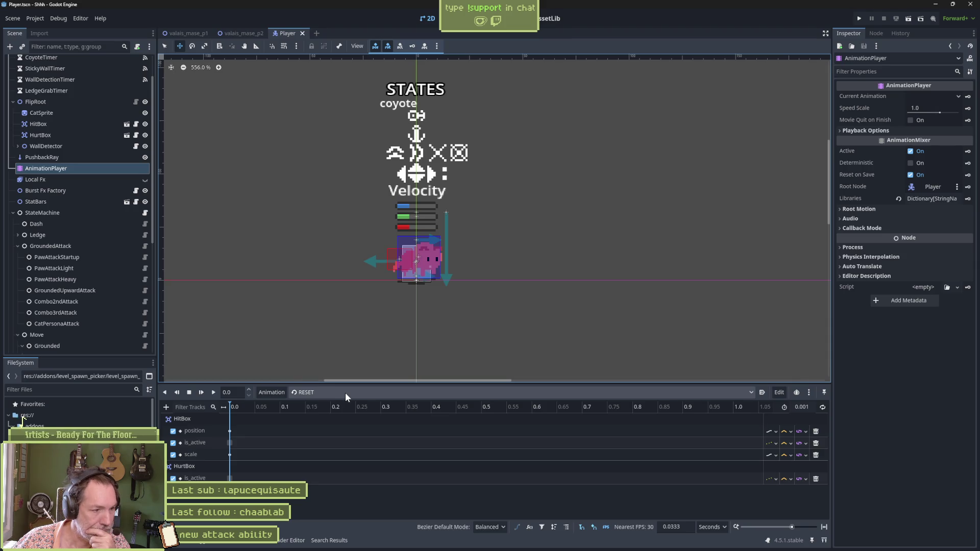
left_click(345, 393)
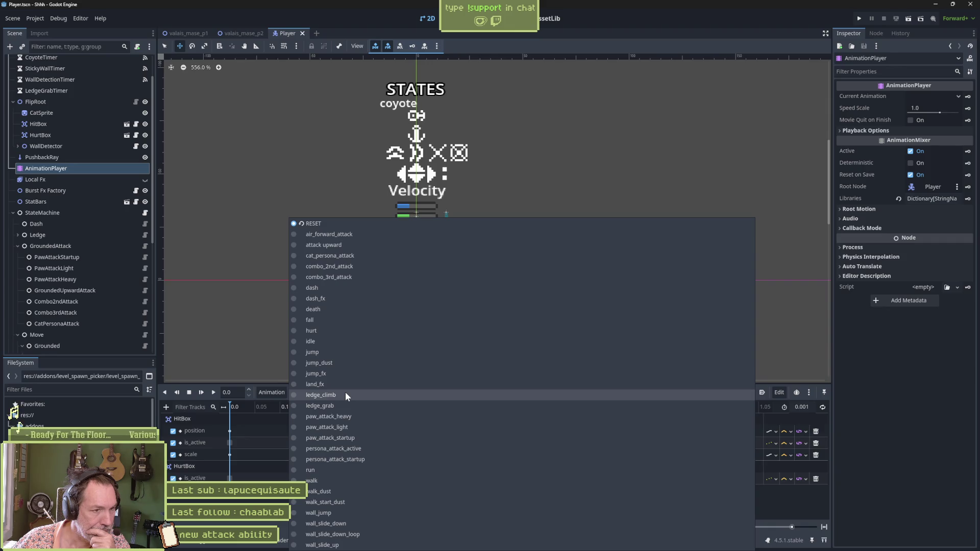
left_click(373, 255)
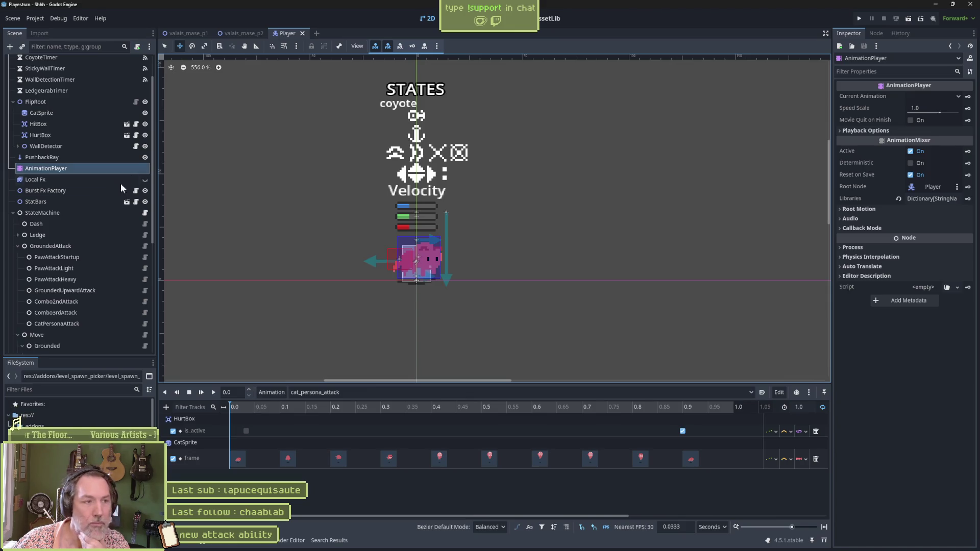
left_click(77, 324)
left_click(911, 121)
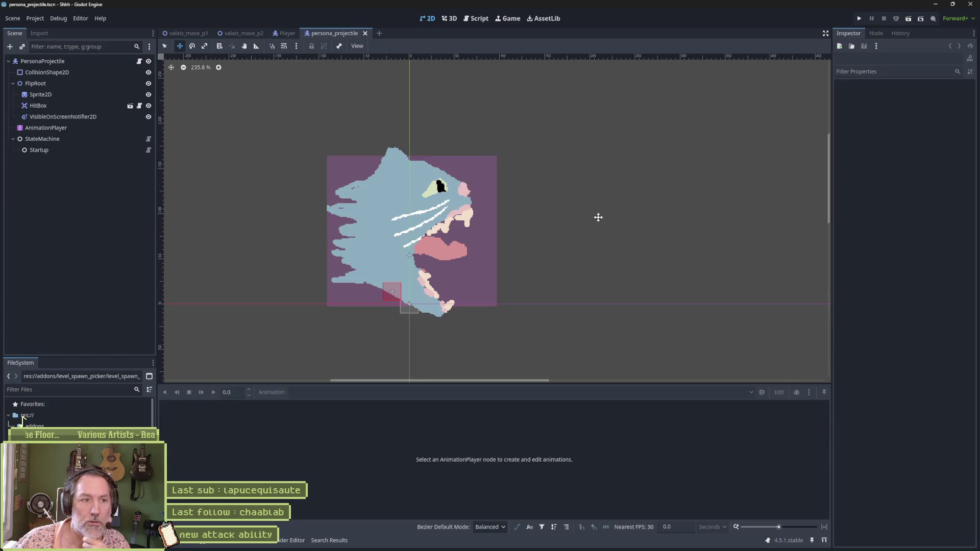
Reimport the changed Aseprite source on the projectile's Sprite2D.
left_click(64, 92)
scroll(896, 446, "down", 5)
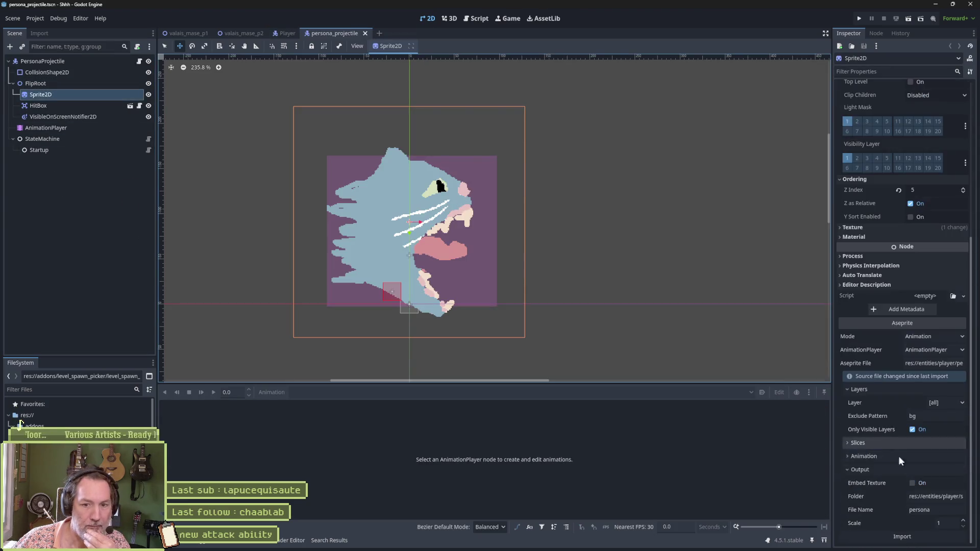
left_click(902, 537)
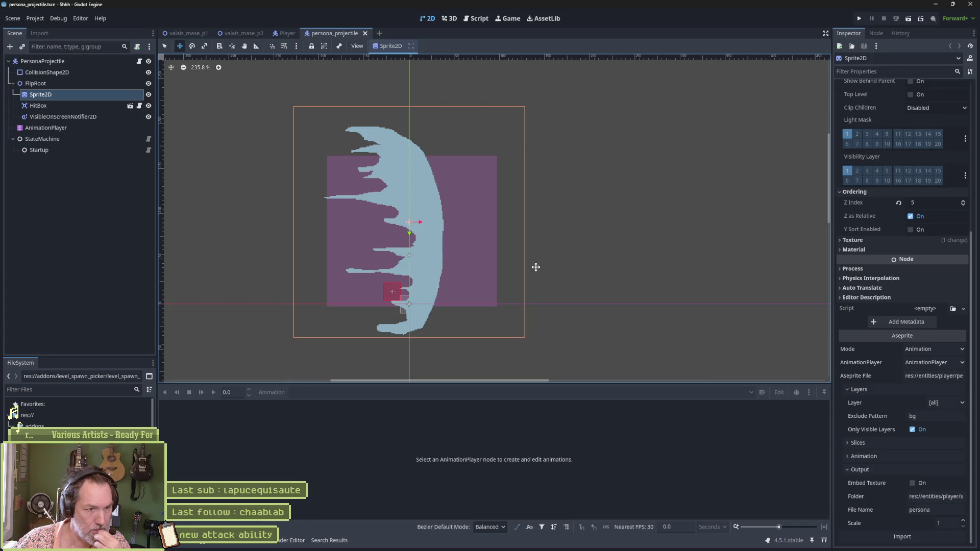
Load the startup animation, fit the timeline, and scrub to the cat face frame.
left_click(51, 127)
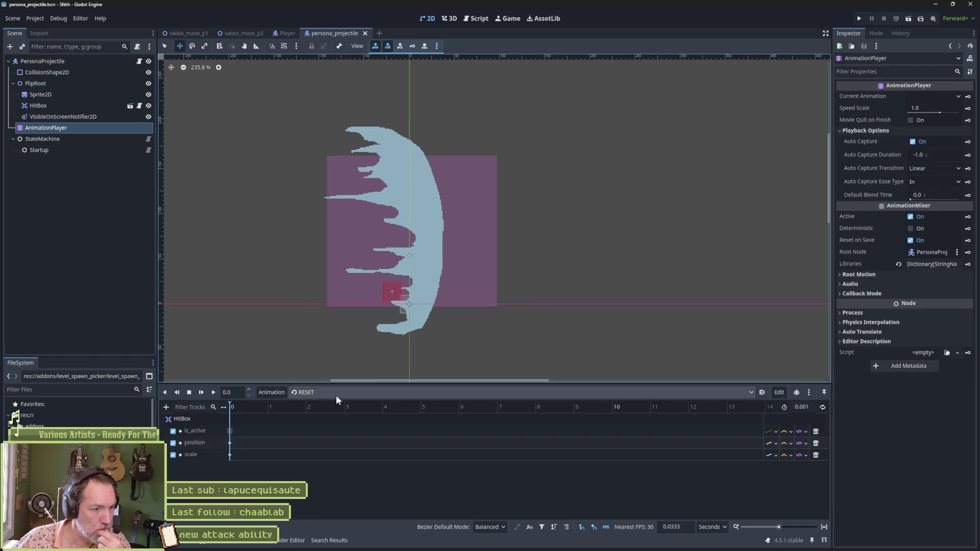
left_click(349, 395)
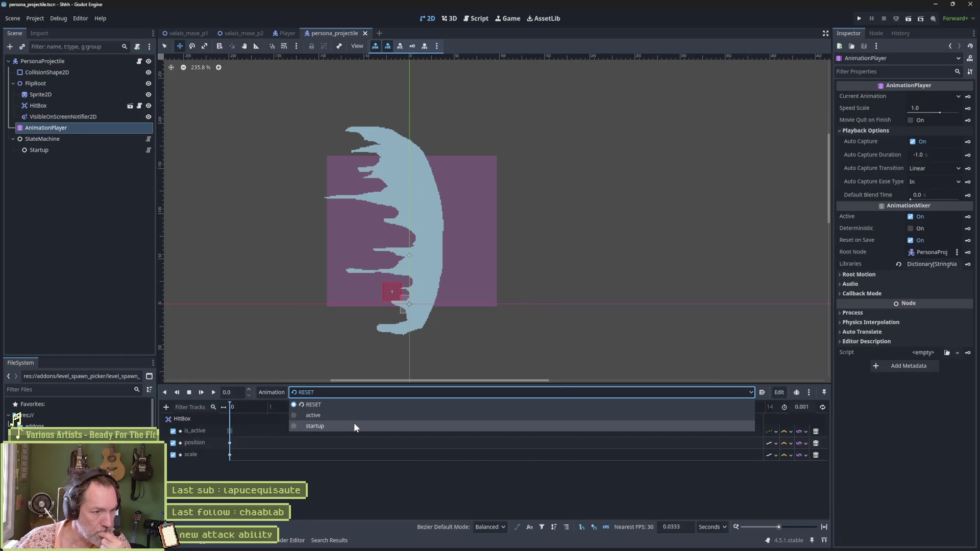
left_click(354, 423)
left_click(823, 528)
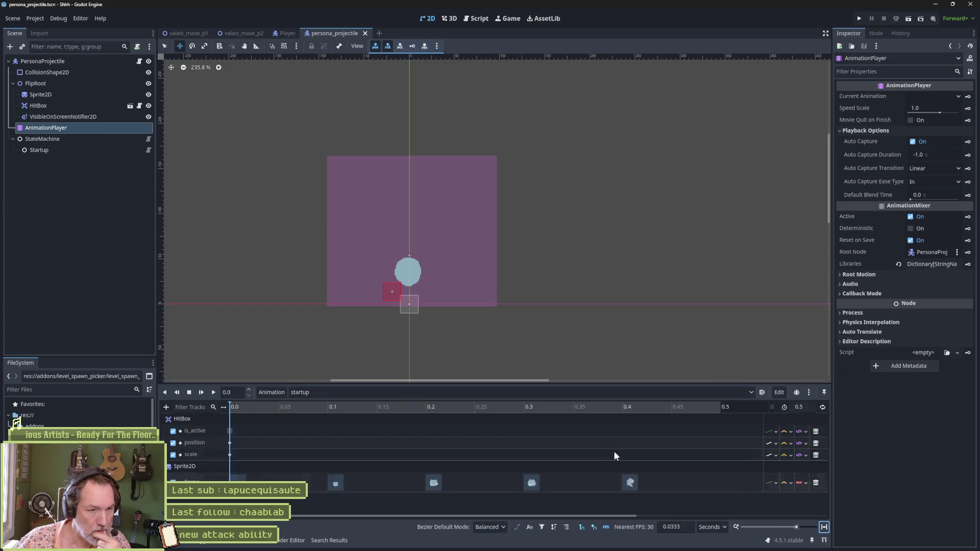
mouse_move(254, 408)
left_mouse_down()
mouse_move(673, 405)
mouse_move(489, 408)
mouse_move(623, 415)
mouse_move(502, 420)
left_mouse_up()
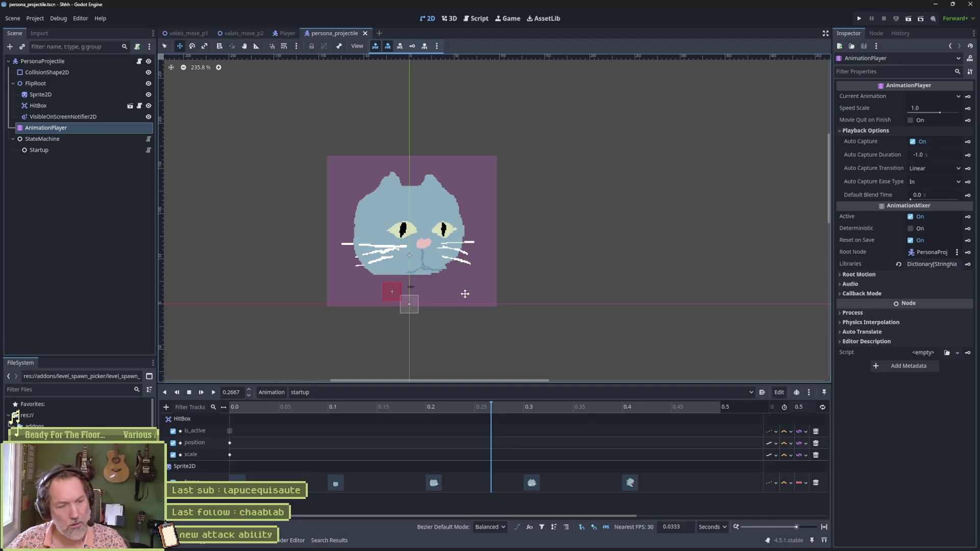
Compare against frame 4 in Aseprite with onion skin toggled.
key("alt+Tab")
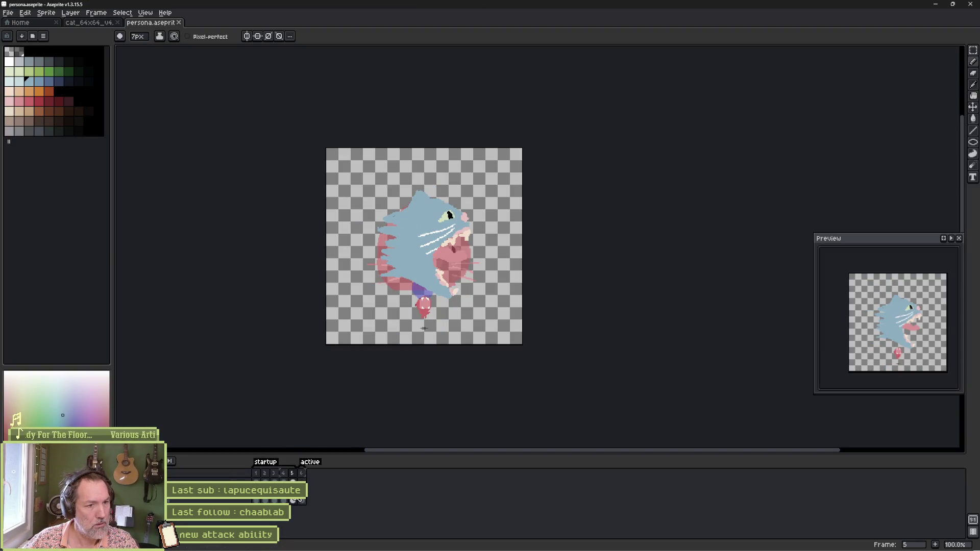
left_click(285, 500)
key("F3")
key("F3")
key("alt+Tab")
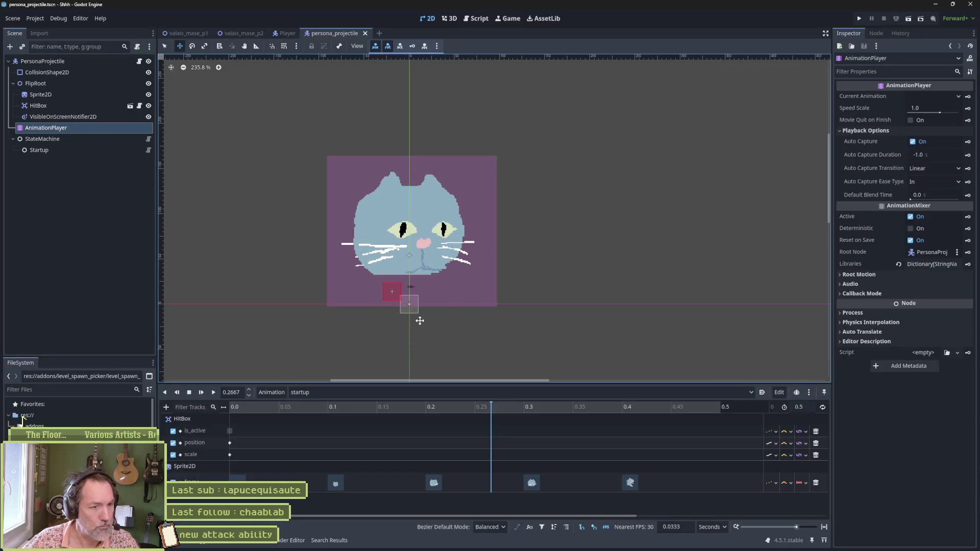
key("alt+Tab")
key("alt+Tab")
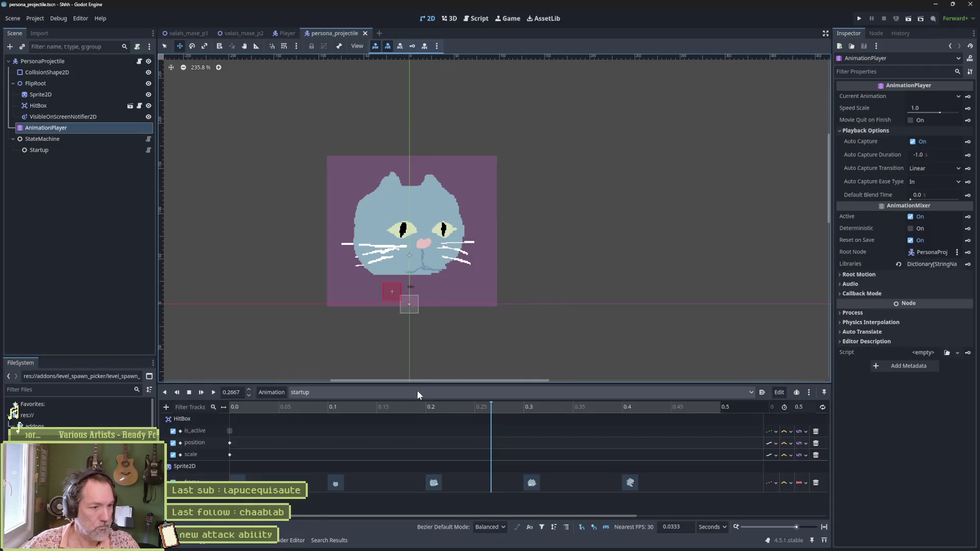
Load the active animation to see the new swoosh, then search for '_test.ts'.
left_click(406, 395)
left_click(357, 419)
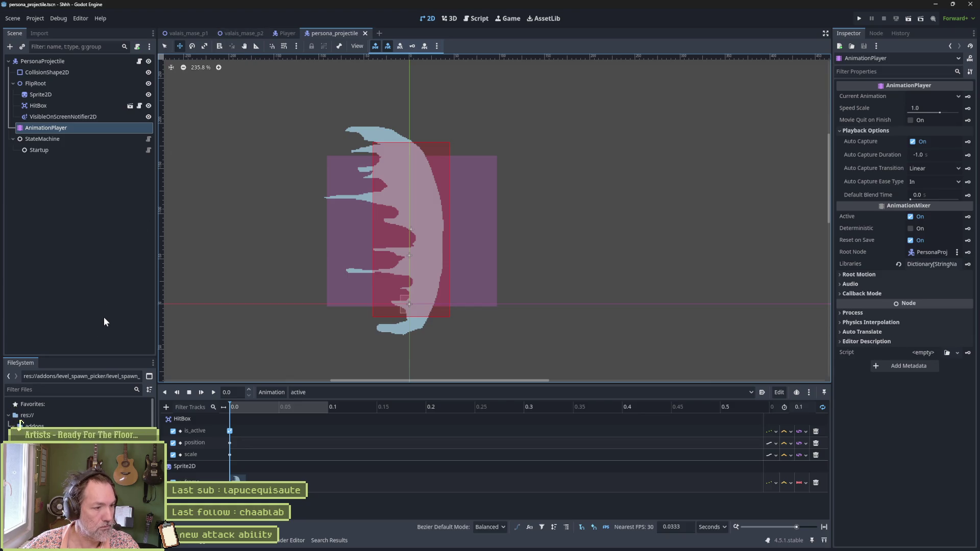
type("_")
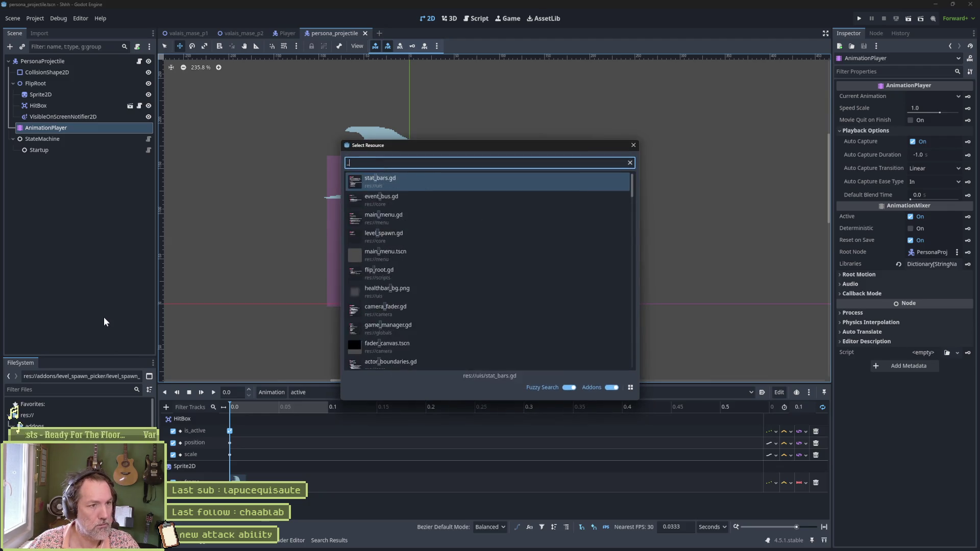
type("test.ts")
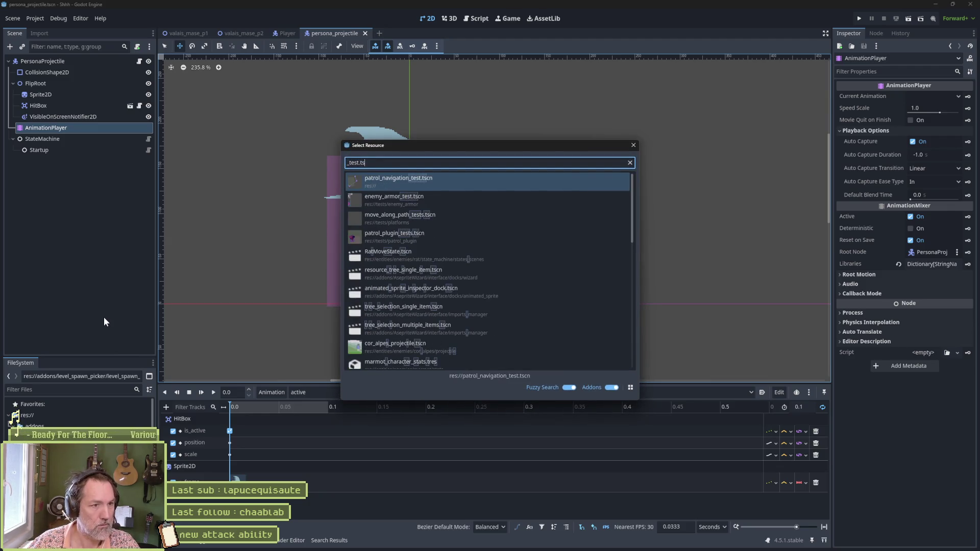
Open enemy_armor_test.tscn and move Scarecrow2 further right.
key("Down")
key("Return")
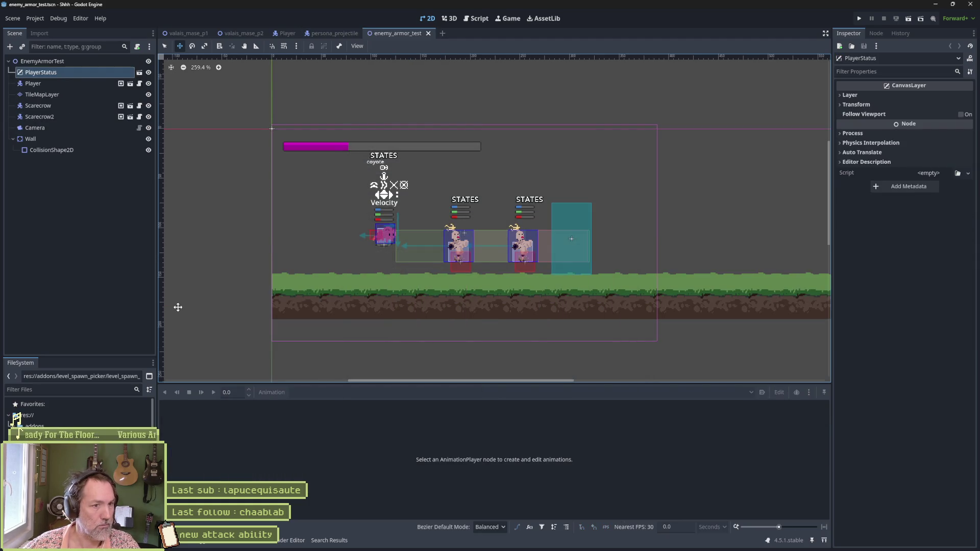
left_click(77, 117)
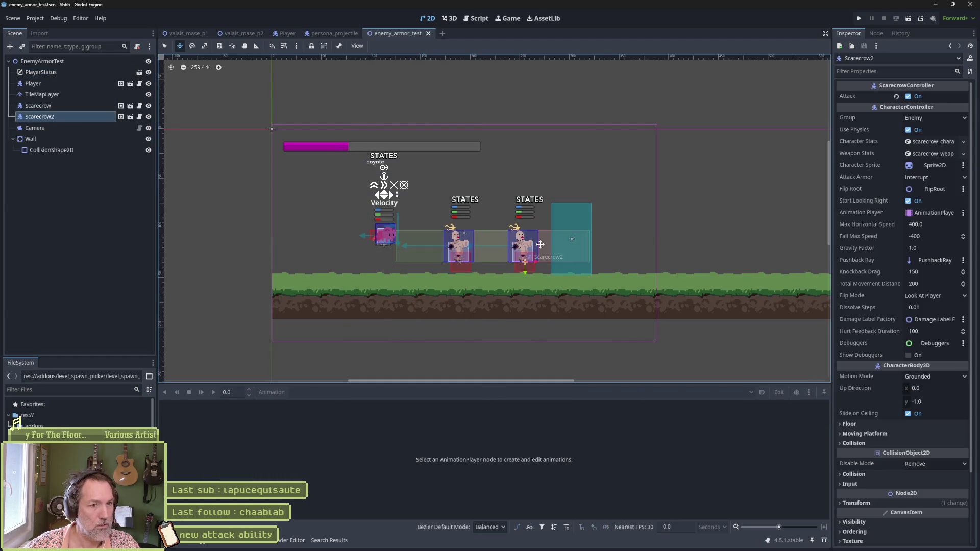
mouse_move(540, 262)
left_mouse_down()
mouse_move(572, 262)
mouse_move(608, 239)
mouse_move(697, 238)
left_mouse_up()
Disable the first Scarecrow's Attack, then test-run the scene with F6 and stop it.
left_click(77, 139)
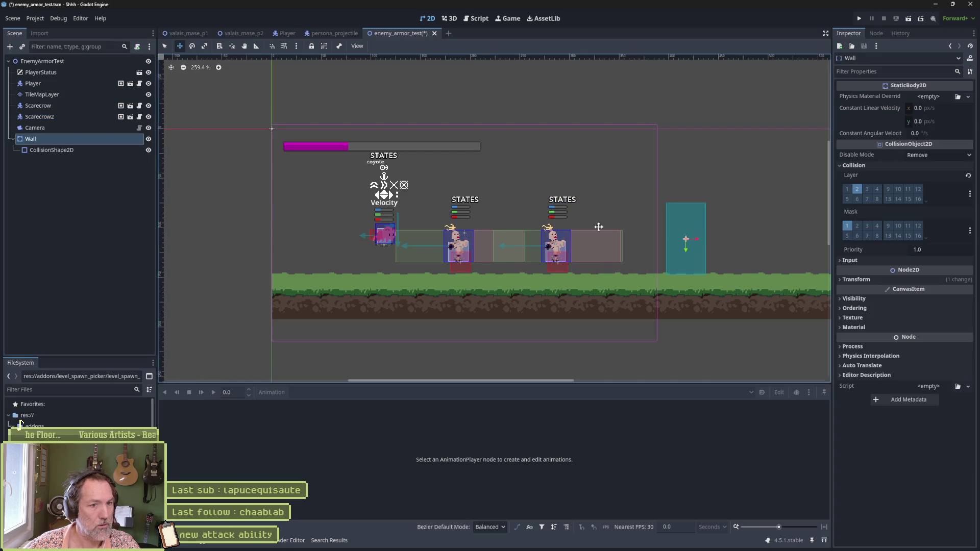
left_click(69, 106)
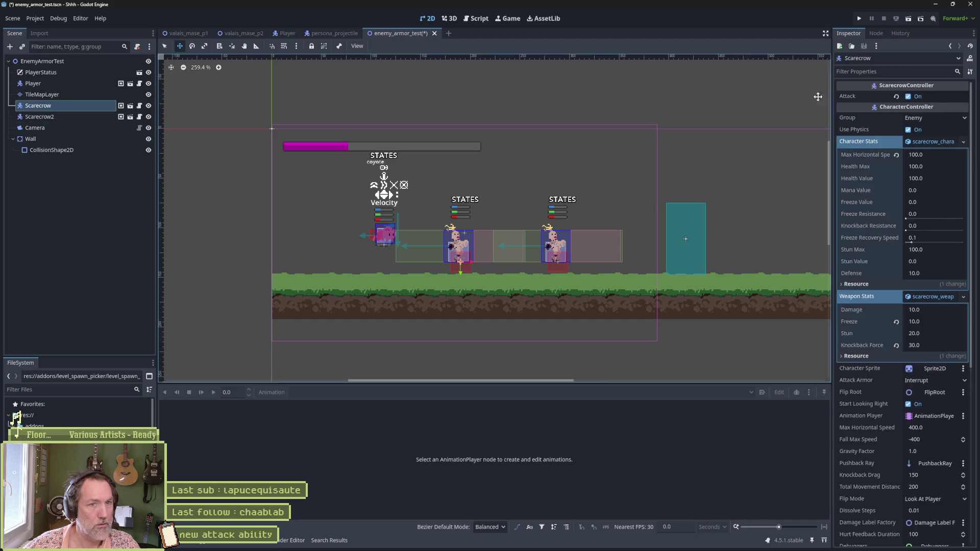
left_click(907, 97)
key("F6")
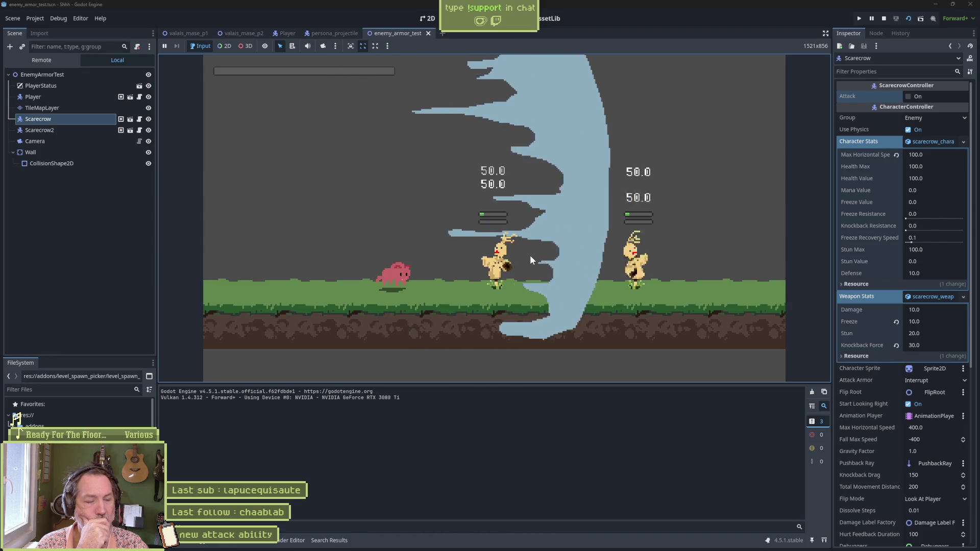
key("F8")
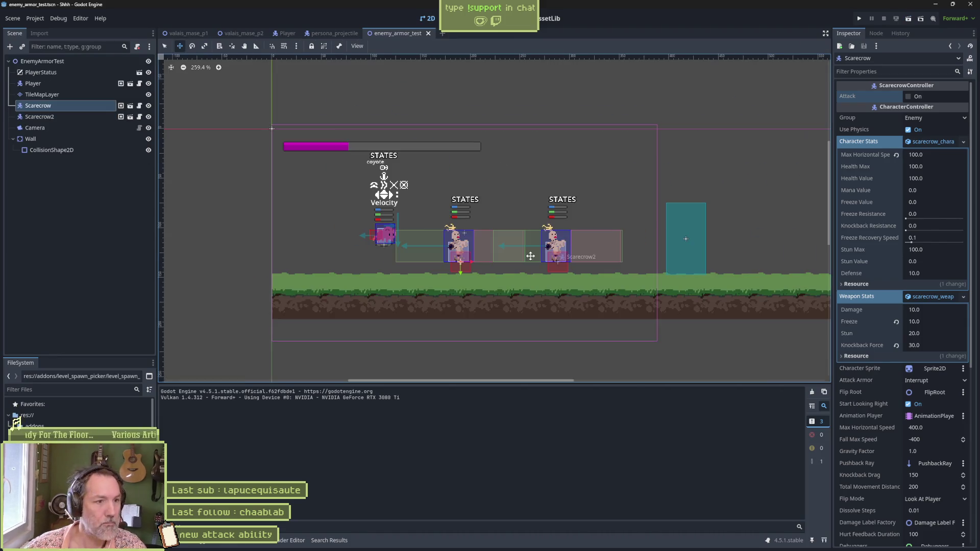
Reset the Camera's zoom to 1.0 and shift its view slightly right.
left_click(88, 128)
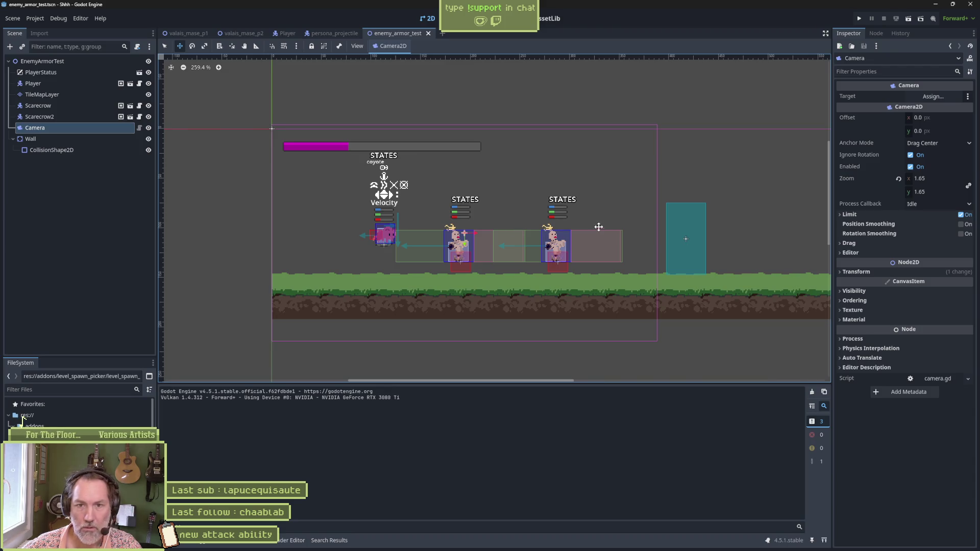
left_click(898, 179)
scroll(637, 238, "down", 2)
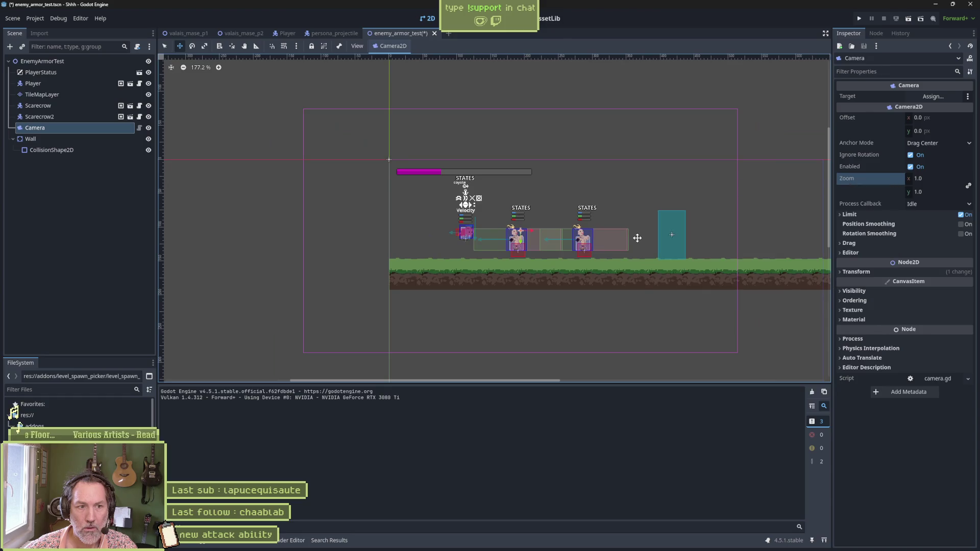
left_click(78, 120)
left_click(90, 128)
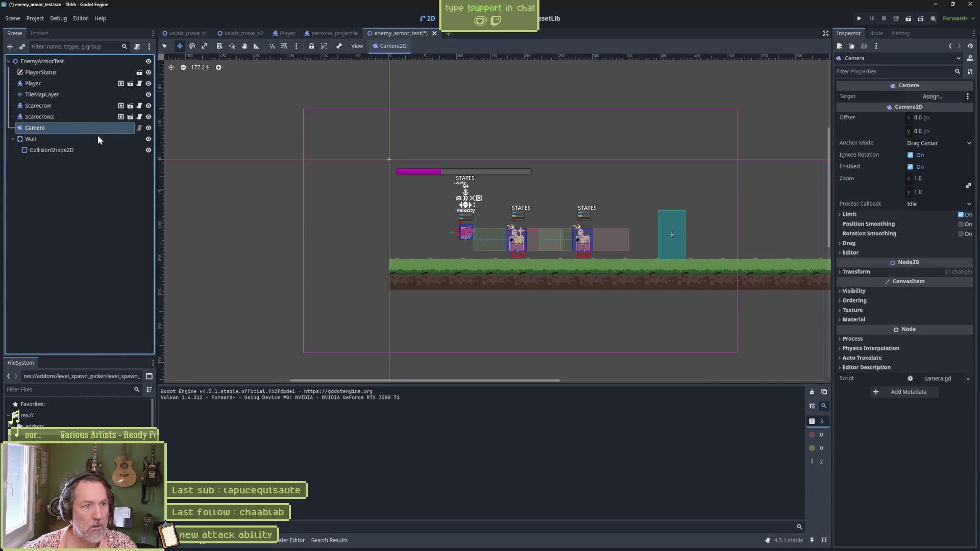
mouse_move(397, 218)
left_mouse_down()
mouse_move(483, 229)
mouse_move(426, 222)
left_mouse_up()
Test-run the scene, stop it, and save.
key("F6")
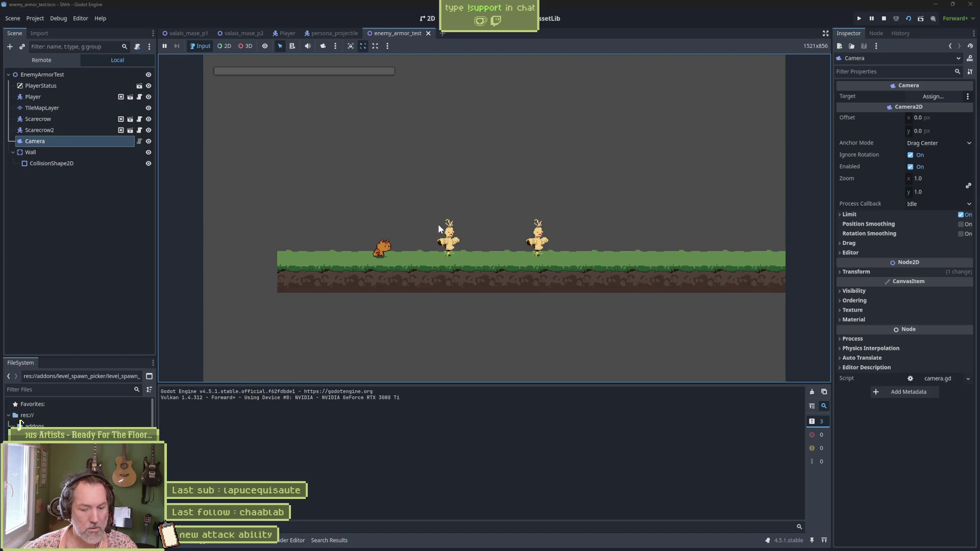
key("F8")
key("ctrl+s")
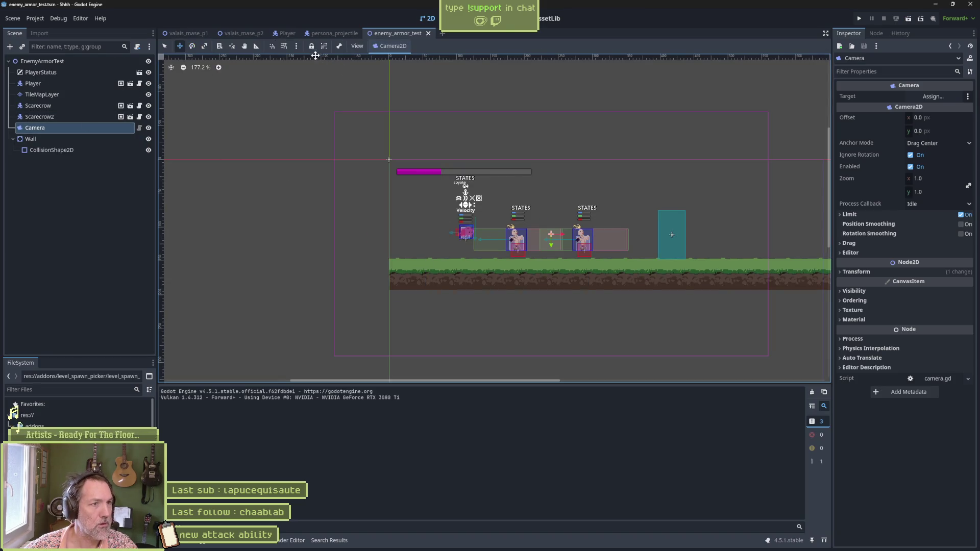
Check valais_mase_p2's camera zoom, then set this Camera's zoom to 1.2 and run the scene.
left_click(240, 37)
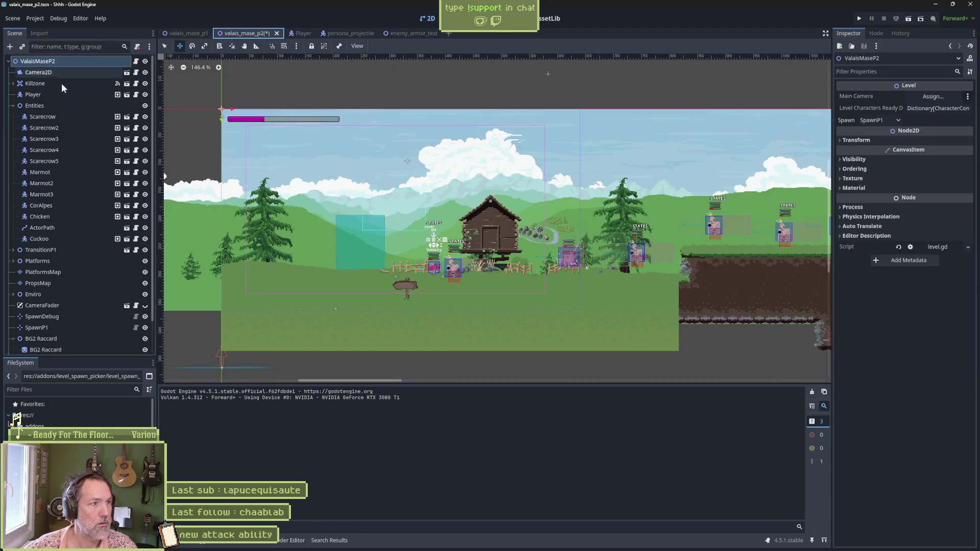
left_click(41, 70)
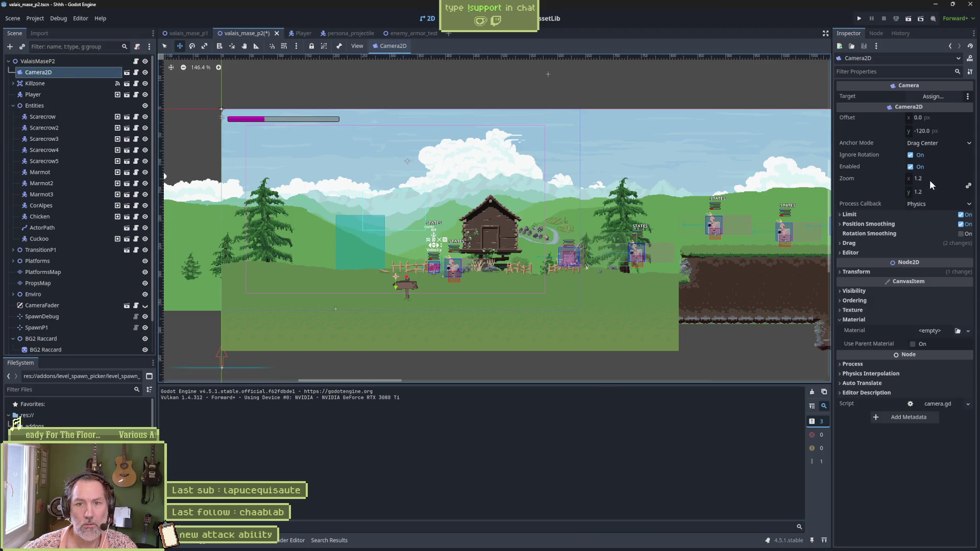
left_click(397, 32)
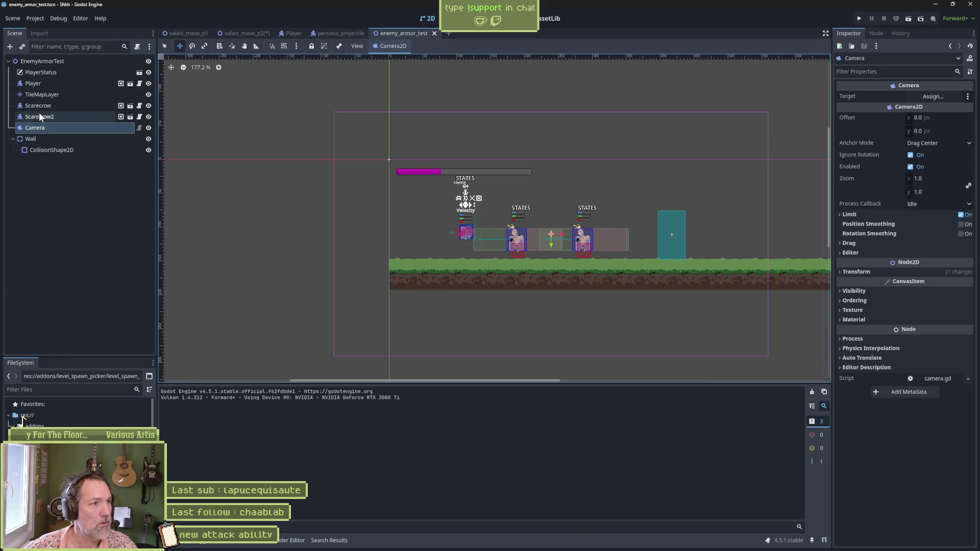
left_click(932, 179)
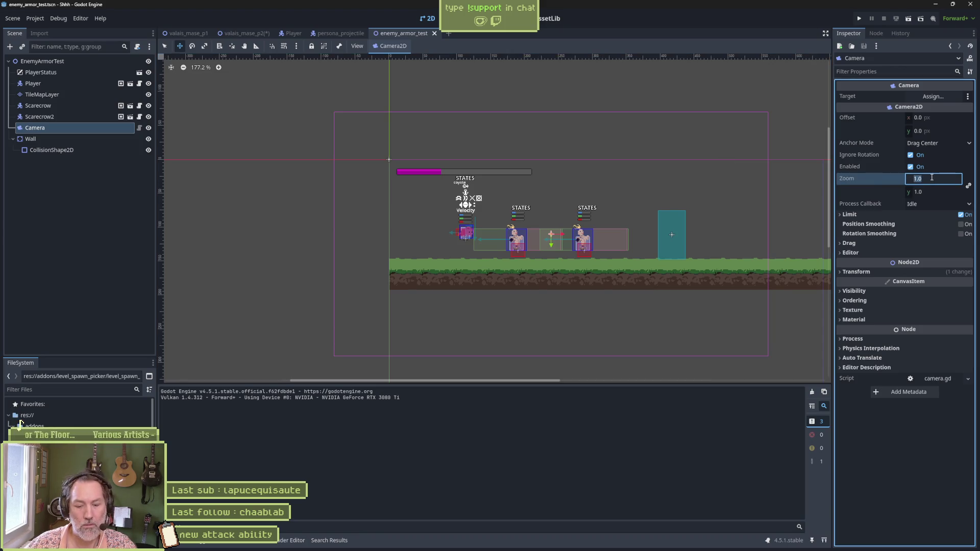
type("1.2")
key("Return")
key("F6")
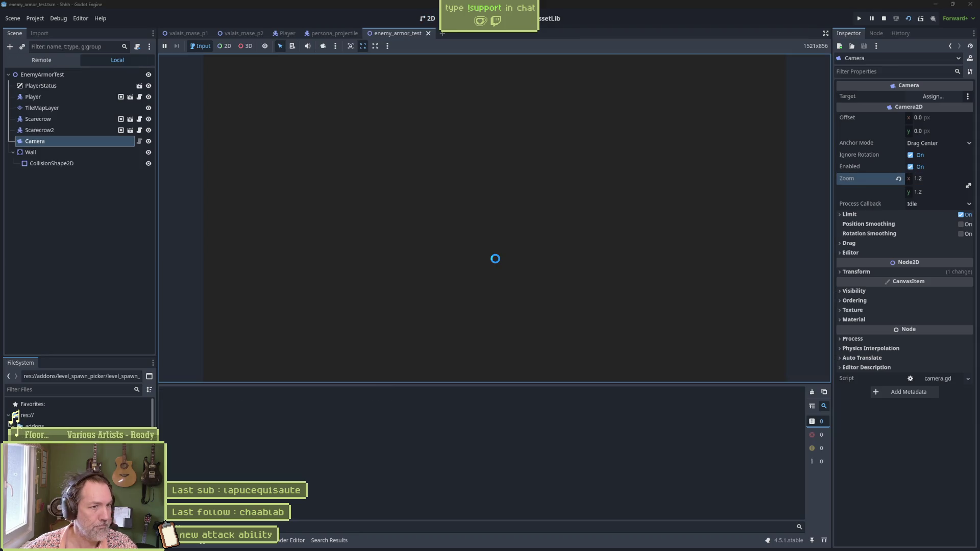
Walk up, strike the first scarecrow, fire six cat-face tornadoes, then stop and return to Aseprite.
key("Right")
key("space")
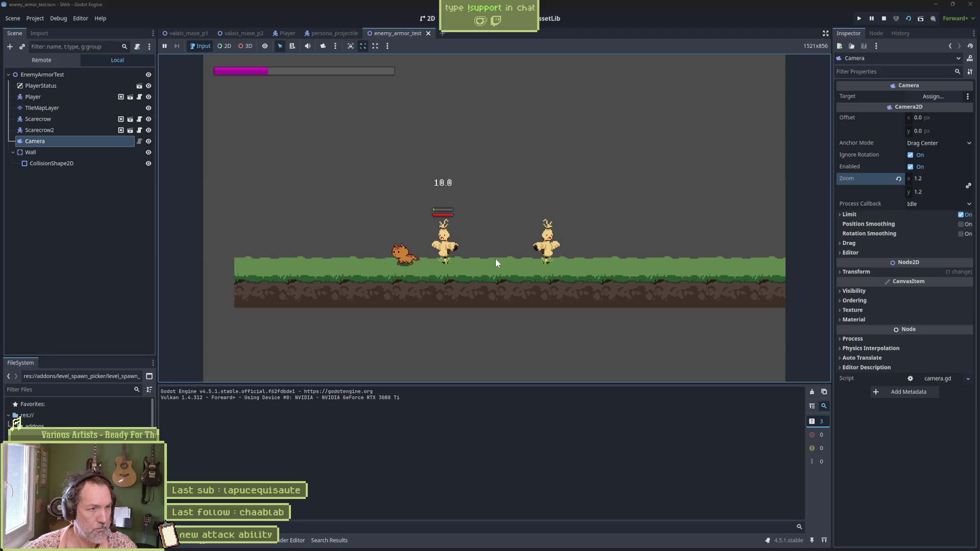
key("e")
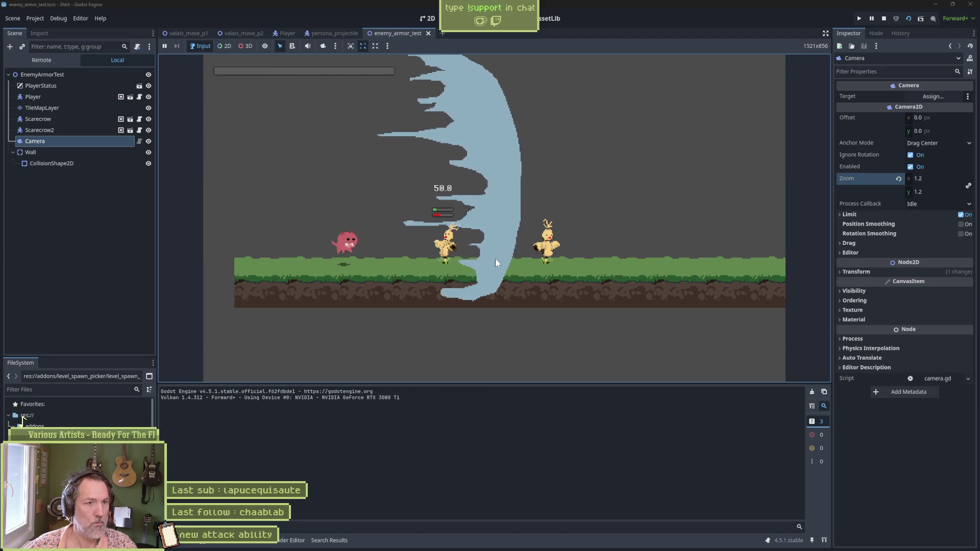
key("e")
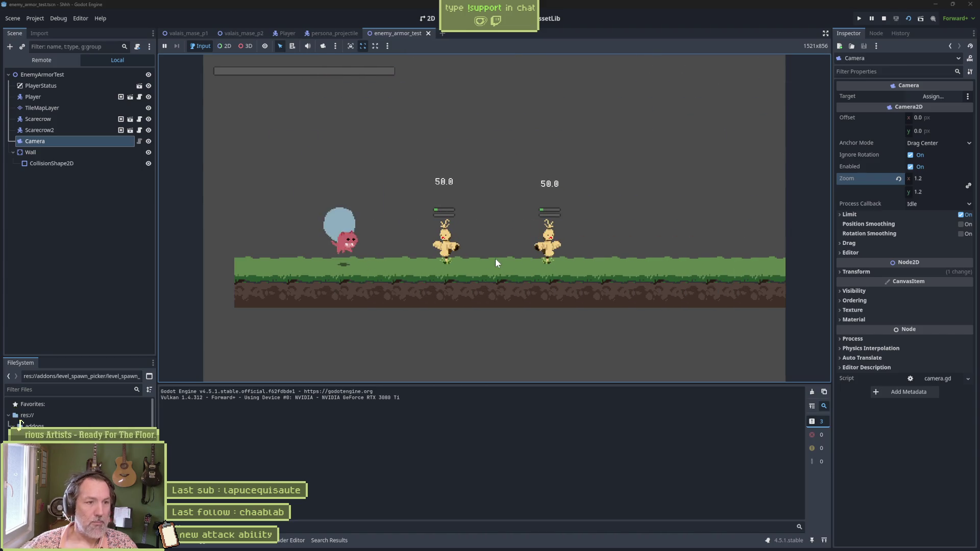
key("e")
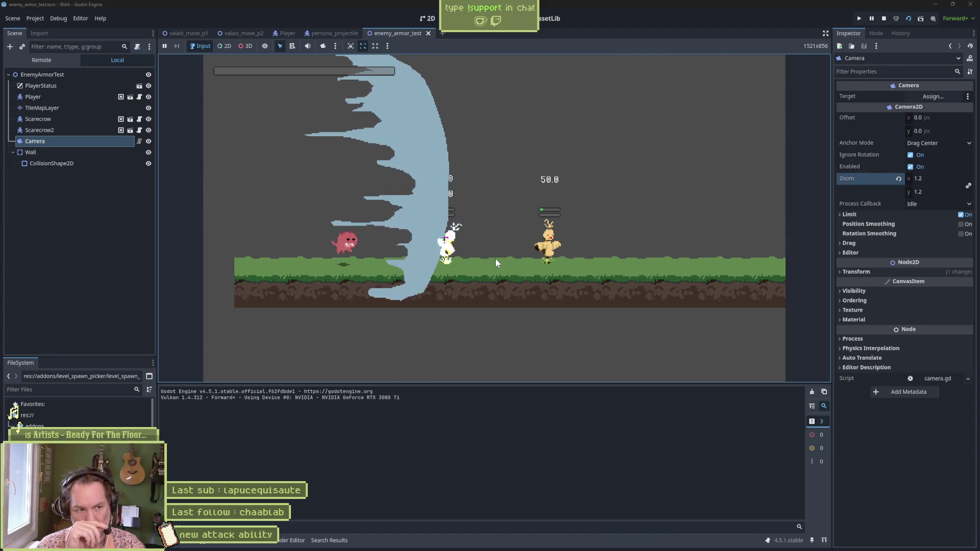
key("e")
key("e")
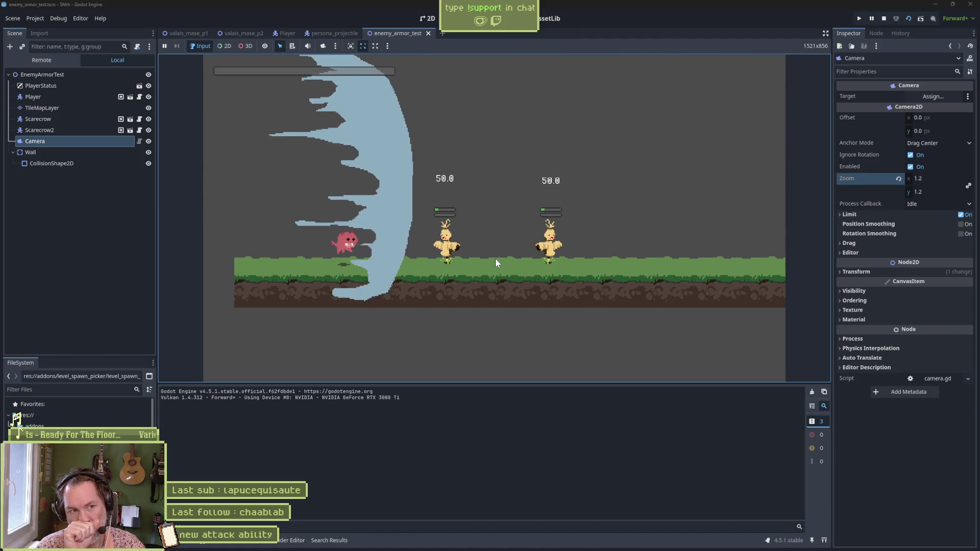
key("e")
key("e")
key("e")
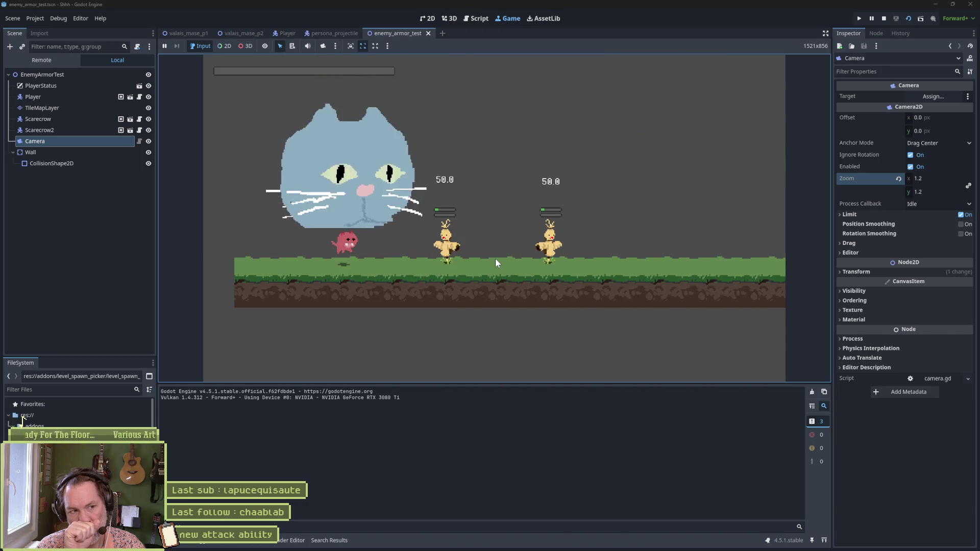
key("e")
key("e")
key("F8")
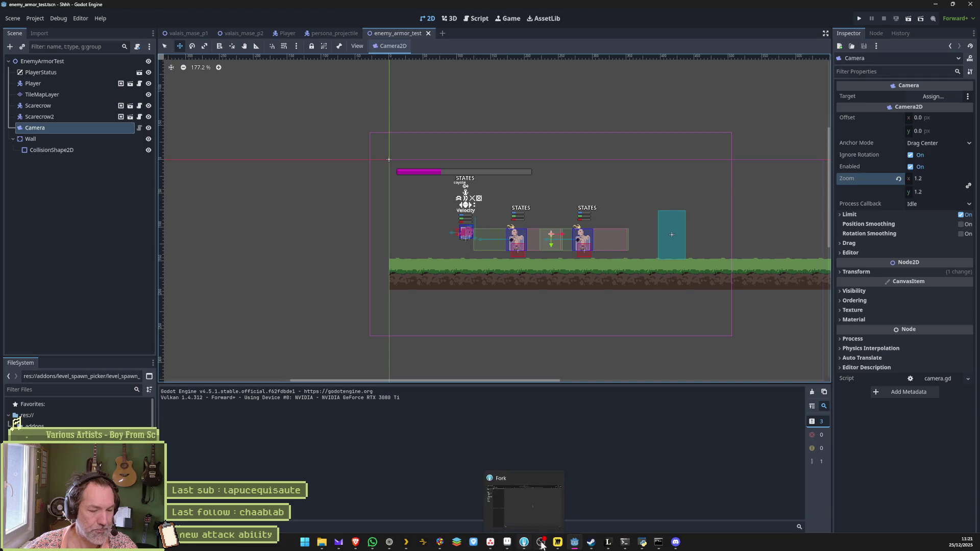
left_click(507, 542)
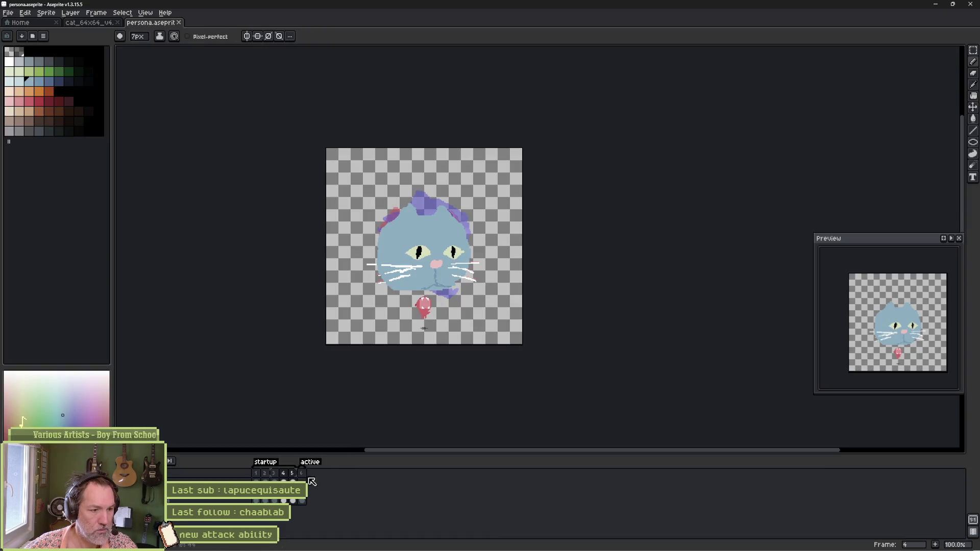
Add a new frame after the blue crescent frame, undoing an accidental crescent move.
left_click(306, 498)
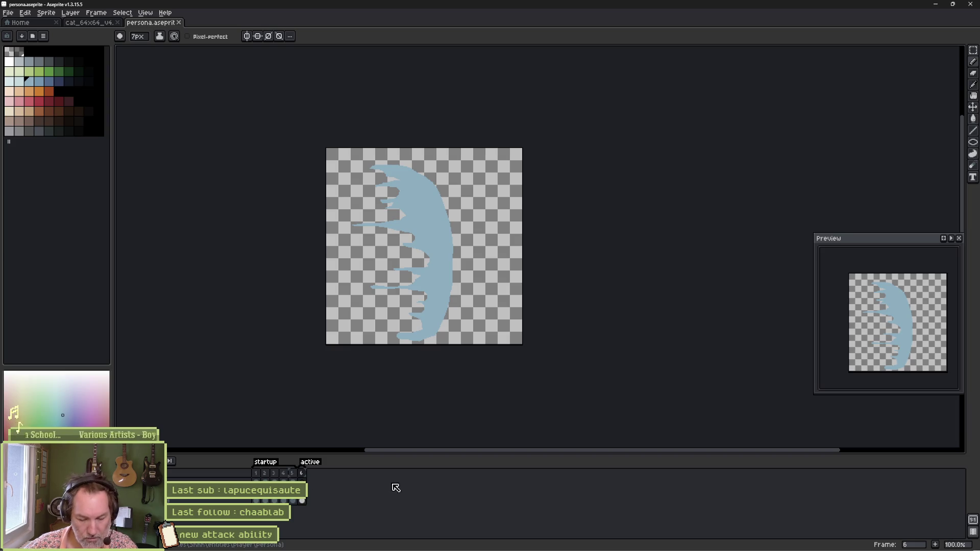
key("alt+n")
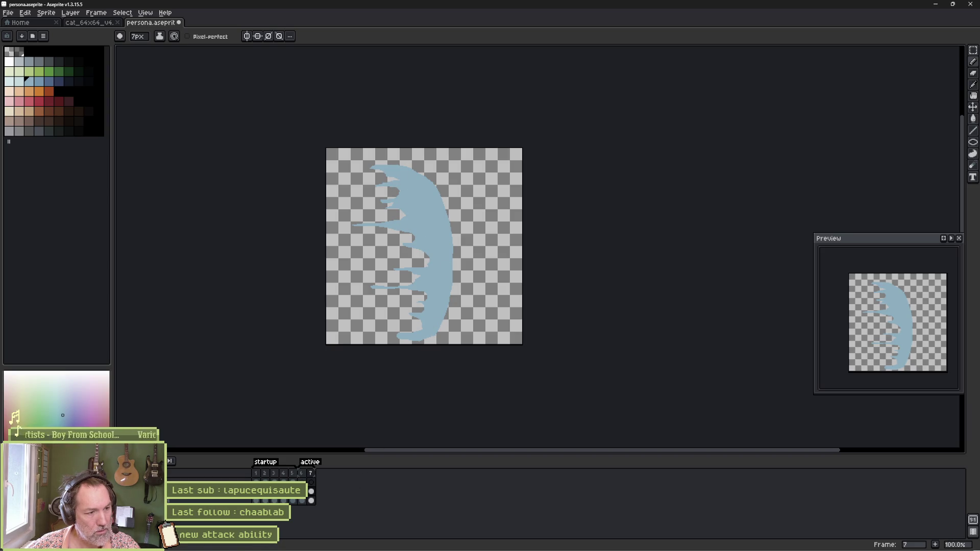
key("v")
left_click_drag(460, 260, 477, 252)
key("ctrl+z")
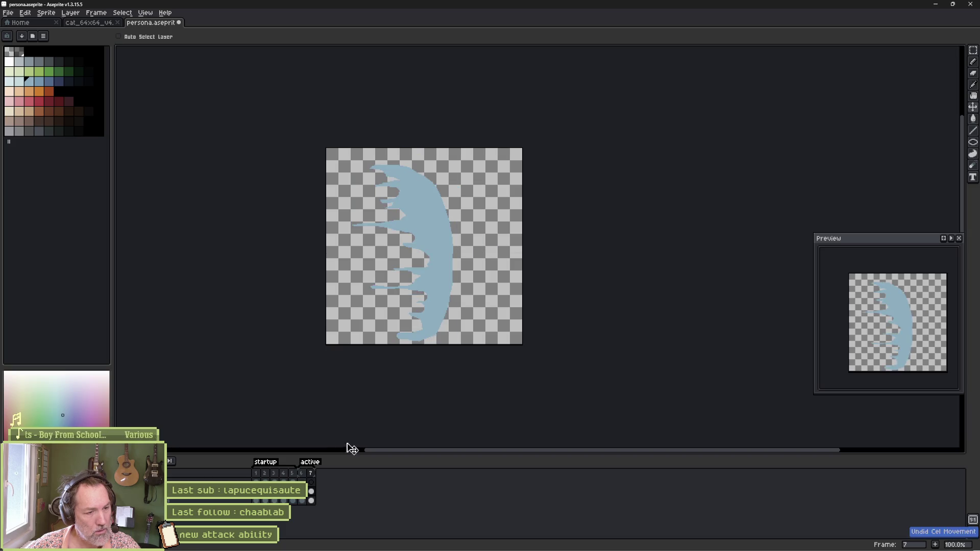
Return to frame 6 and turn on onion skinning to show frame 5's cat head.
left_click_drag(256, 501, 292, 500)
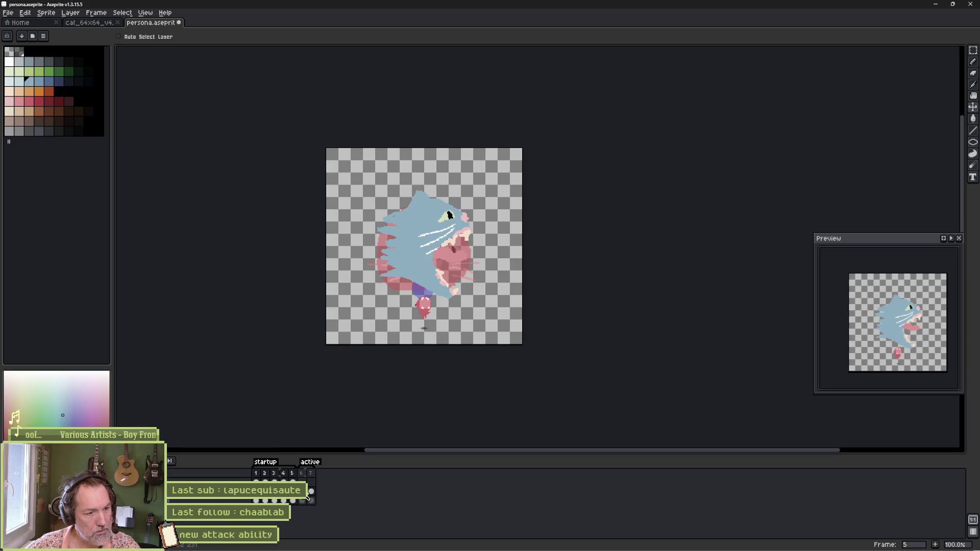
key("Right")
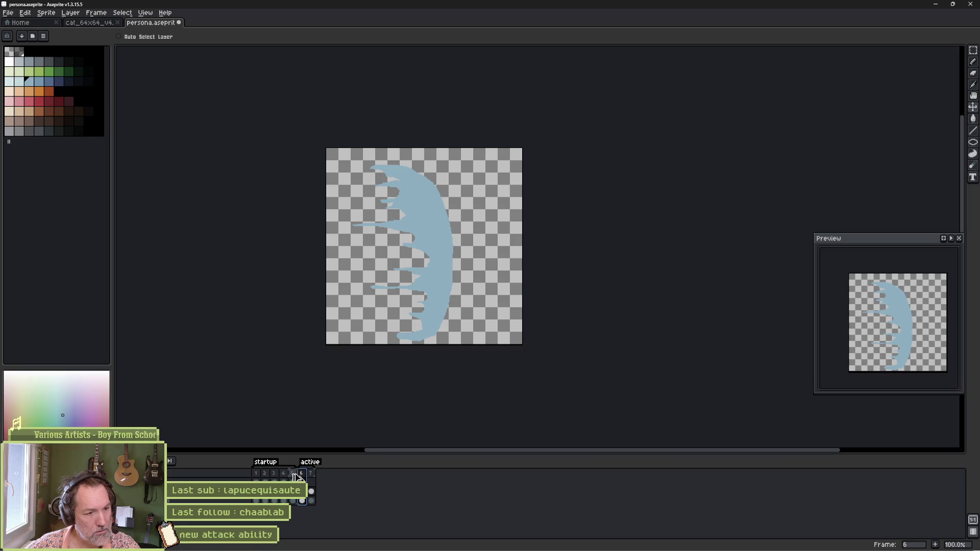
key("F3")
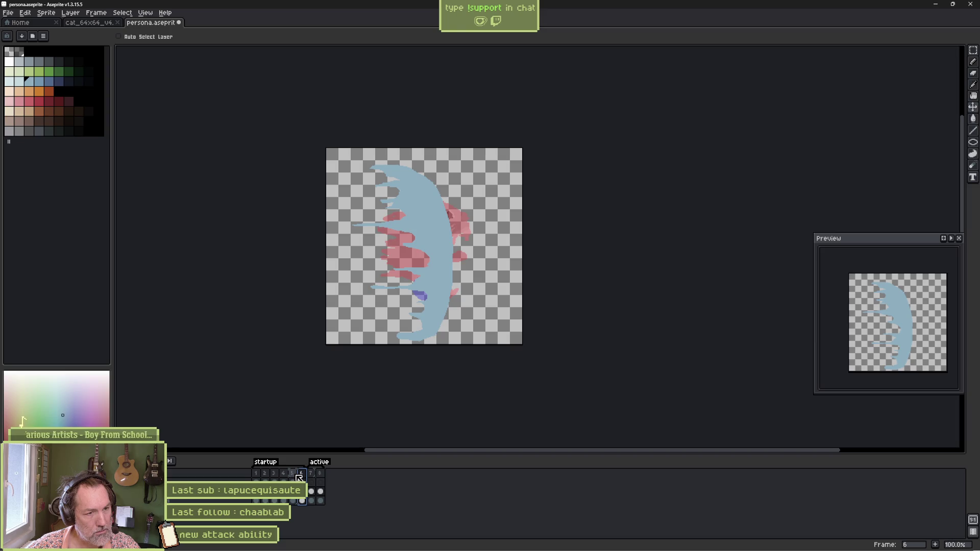
scroll(436, 230, "up", 3)
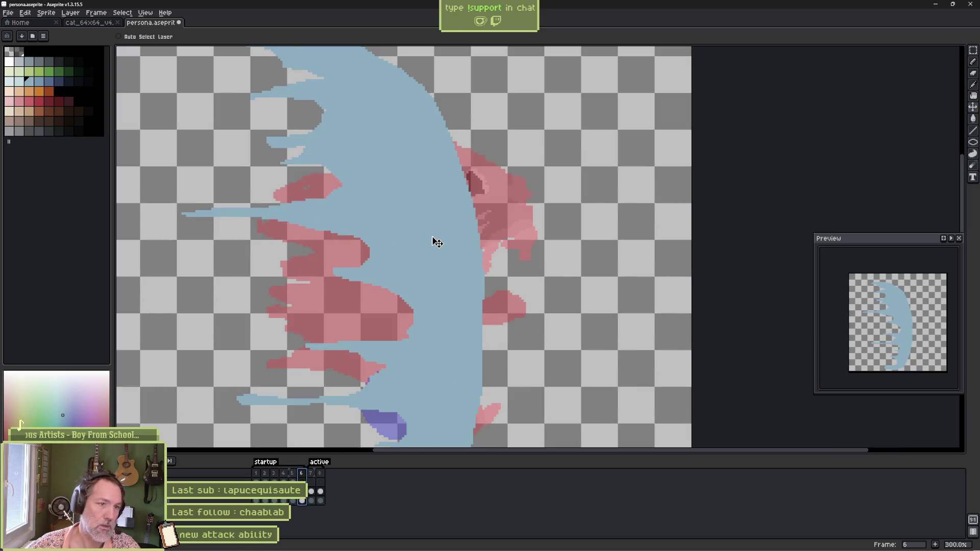
Erase the top and the bottom tip of the blue crescent.
key("b")
scroll(422, 220, "down", 3)
scroll(422, 220, "up", 1)
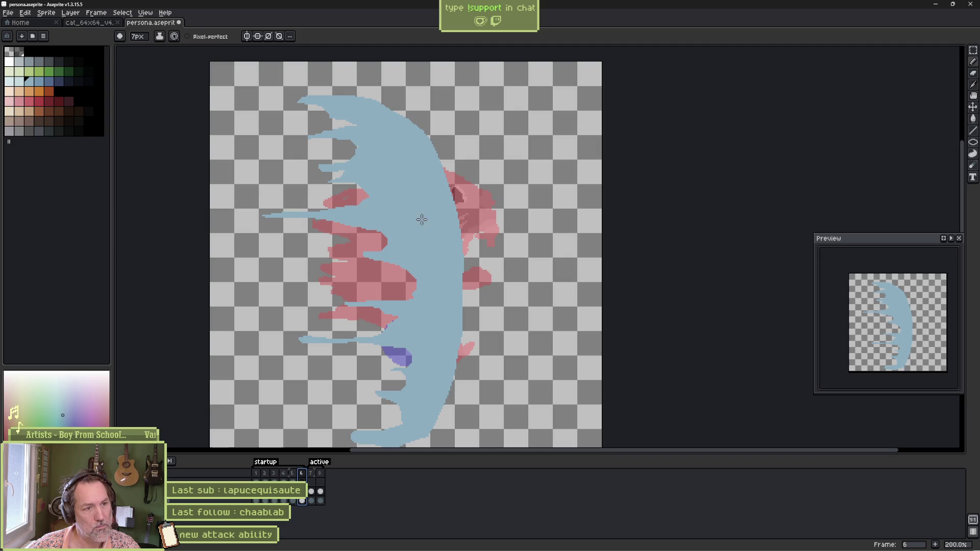
key("e")
mouse_move(341, 95)
left_mouse_down()
mouse_move(401, 98)
mouse_move(344, 121)
mouse_move(444, 142)
mouse_move(325, 144)
left_mouse_up()
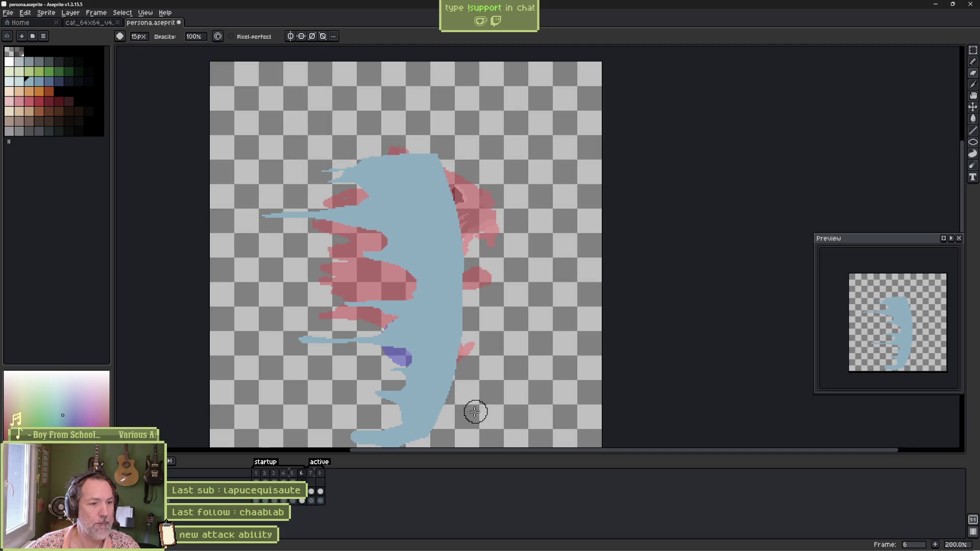
left_click_drag(446, 434, 356, 430)
key("b")
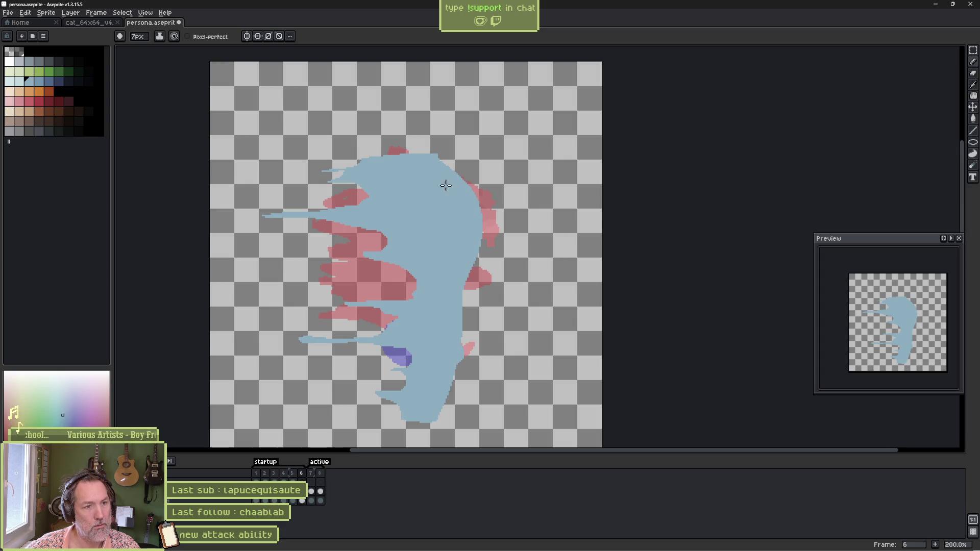
key("e")
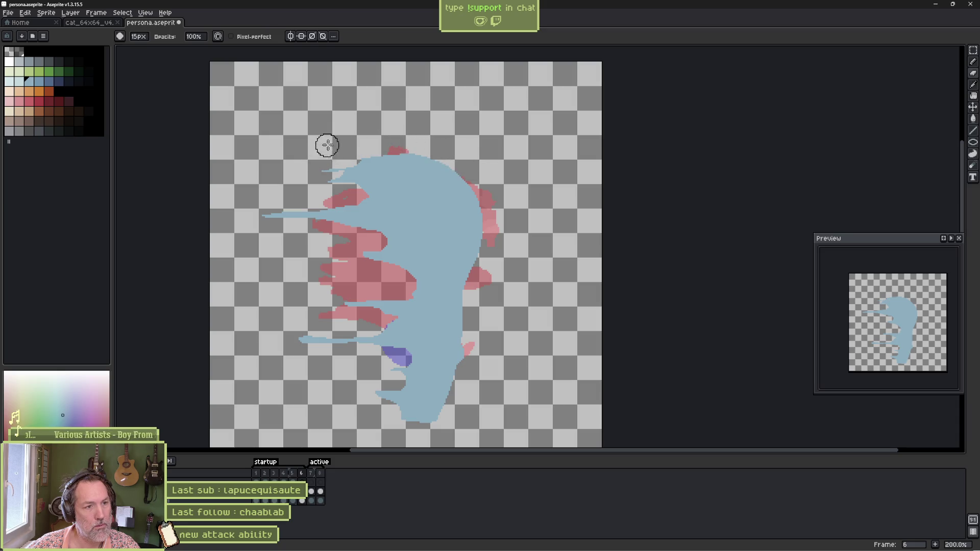
key("b")
Draw spiky leftward trails, cover the purple patch, and trim the body's bottom.
left_click_drag(326, 176, 363, 200)
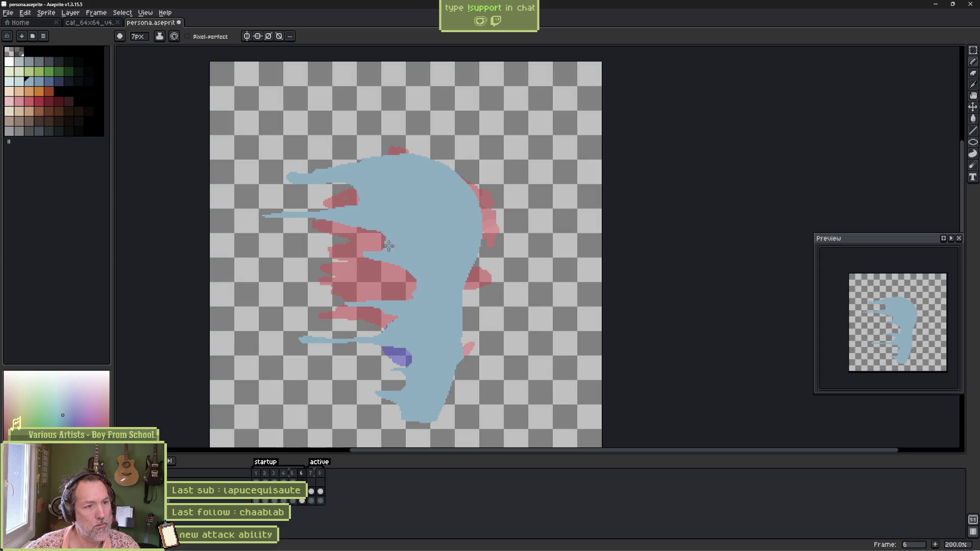
mouse_move(364, 304)
left_mouse_down()
mouse_move(298, 308)
mouse_move(395, 313)
mouse_move(348, 345)
mouse_move(302, 345)
left_mouse_up()
left_click_drag(388, 351, 400, 386)
key("e")
mouse_move(466, 376)
left_mouse_down()
mouse_move(378, 418)
mouse_move(422, 416)
left_mouse_up()
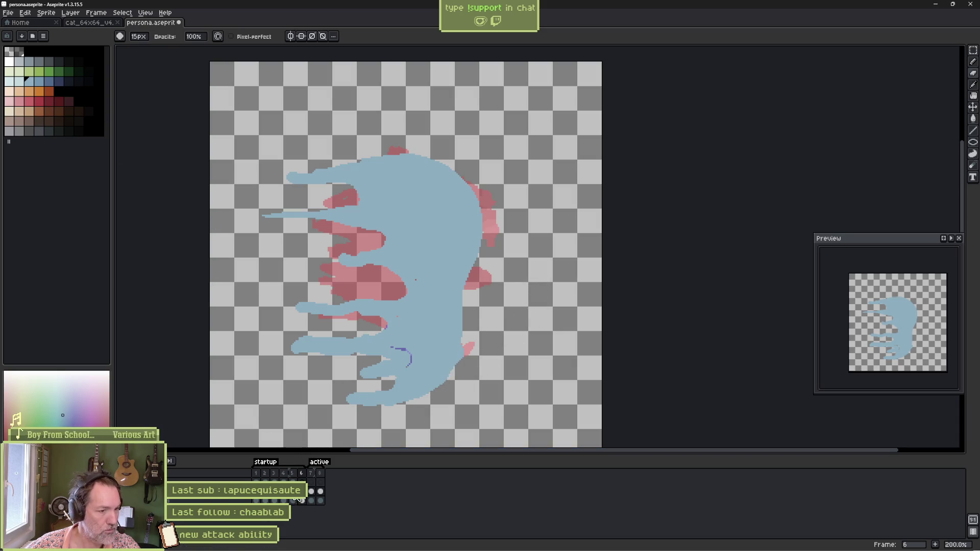
Check the previous cat frame, then extend the pale yellow stripe leftward across the top.
left_click(292, 501)
key("b")
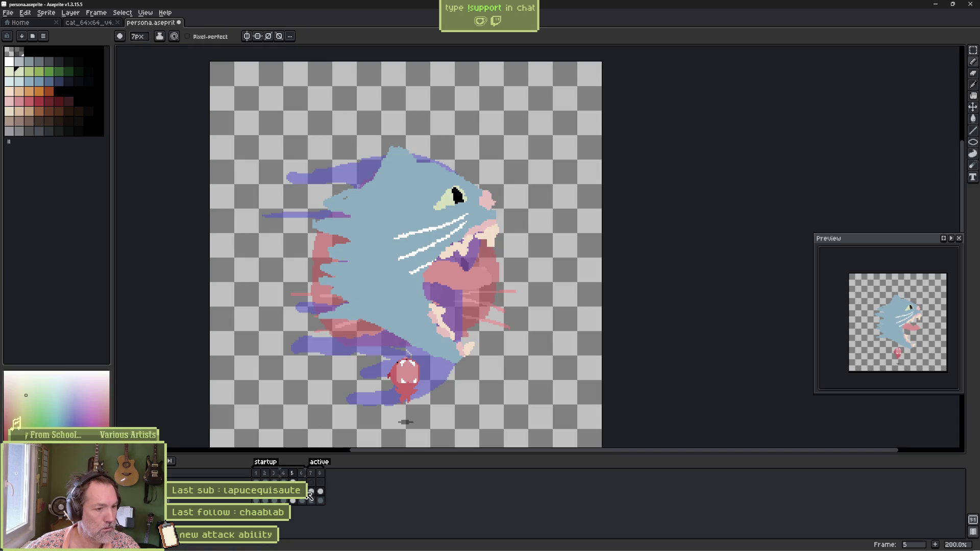
key("Right")
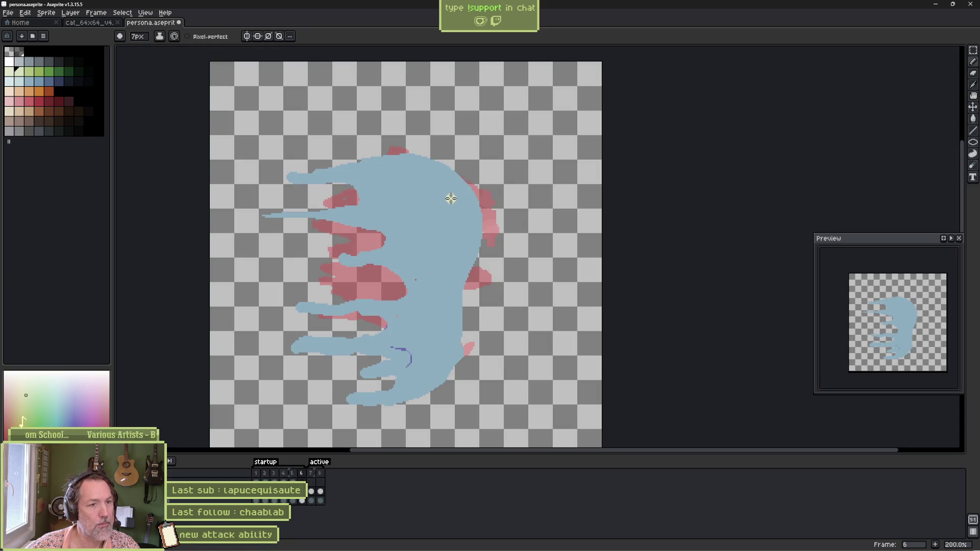
left_click_drag(376, 204, 422, 206)
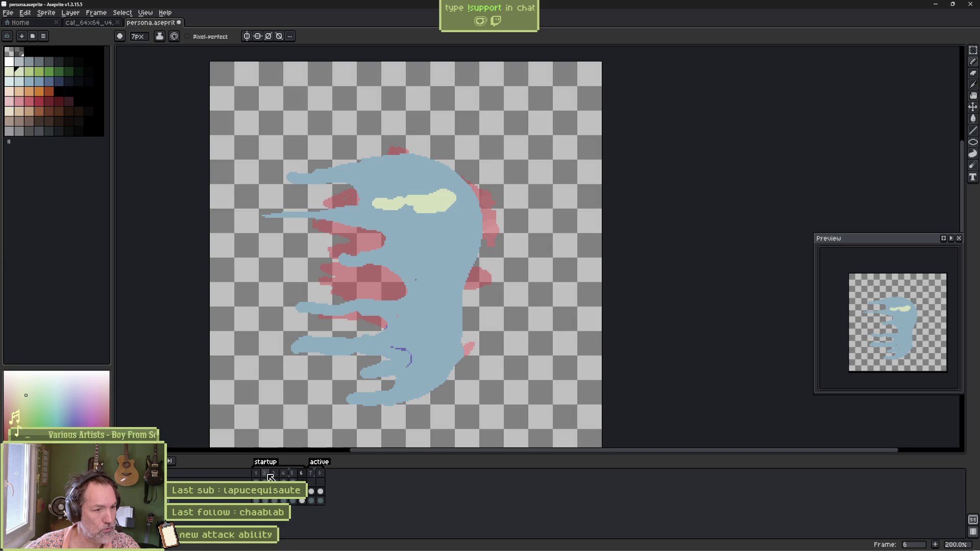
Flip repeatedly between frames 5 and 6 to compare the cat head and swoosh.
key("Return")
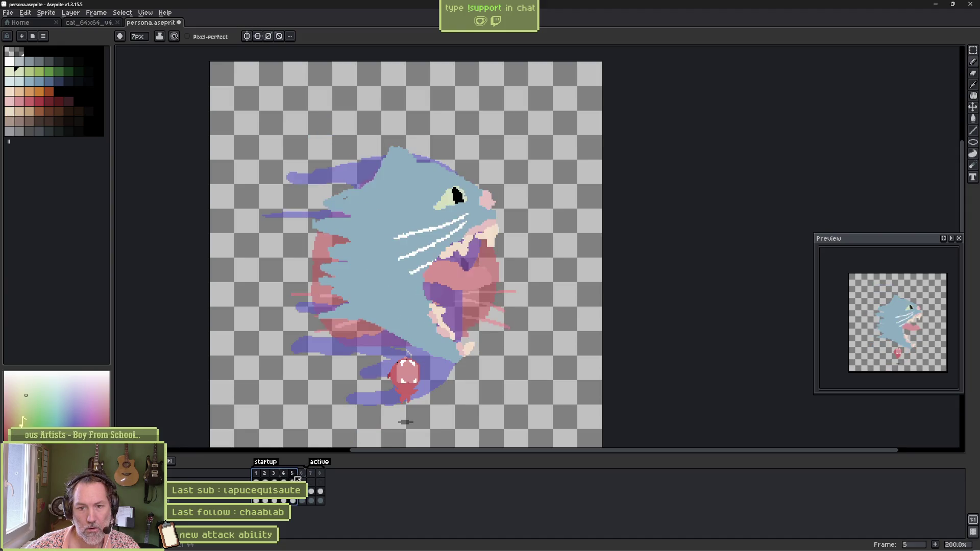
left_click(305, 479)
left_click(299, 479)
left_click(304, 479)
left_click(298, 479)
left_click(305, 479)
left_click(298, 479)
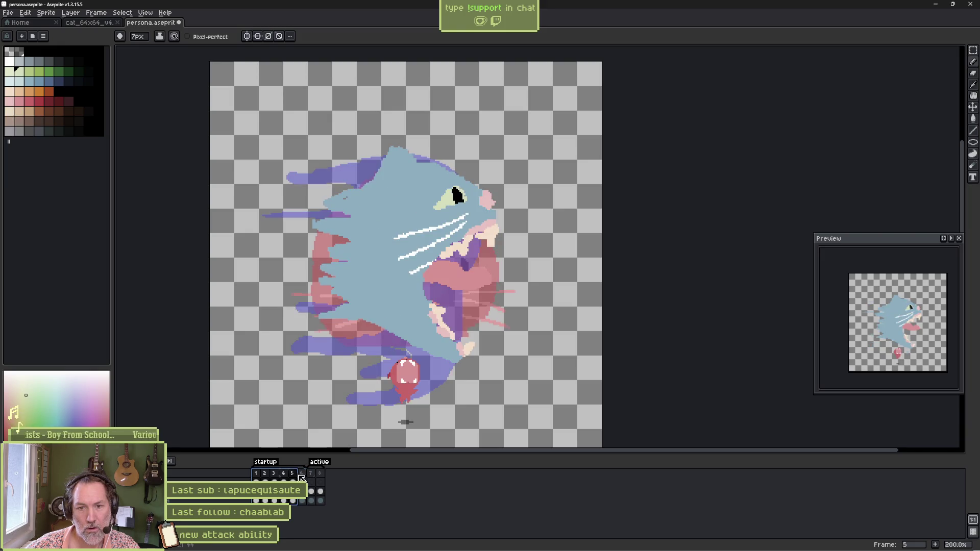
left_click(304, 479)
left_click(299, 479)
left_click(304, 479)
left_click(299, 478)
left_click(304, 479)
left_click(299, 479)
left_click(303, 478)
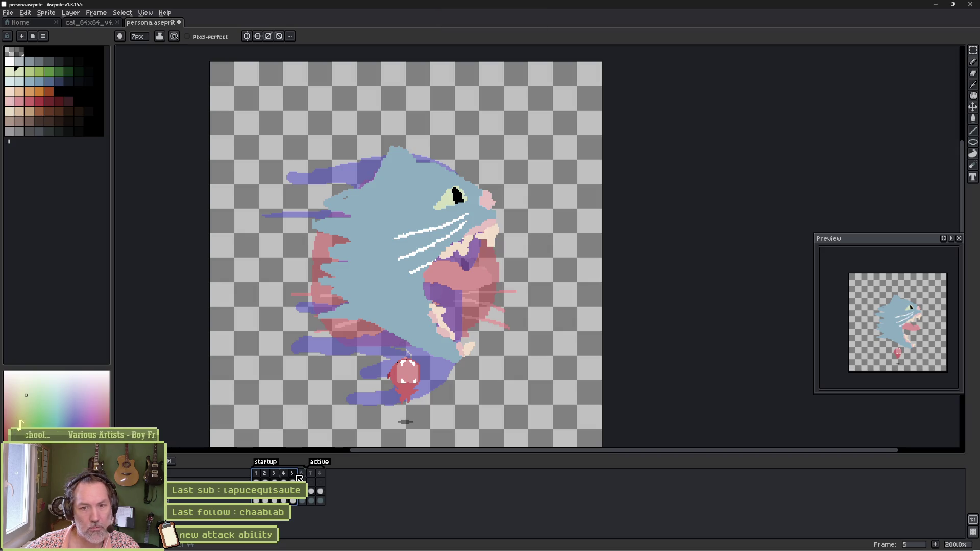
mouse_move(292, 477)
left_mouse_down()
mouse_move(282, 478)
mouse_move(292, 477)
left_mouse_up()
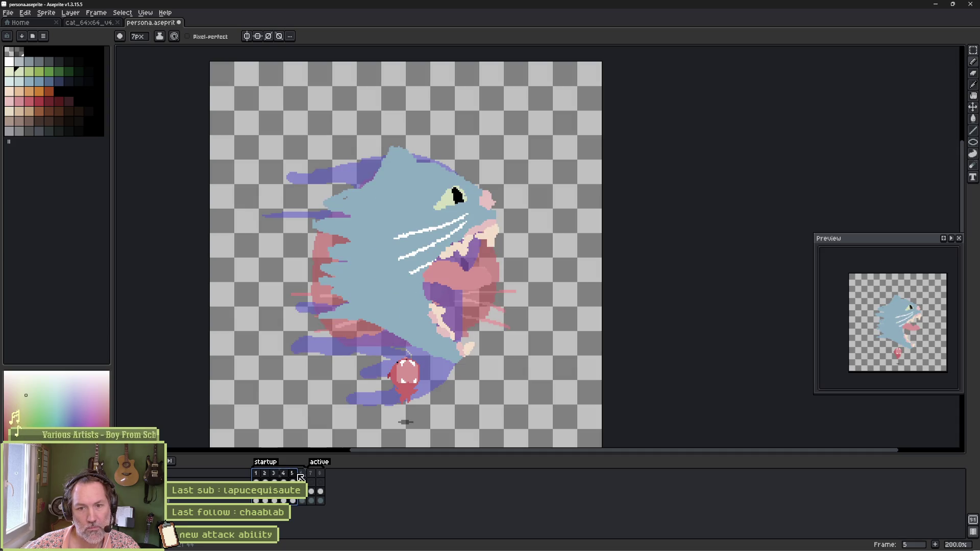
Paint pink bands across frame 6's blue body using the cat's pink.
left_click(466, 277, "alt")
key("period")
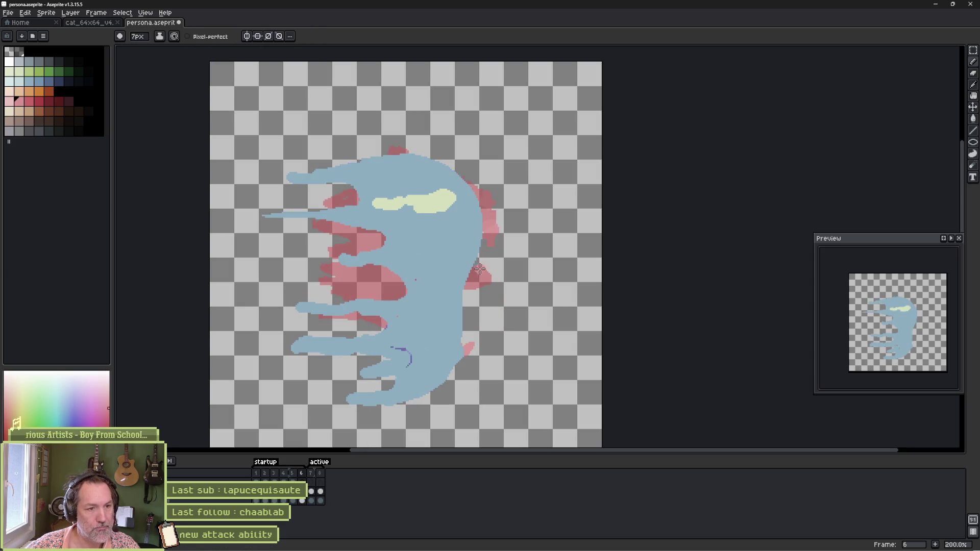
left_click_drag(466, 274, 463, 284)
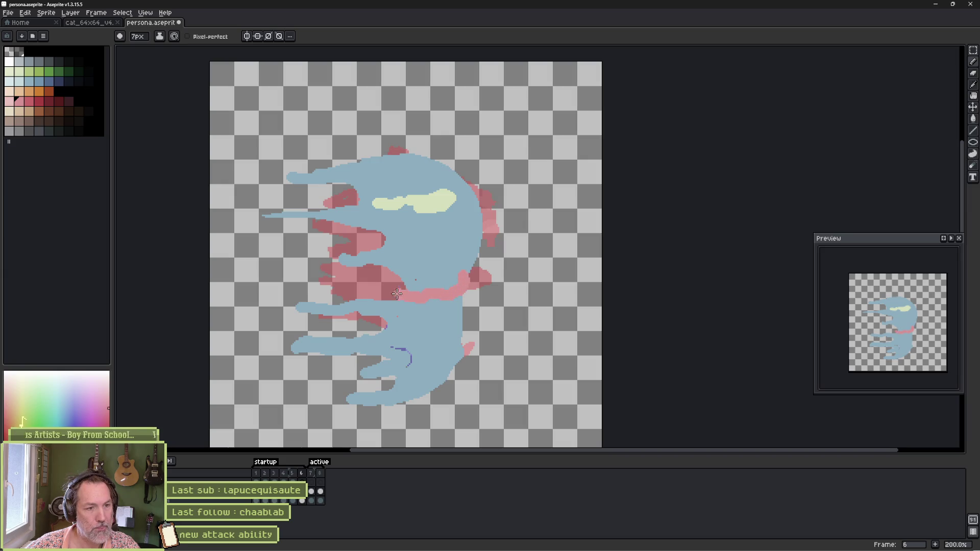
mouse_move(466, 292)
left_mouse_down()
mouse_move(465, 280)
mouse_move(453, 290)
left_mouse_up()
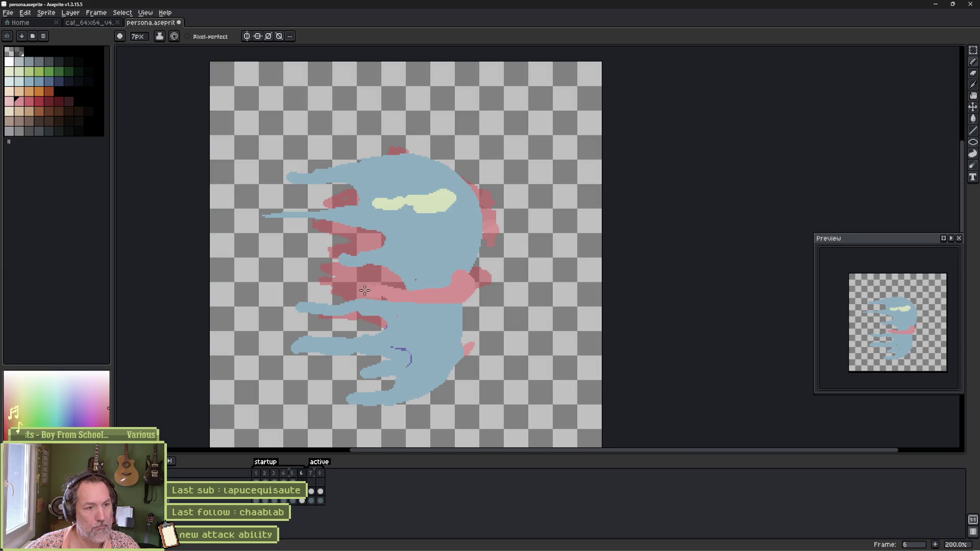
left_click_drag(475, 244, 451, 253)
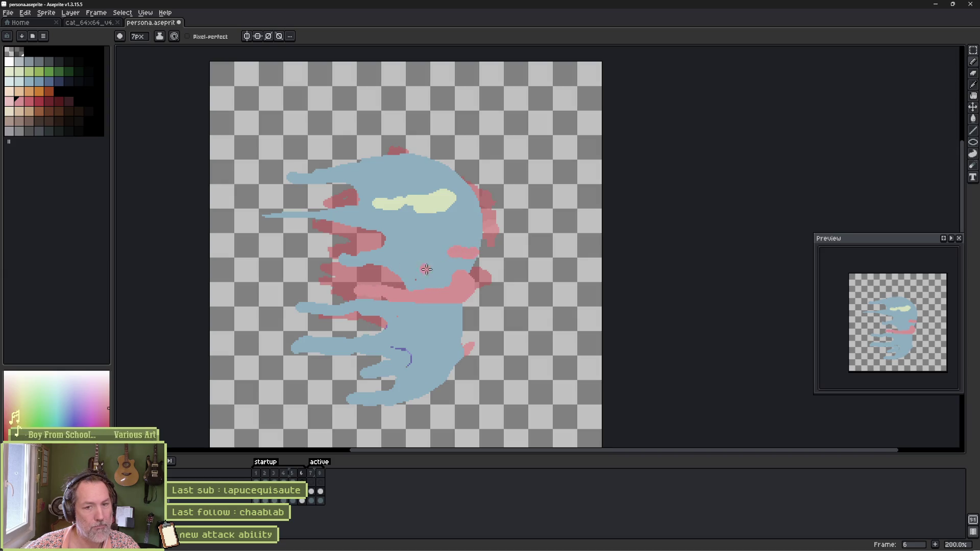
Extend the black eye slit leftward with a smaller brush.
left_click(30, 52)
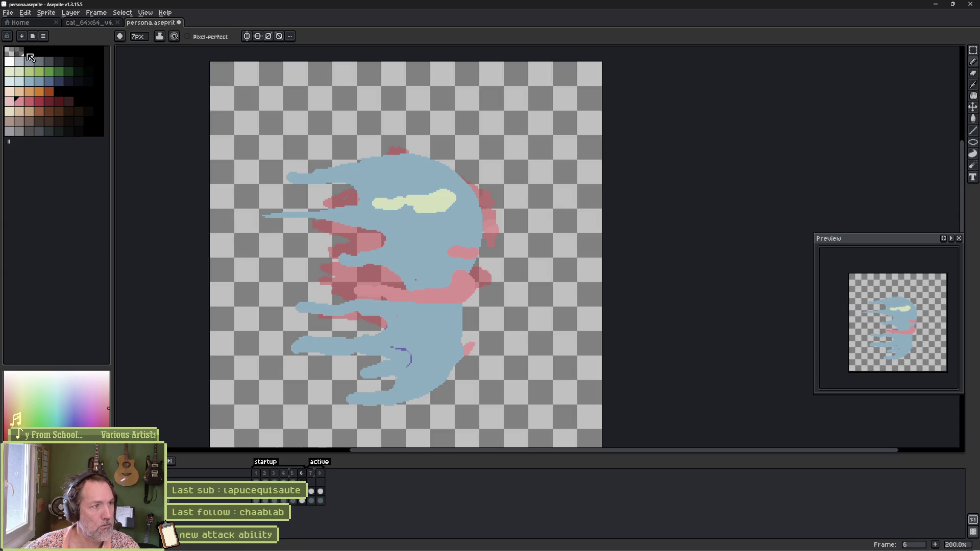
key("minus")
key("minus")
key("minus")
key("minus")
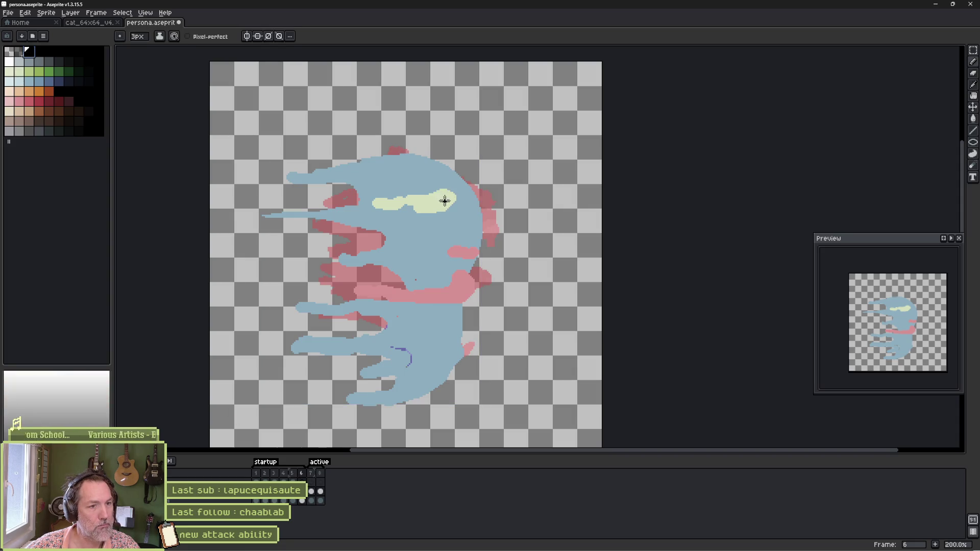
left_click_drag(440, 202, 393, 204)
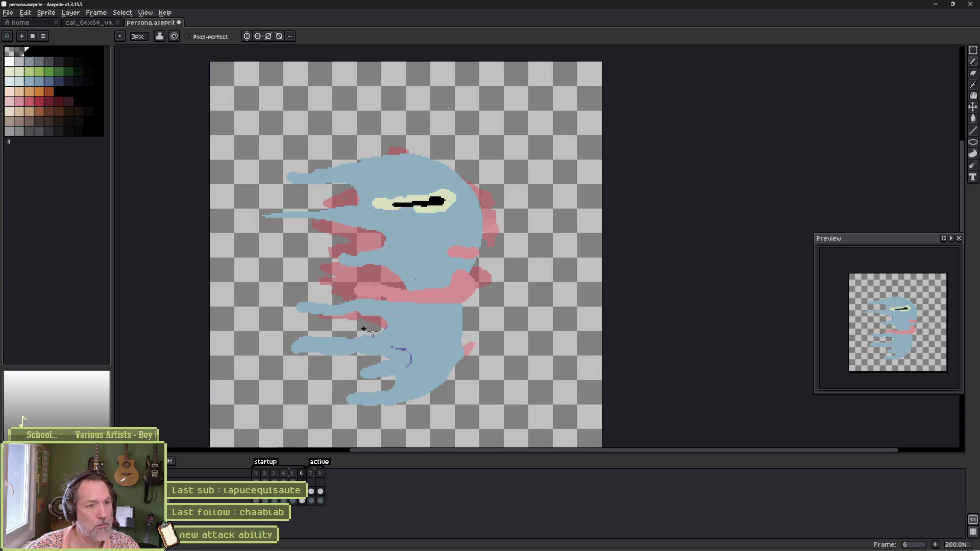
Widen onion skin to frames 4–6, return to frame 6, and save the sprite.
mouse_move(292, 473)
left_mouse_down()
mouse_move(277, 473)
mouse_move(304, 474)
mouse_move(284, 474)
left_mouse_up()
left_click(311, 473)
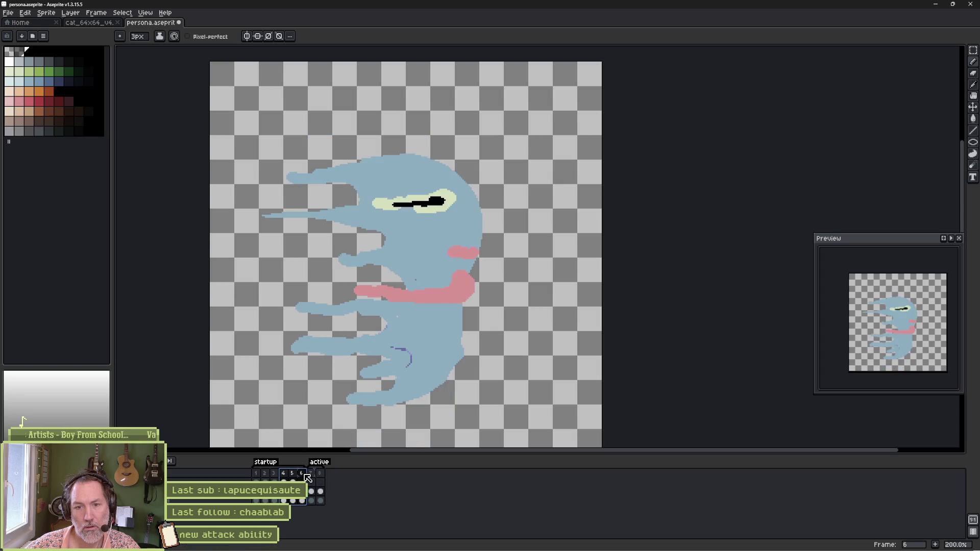
left_click_drag(296, 474, 305, 476)
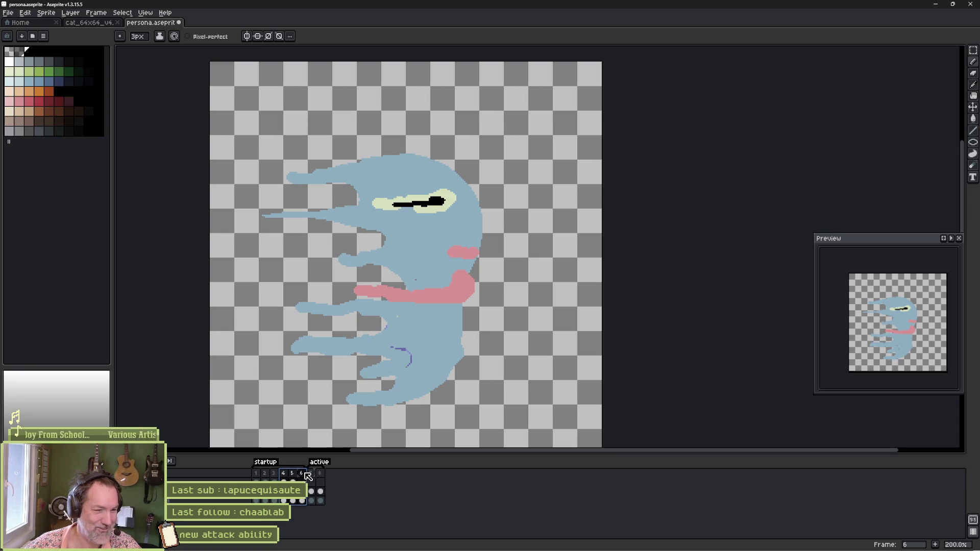
key("ctrl+s")
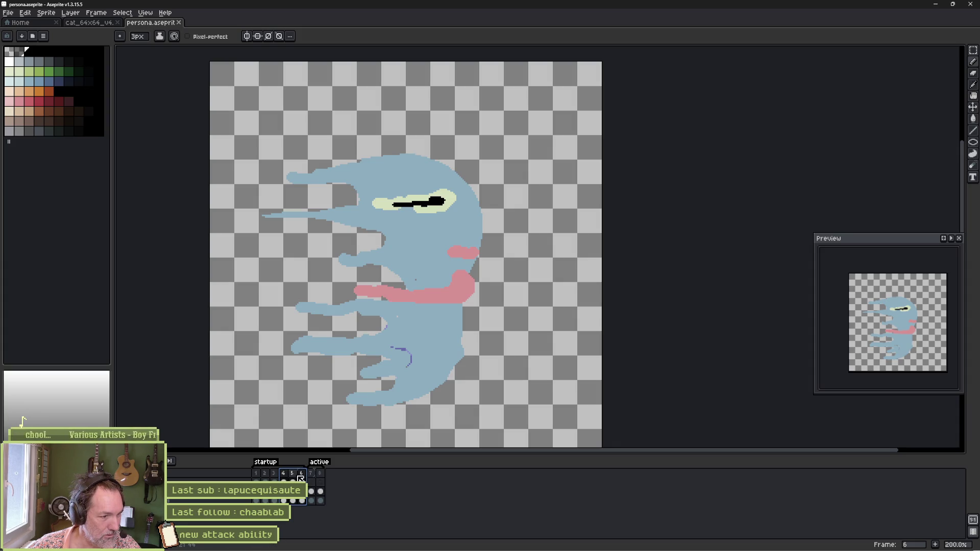
Inspect the persona_projectile scene's Sprite2D in Godot, then return to Aseprite's frame 8.
key("alt+Tab")
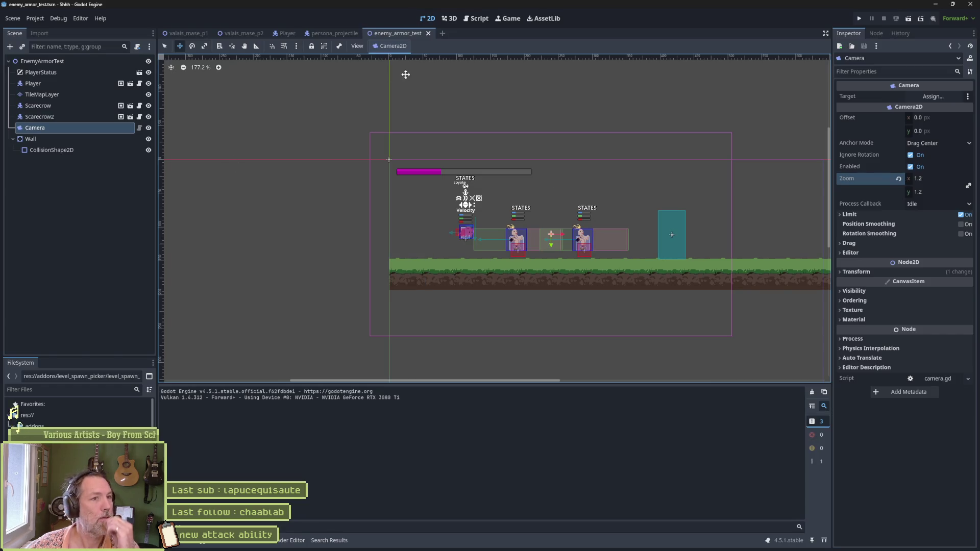
left_click(334, 33)
left_click(77, 94)
scroll(915, 479, "down", 1)
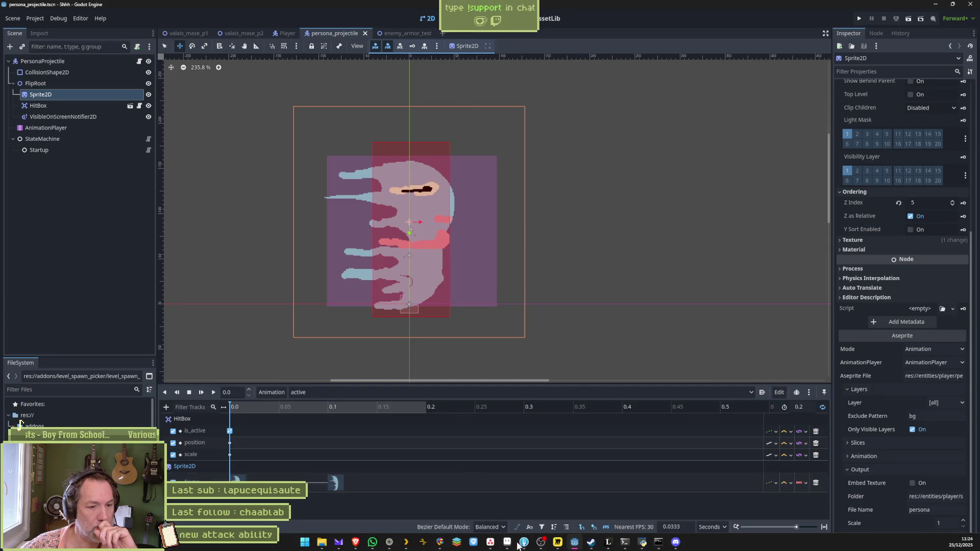
left_click(507, 542)
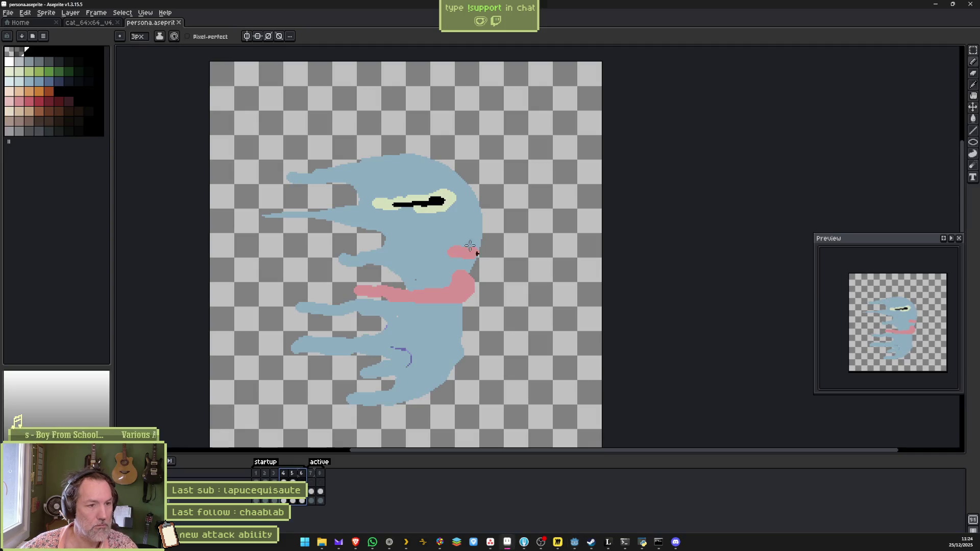
left_click(320, 491)
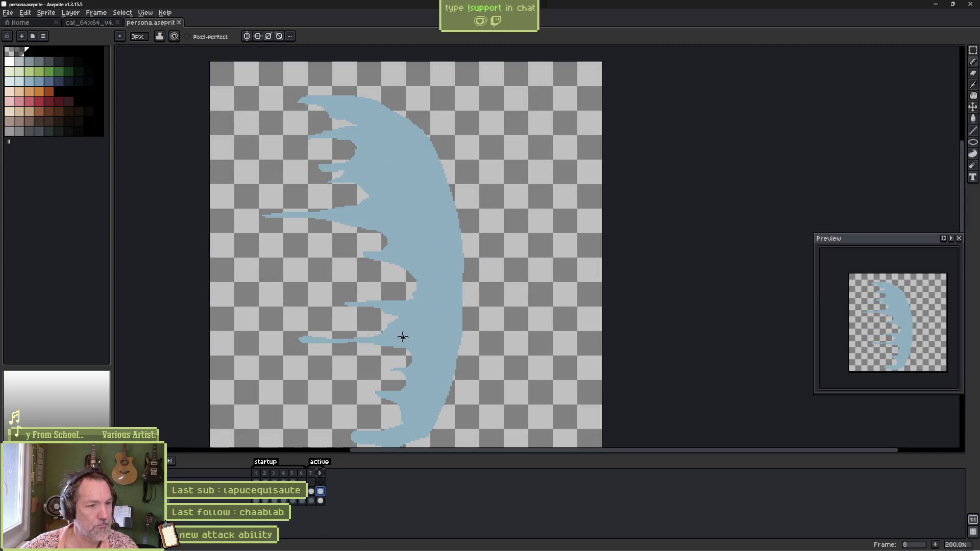
Paint purple trailing spikes off the left and bottom of frame 8's blue crescent.
left_click(403, 333, "alt")
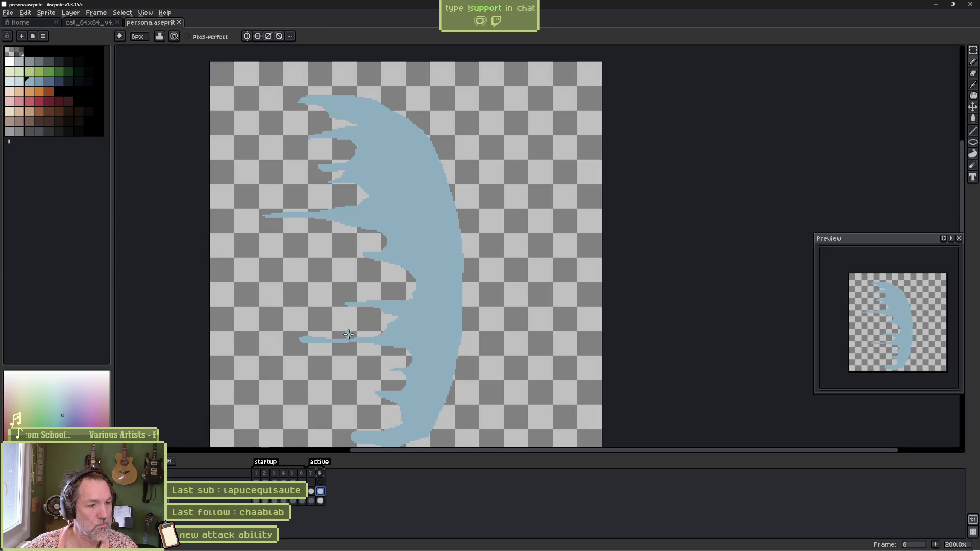
mouse_move(295, 339)
left_mouse_down()
mouse_move(287, 337)
mouse_move(400, 331)
left_mouse_up()
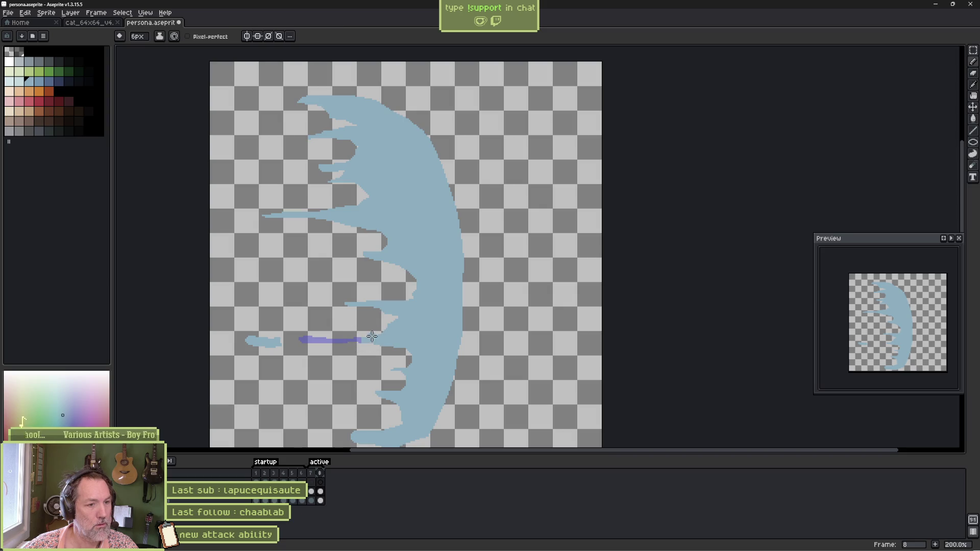
mouse_move(348, 304)
left_mouse_down()
mouse_move(362, 341)
mouse_move(393, 368)
mouse_move(398, 312)
mouse_move(350, 149)
mouse_move(293, 94)
mouse_move(357, 258)
mouse_move(350, 199)
mouse_move(291, 219)
mouse_move(373, 231)
left_mouse_up()
mouse_move(378, 416)
left_mouse_down()
mouse_move(377, 438)
mouse_move(365, 440)
mouse_move(286, 435)
left_mouse_up()
Paint light-blue strokes over parts of the purple spikes along the crescent's edge.
key("e")
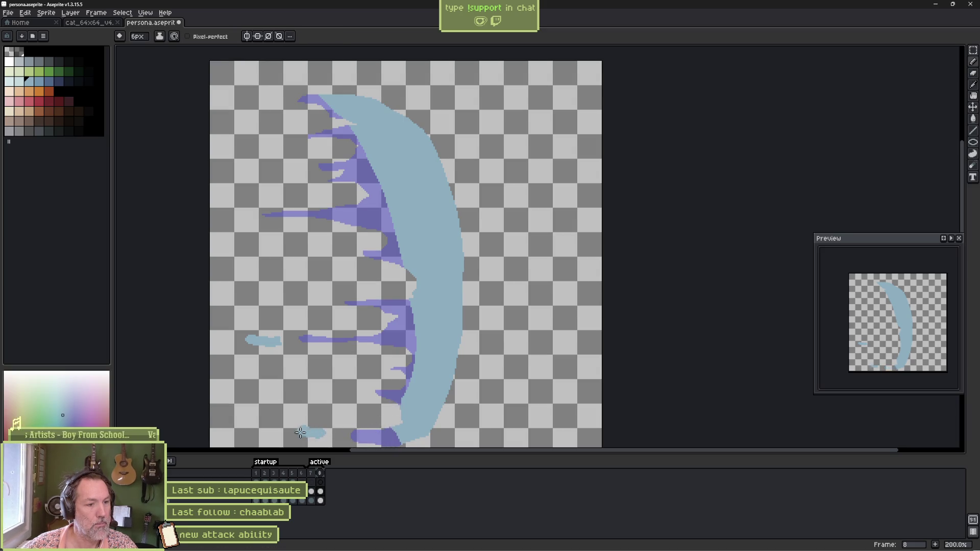
left_click_drag(398, 426, 379, 412)
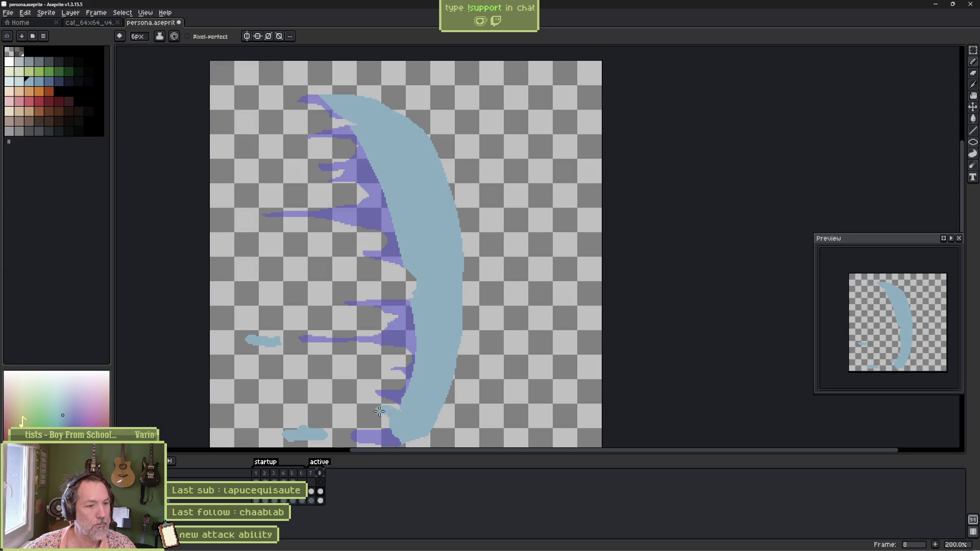
mouse_move(418, 361)
left_mouse_down()
mouse_move(416, 345)
mouse_move(378, 311)
left_mouse_up()
mouse_move(403, 241)
left_mouse_down()
mouse_move(364, 190)
mouse_move(370, 174)
mouse_move(331, 108)
left_mouse_up()
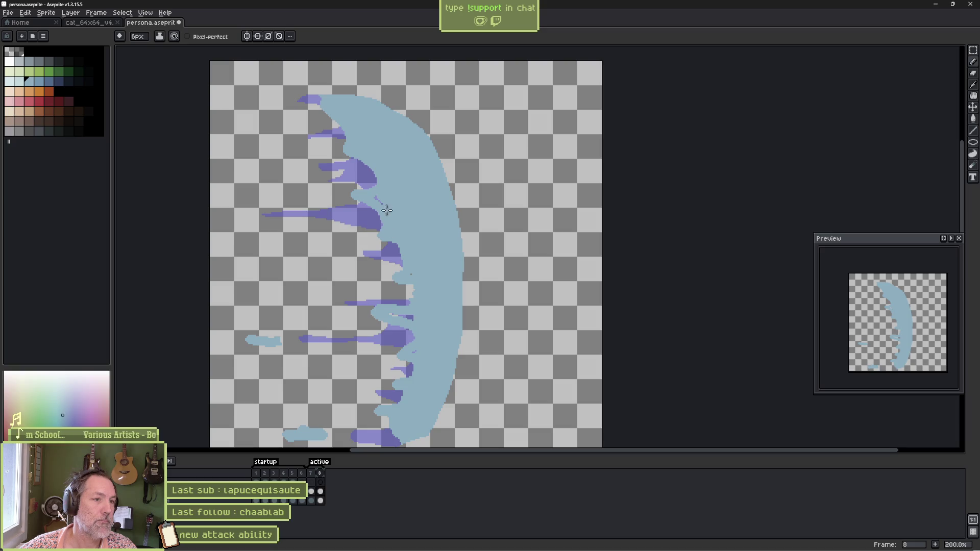
left_click_drag(421, 326, 413, 321)
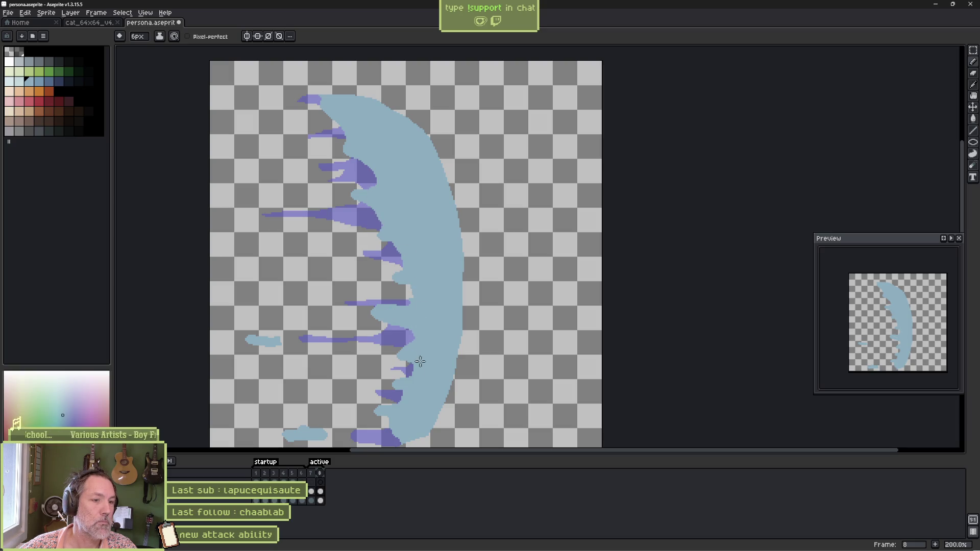
left_click(320, 491)
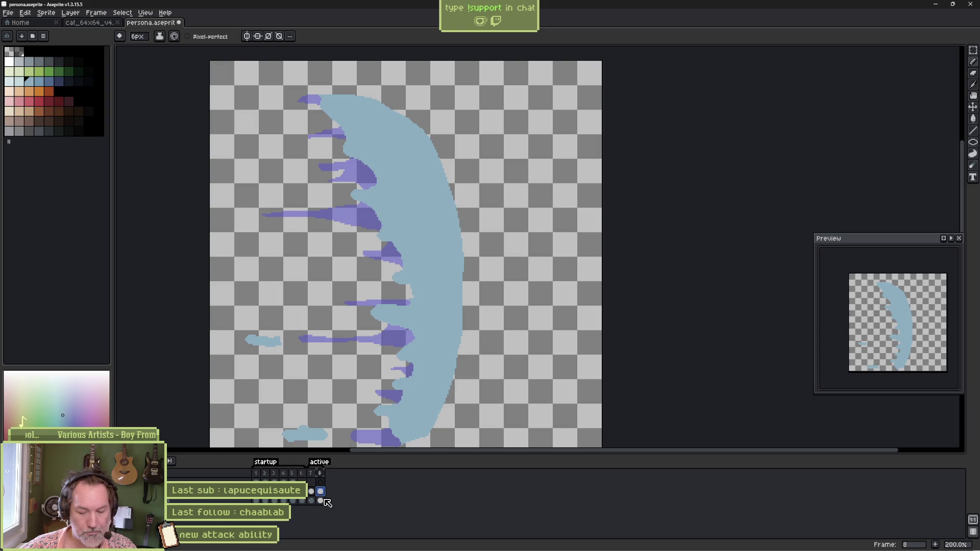
Add frame 9, erase light-blue bits along the crescent's edge, and enable onion skin.
key("alt+n")
key("b")
mouse_move(360, 186)
left_mouse_down()
mouse_move(389, 313)
mouse_move(368, 311)
mouse_move(372, 420)
mouse_move(271, 373)
mouse_move(304, 388)
mouse_move(291, 420)
mouse_move(333, 428)
left_mouse_up()
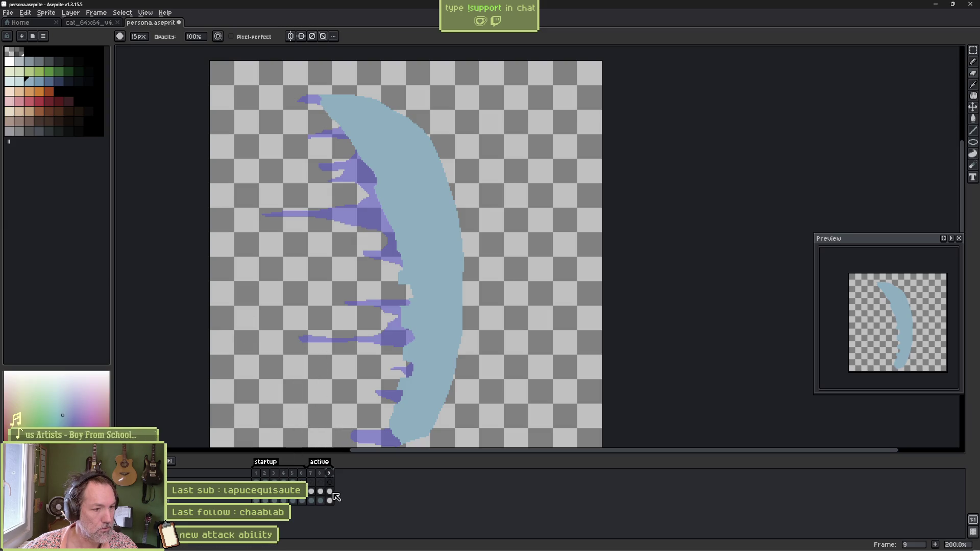
left_click_drag(310, 474, 319, 473)
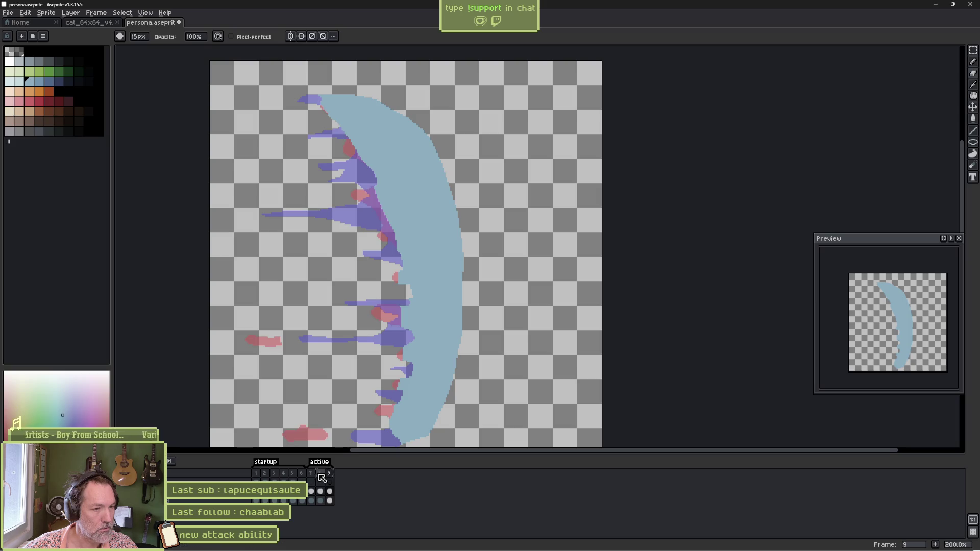
Stop onion skin looping through tag frames and compare frame 9 against frame 8.
key("b")
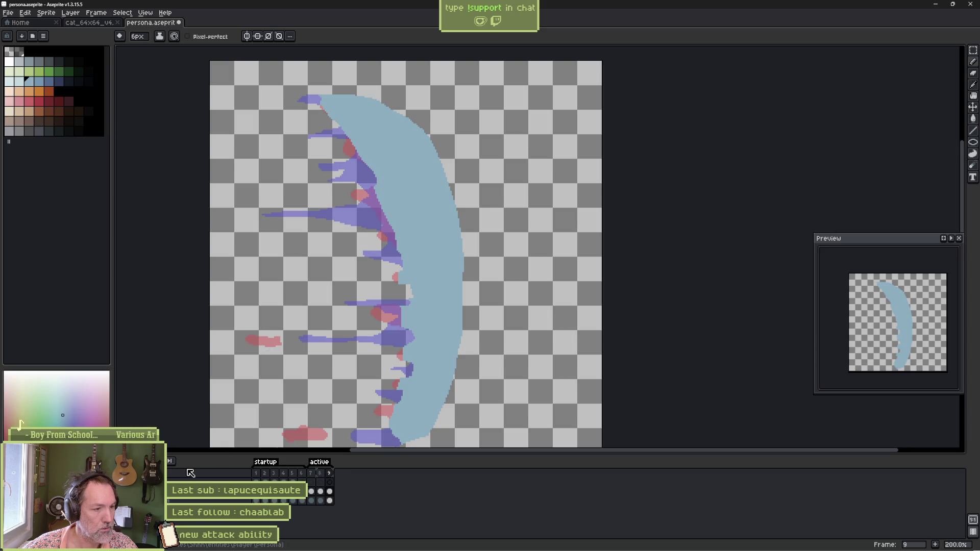
left_click(122, 462)
left_click(215, 414)
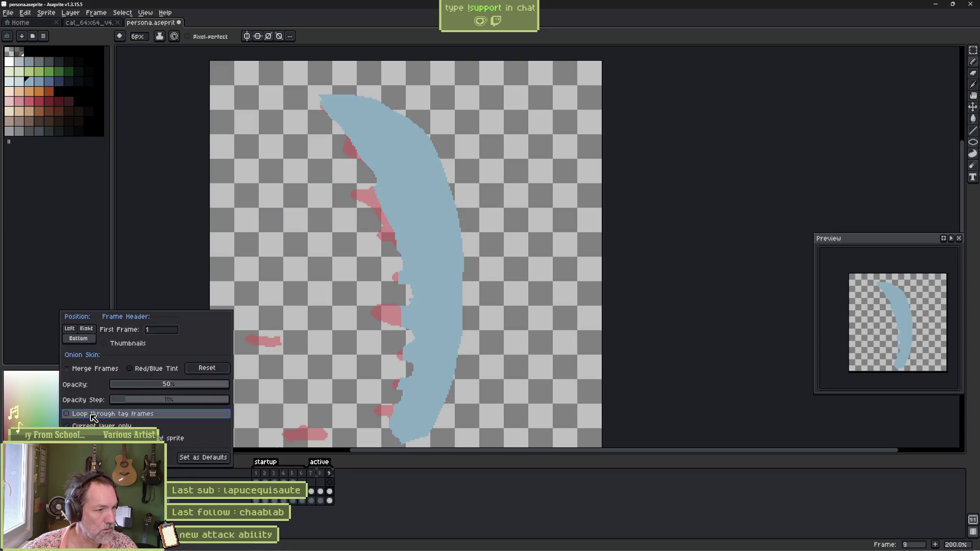
left_click(407, 480)
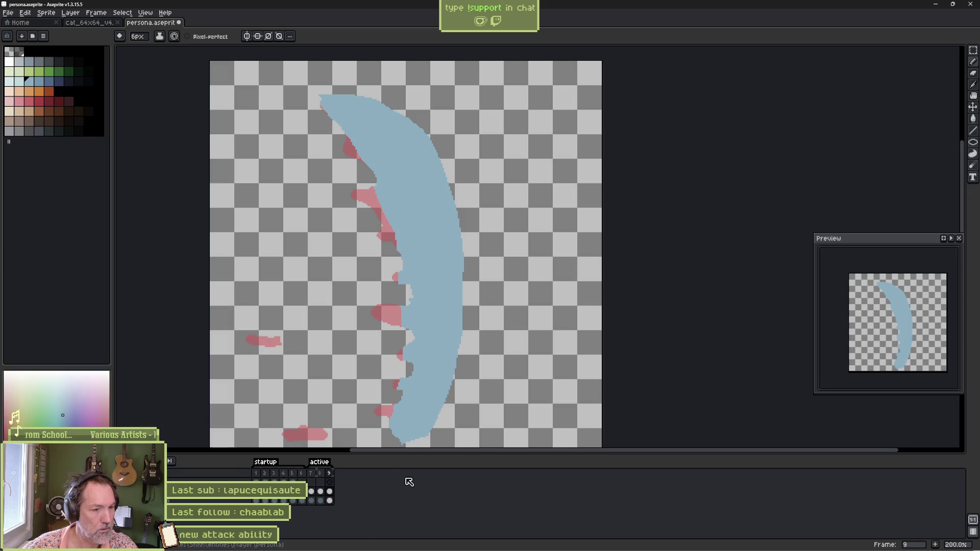
left_click(324, 490)
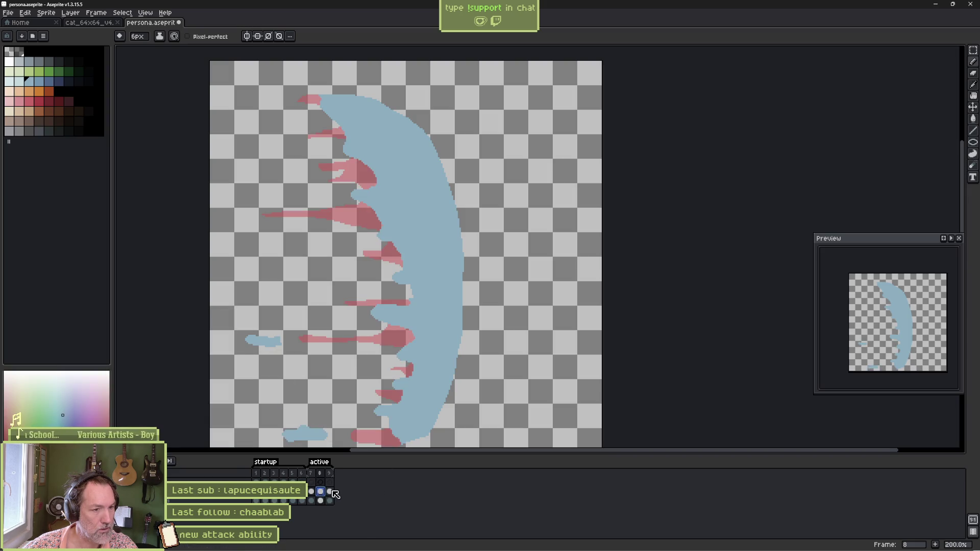
left_click(330, 491)
Paint thin blue spikes trailing left off frame 9's swoosh edge.
left_click_drag(410, 312, 337, 314)
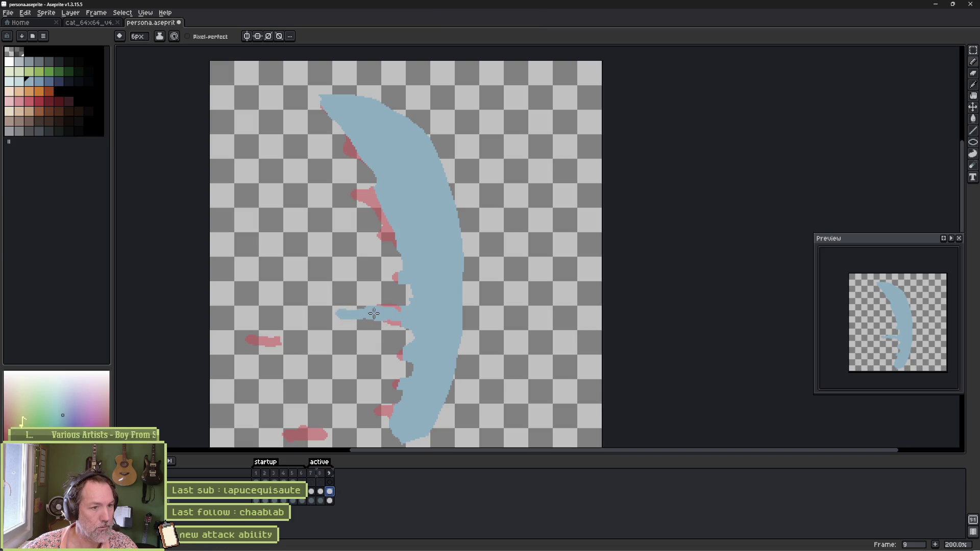
left_click_drag(396, 286, 369, 279)
left_click_drag(396, 238, 360, 233)
mouse_move(377, 200)
left_mouse_down()
mouse_move(305, 194)
mouse_move(349, 156)
mouse_move(320, 149)
mouse_move(319, 100)
left_mouse_up()
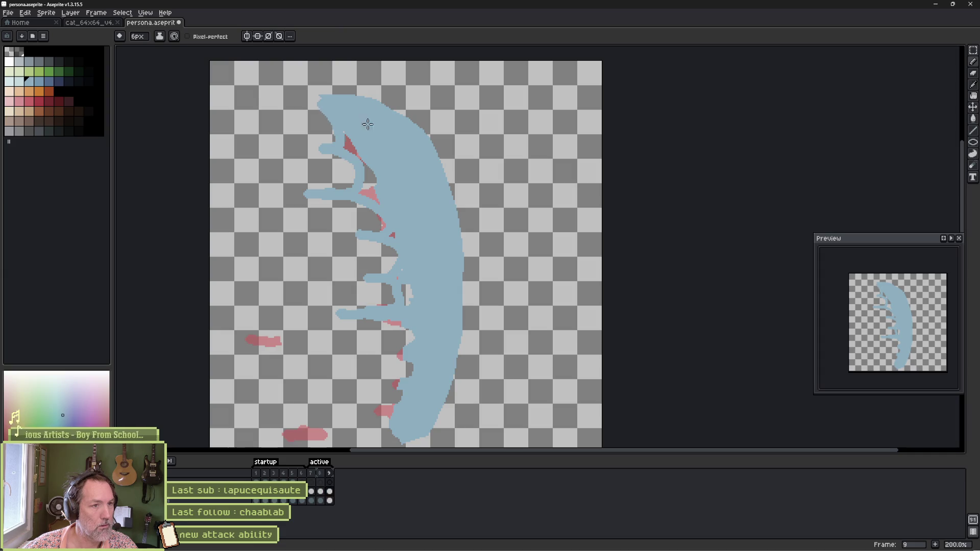
Fill the red wedge blue, cover remaining red specks, add small blue dabs, then add frame 10.
key("g")
left_click(349, 147)
key("b")
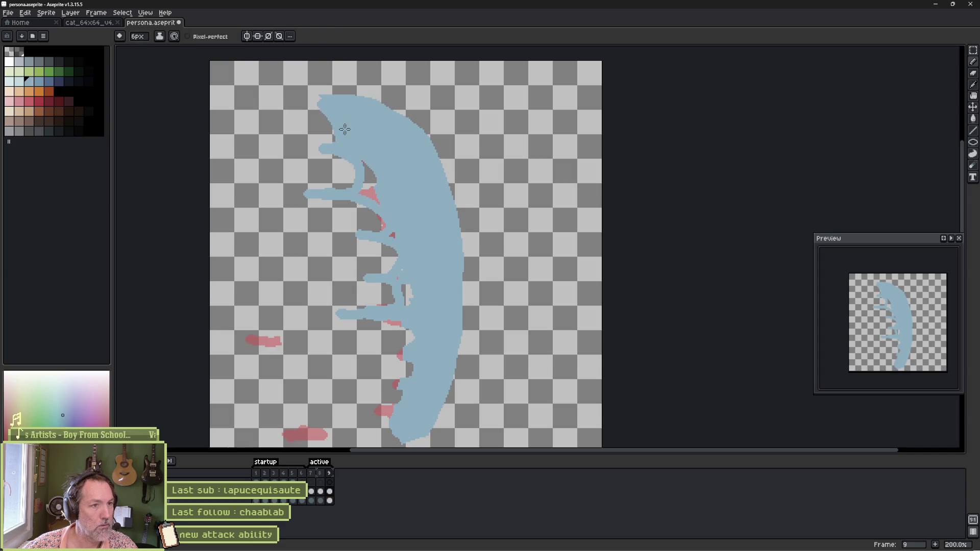
left_click_drag(371, 192, 393, 238)
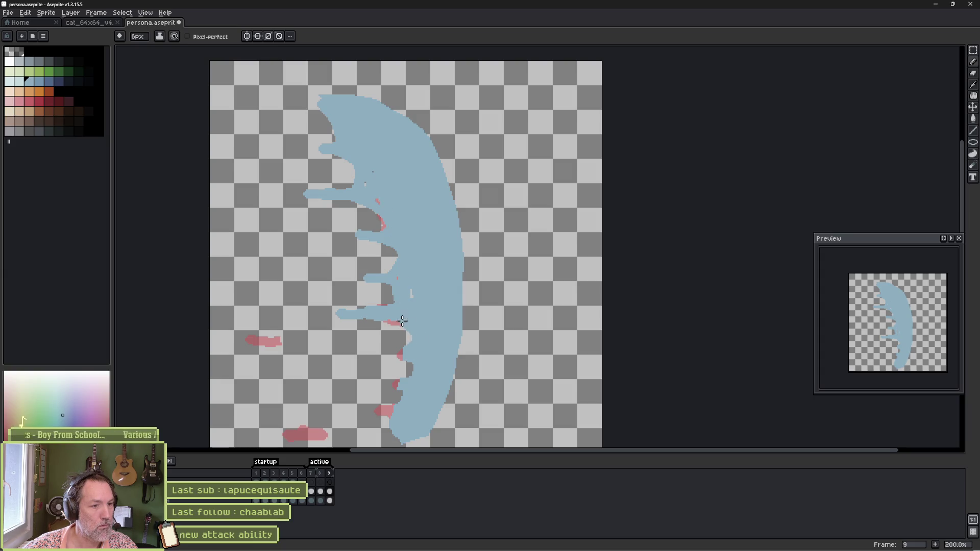
mouse_move(403, 343)
left_mouse_down()
mouse_move(384, 356)
mouse_move(411, 373)
left_mouse_up()
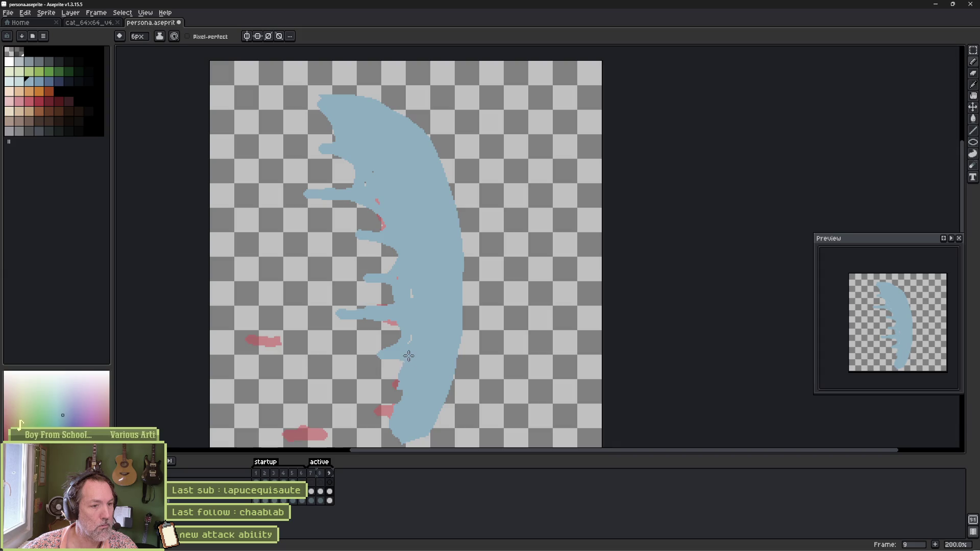
mouse_move(390, 412)
left_mouse_down()
mouse_move(372, 424)
mouse_move(410, 436)
left_mouse_up()
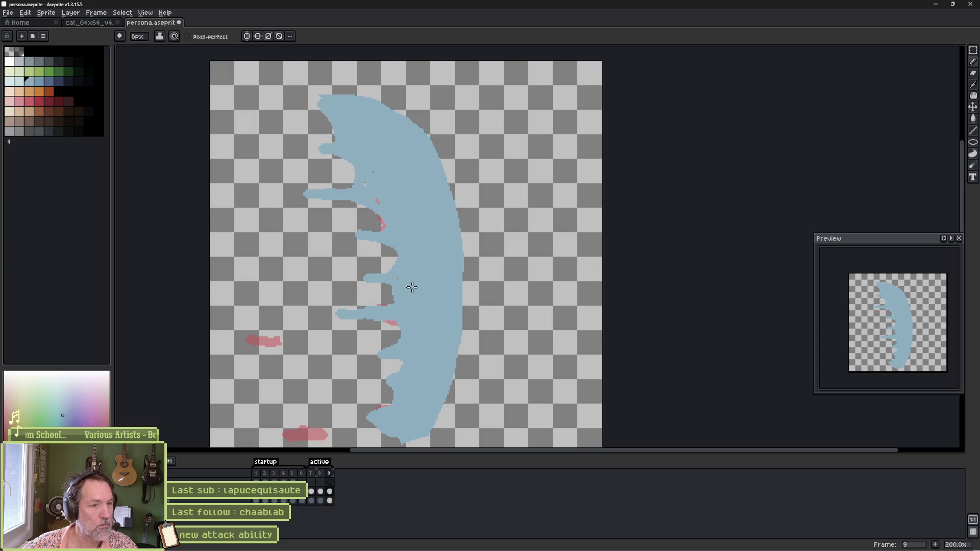
left_click_drag(377, 200, 372, 171)
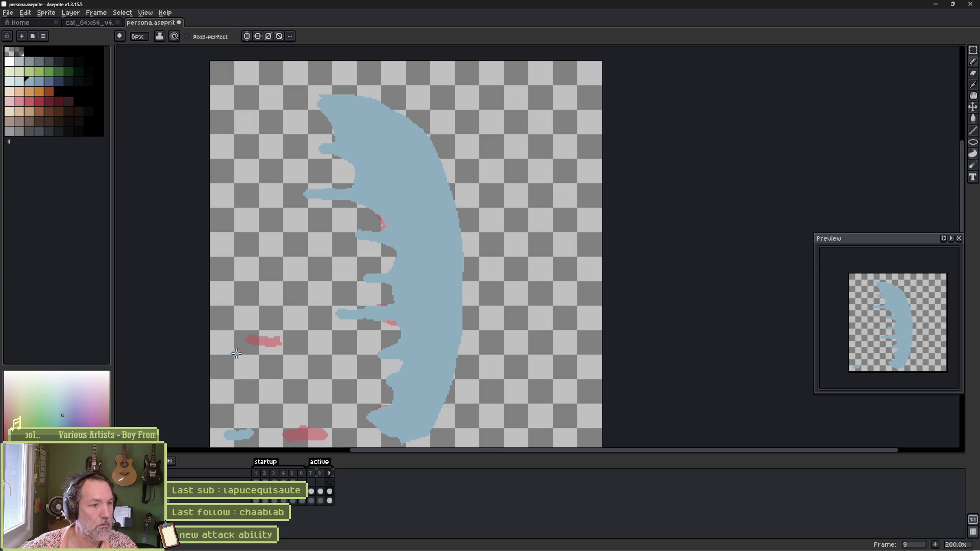
left_click(219, 341)
left_click(361, 245)
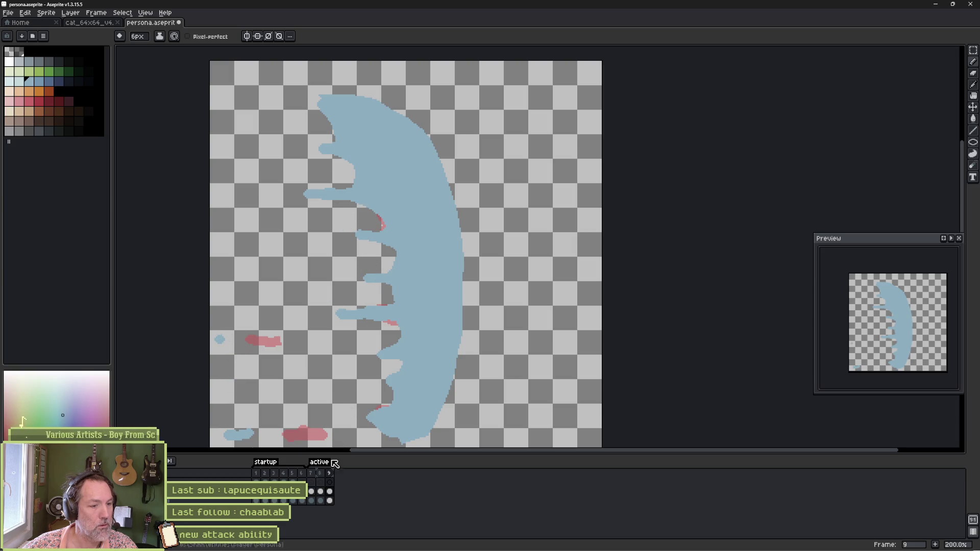
key("alt+n")
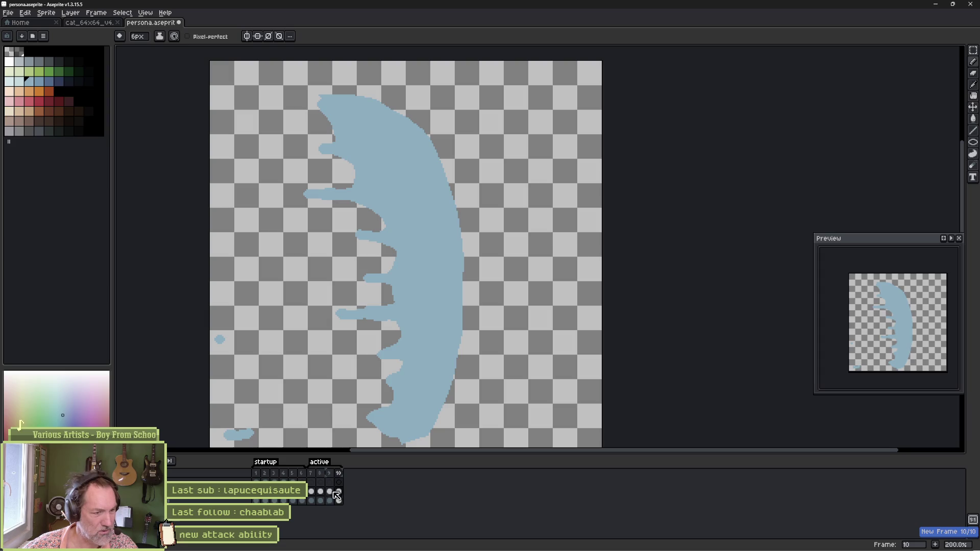
Duplicate frame 7's cels into a new frame 11 after frame 10.
left_click(312, 492)
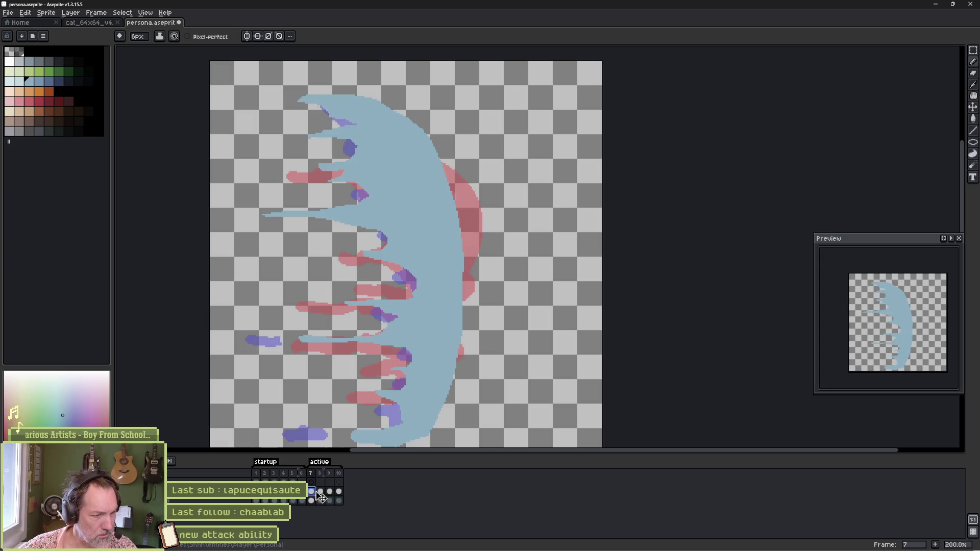
left_click(311, 474)
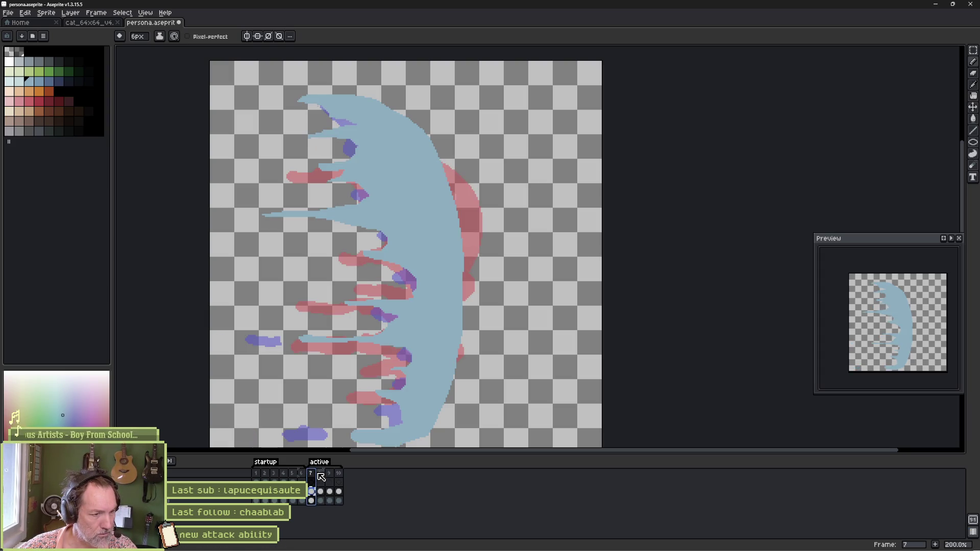
mouse_move(344, 480)
left_mouse_down()
mouse_move(340, 493)
mouse_move(351, 496)
left_mouse_up()
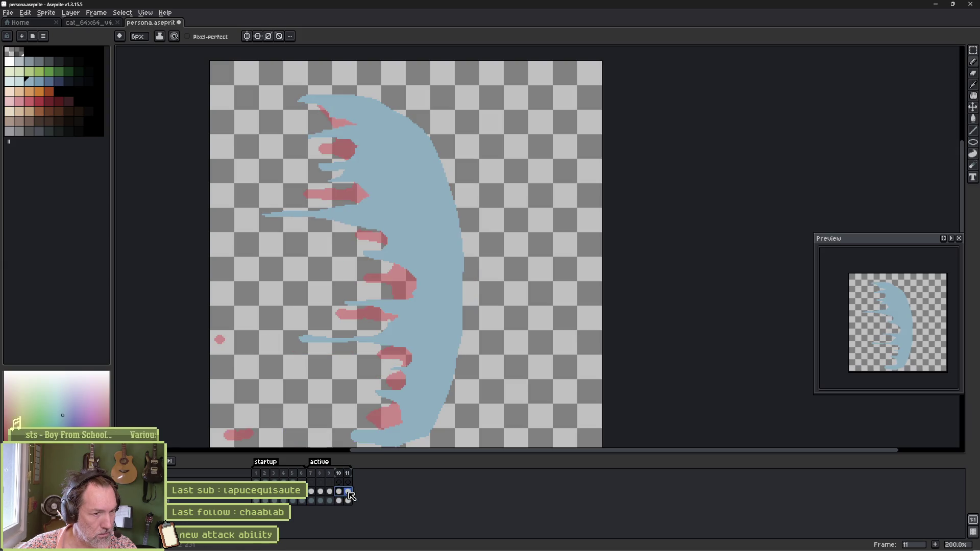
Play the animation to review it, then open and cancel the active tag's properties.
key("Return")
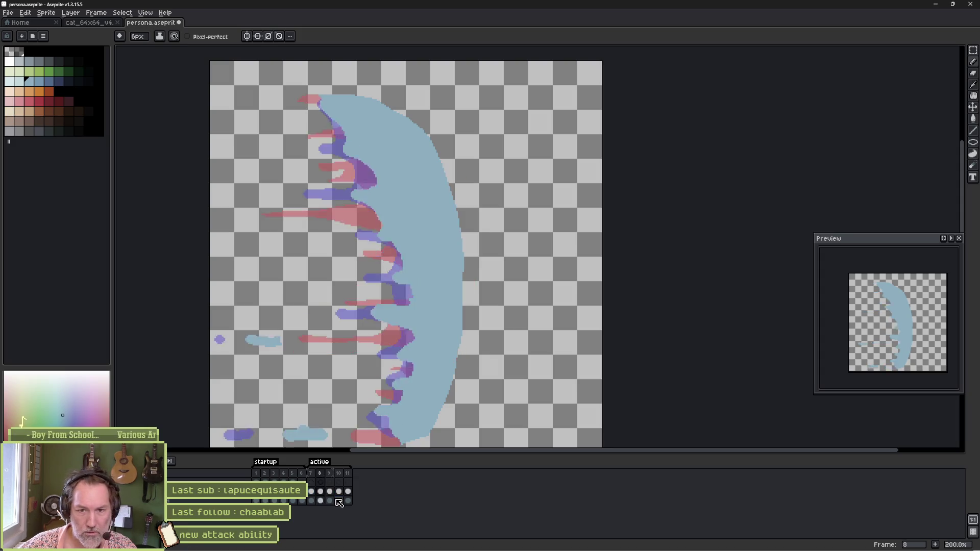
left_click(338, 503)
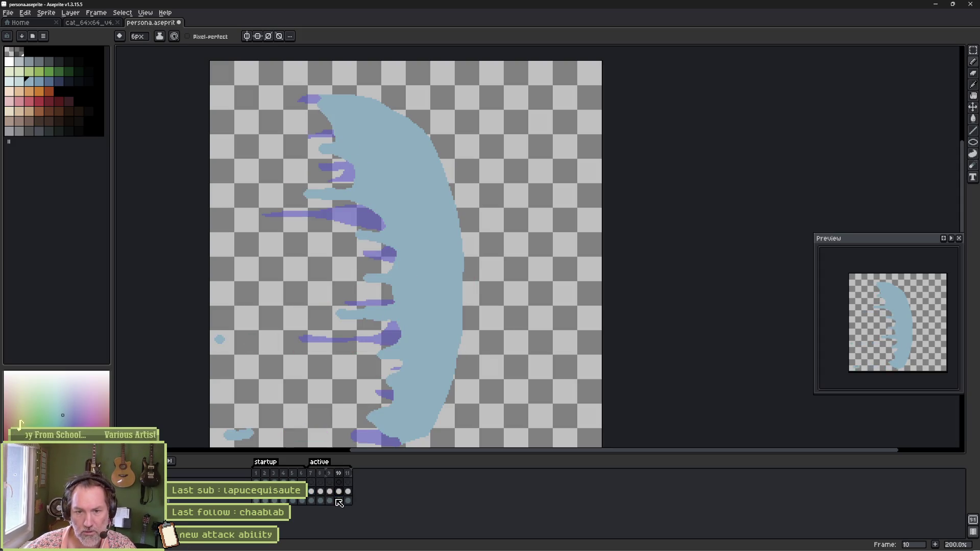
mouse_move(491, 549)
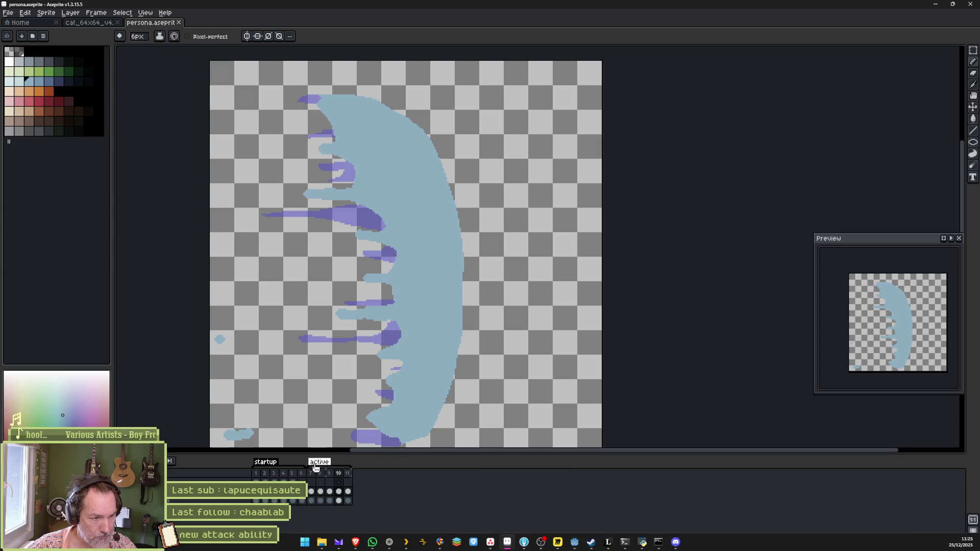
double_click(319, 462)
left_click(550, 339)
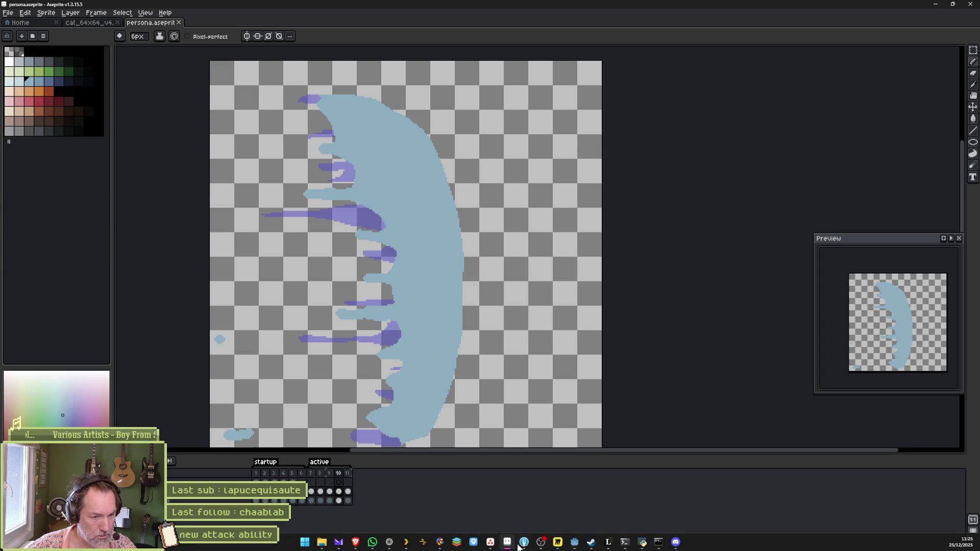
Reimport the updated Aseprite animation in Godot and select the startup animation.
left_click(574, 544)
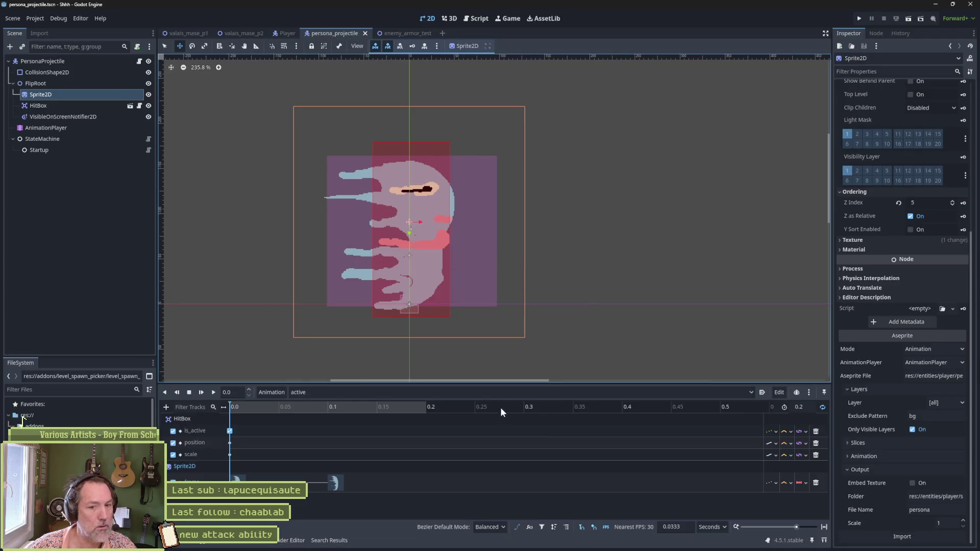
left_click(902, 536)
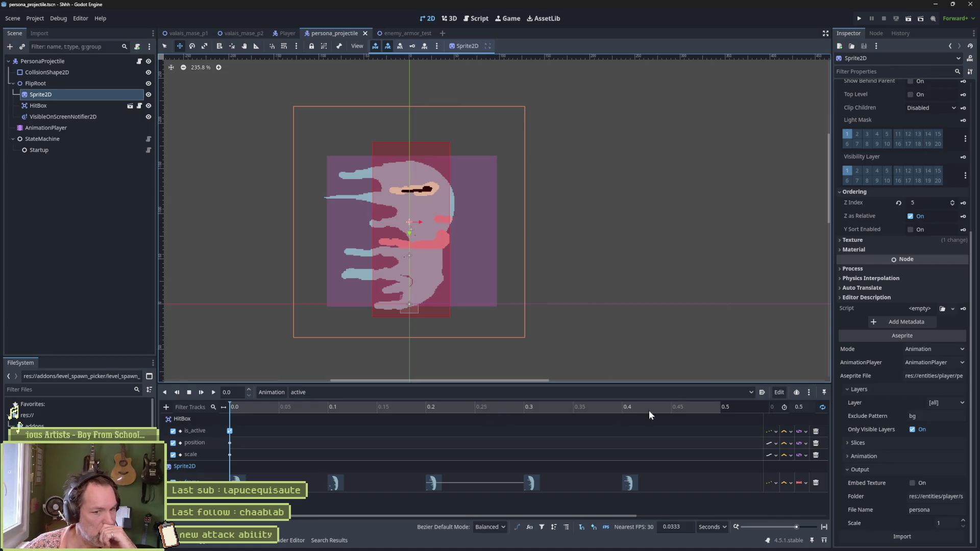
left_click(319, 393)
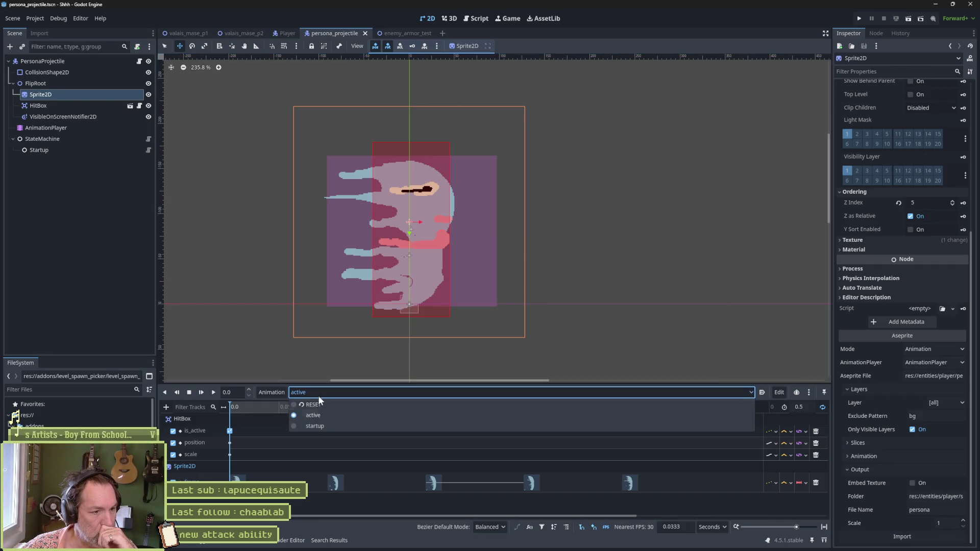
left_click(322, 413)
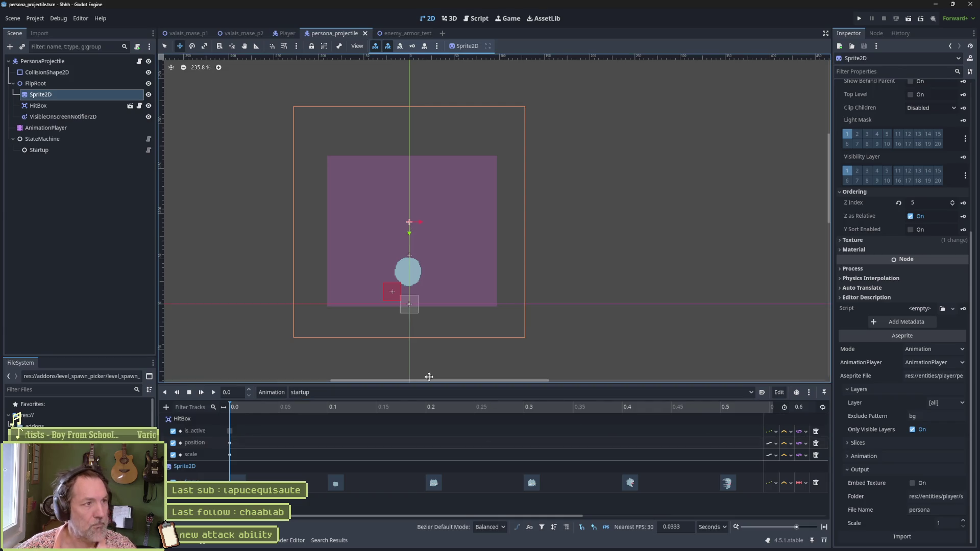
Test-run the projectile scene with F6, stop it, and open the enemy_armor_test scene.
key("F6")
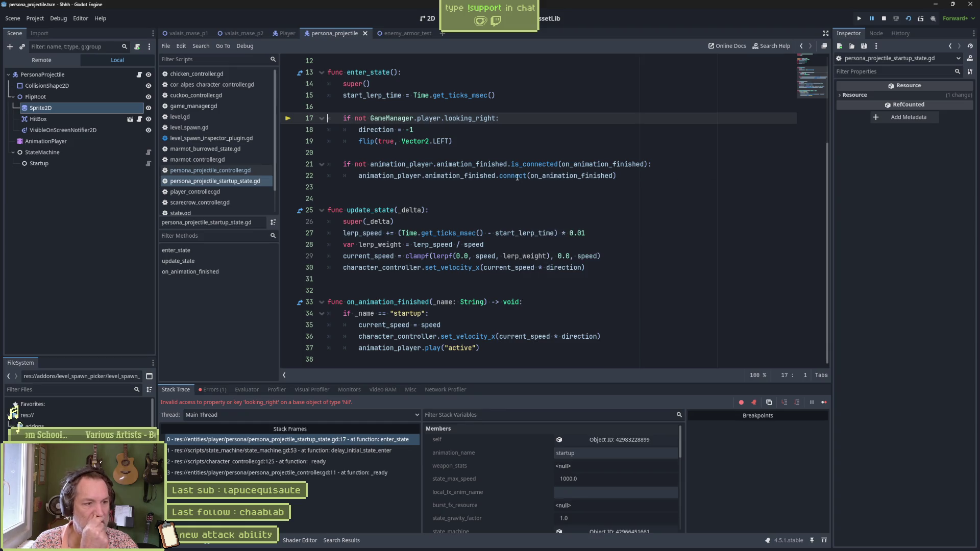
mouse_move(517, 177)
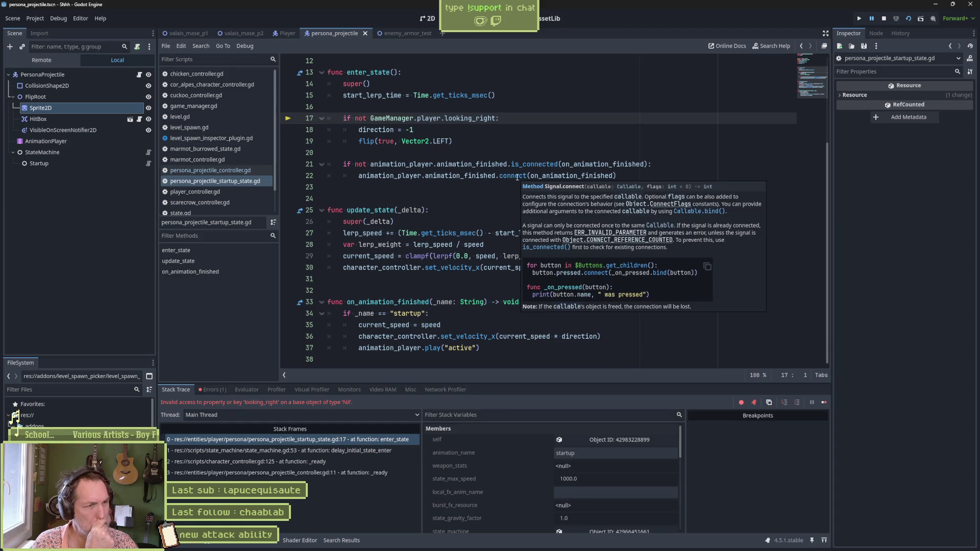
key("F8")
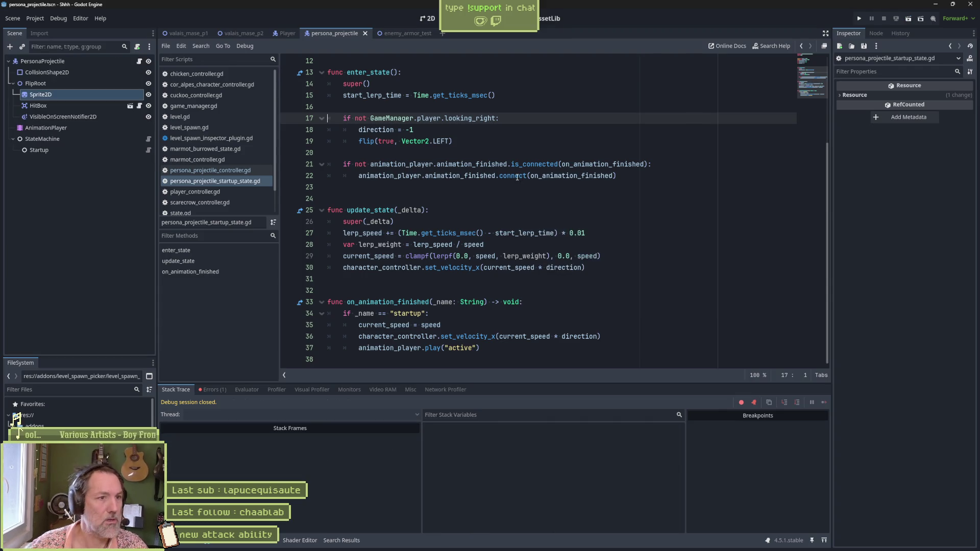
left_click(411, 35)
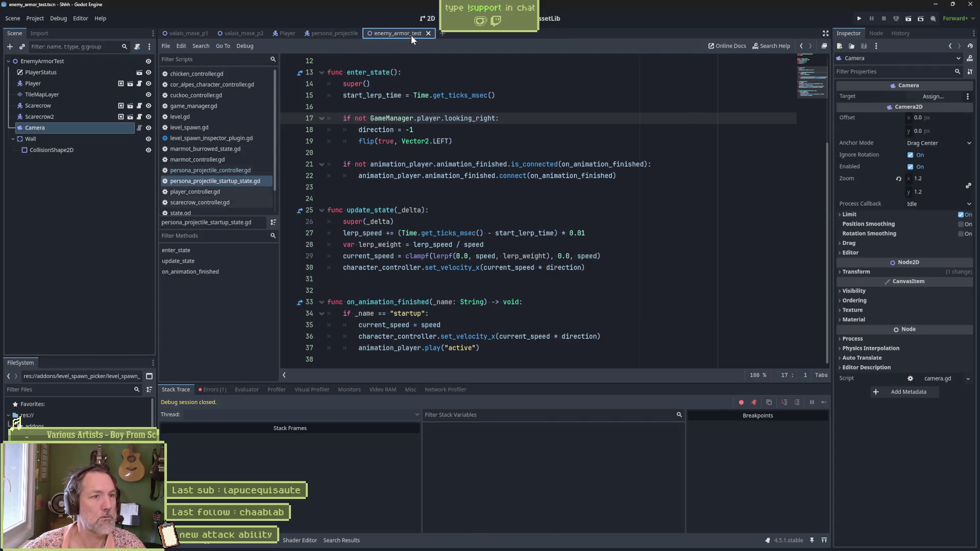
Run enemy_armor_test briefly, then move the first Scarecrow a little left in the 2D view.
key("F6")
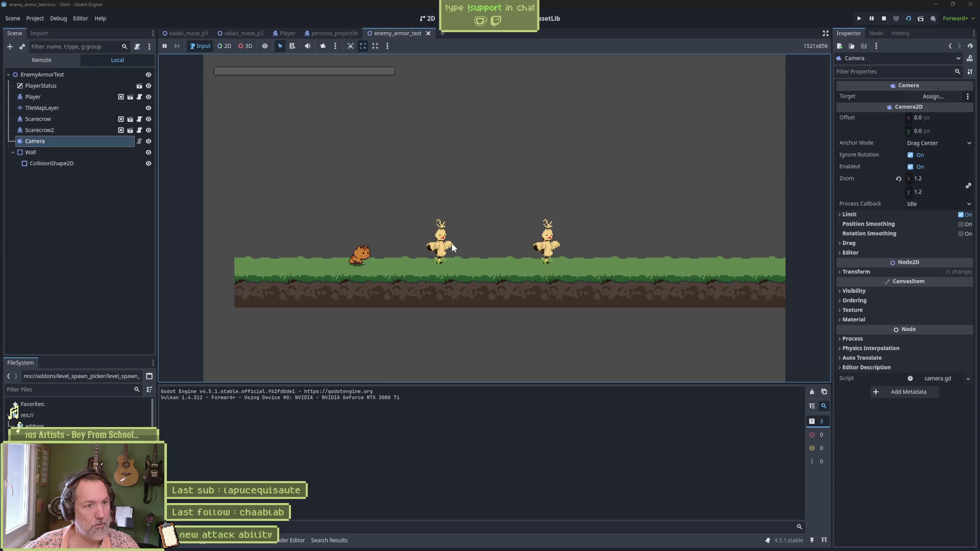
key("F8")
left_click(427, 17)
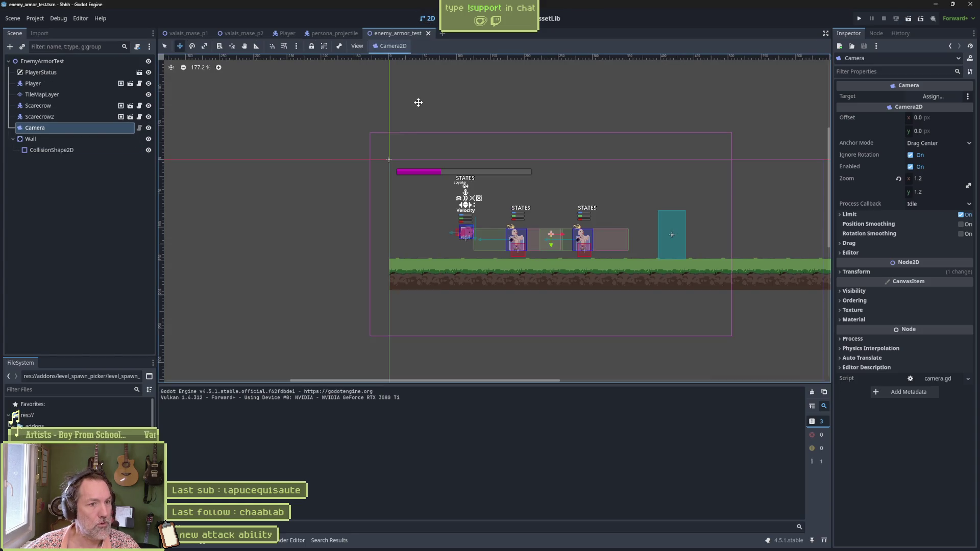
left_click(67, 106)
scroll(457, 222, "up", 3)
left_click_drag(548, 277, 470, 279)
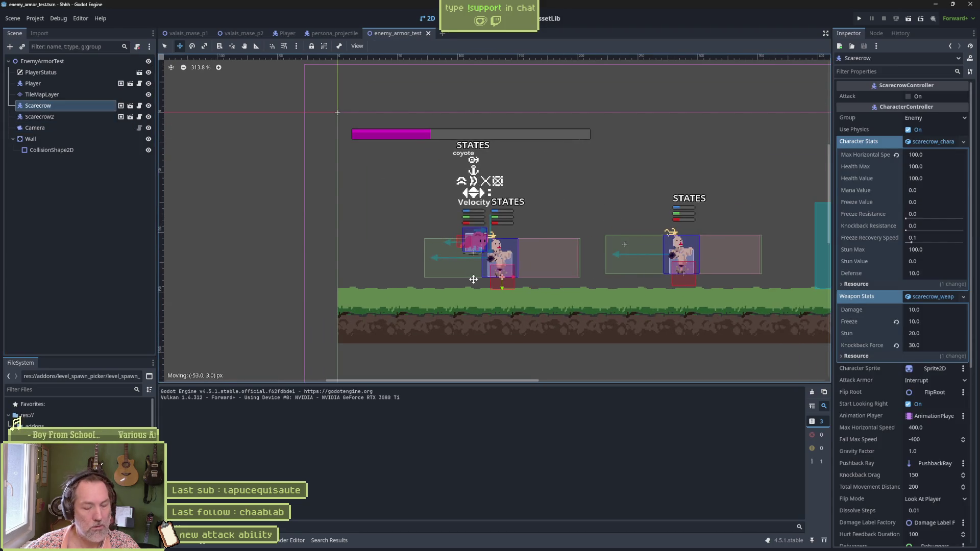
Run the scene and fire the cat wave attack twice, hitting both scarecrows for 50.0.
key("F6")
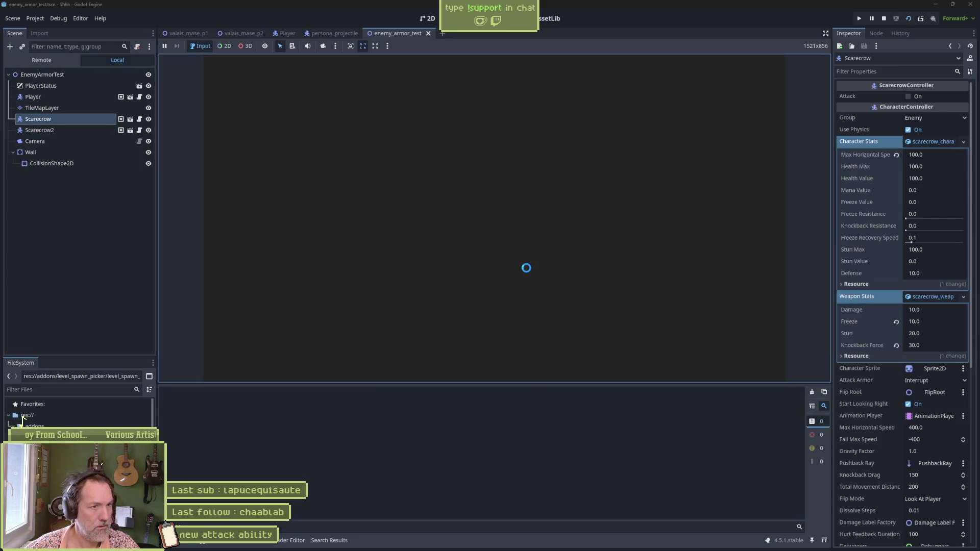
key("e")
key("e")
key("e")
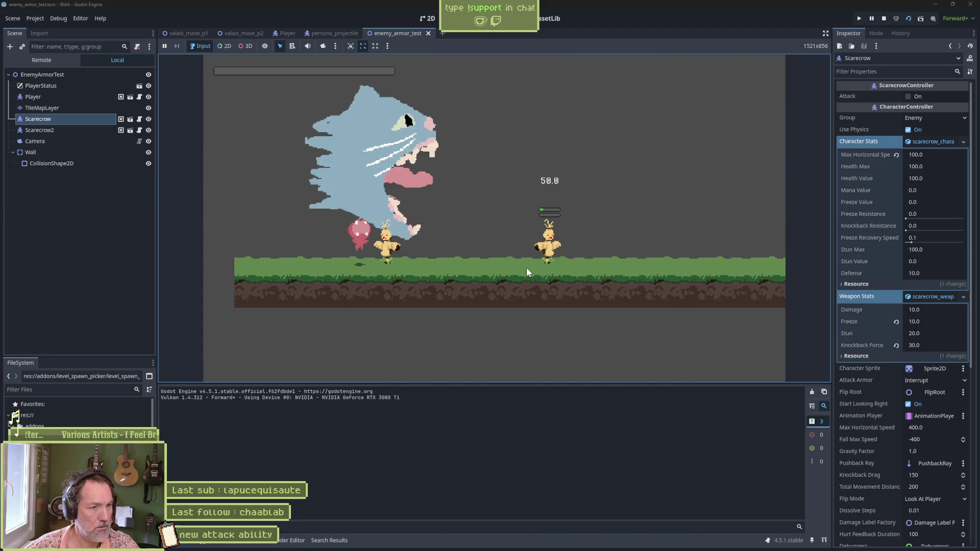
key("e")
key("e")
key("F8")
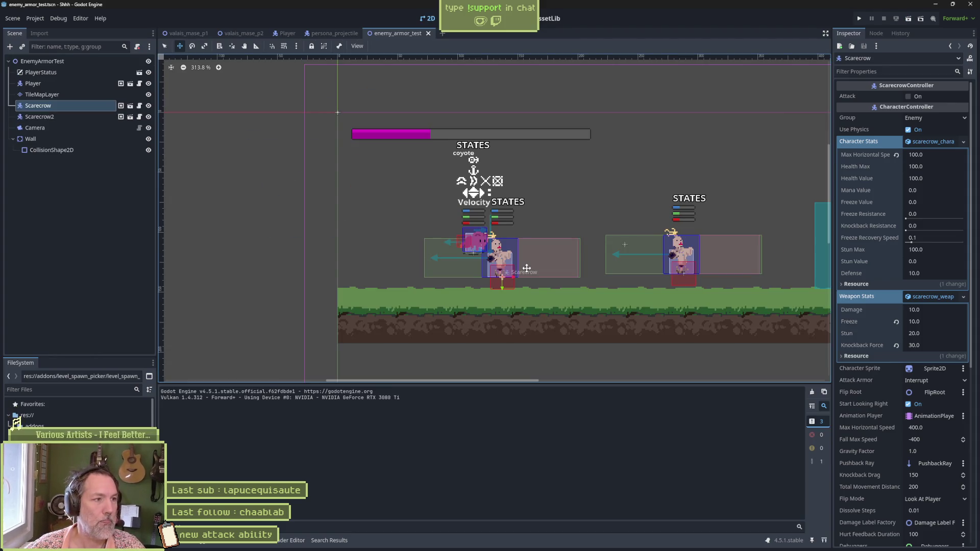
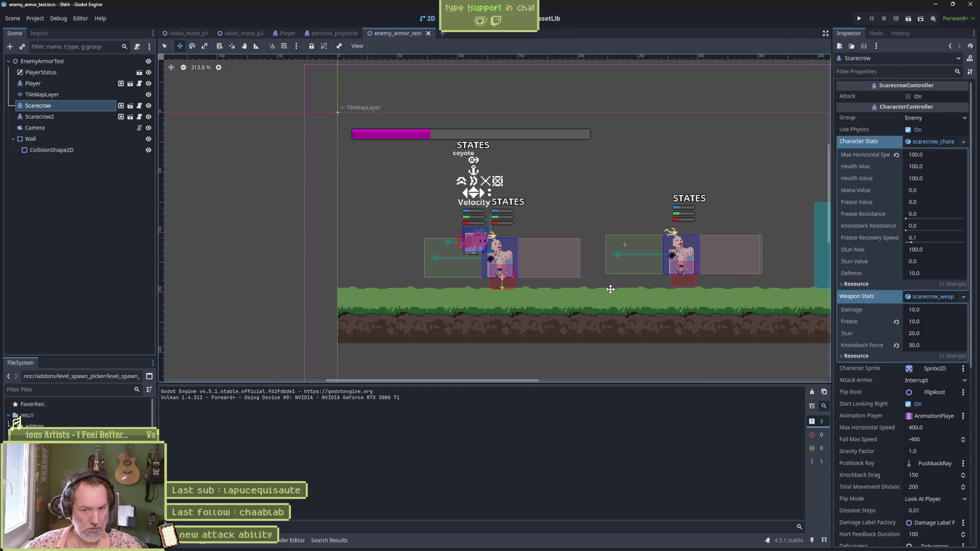
Bring the persona.aseprite sprite window in Aseprite to the front.
mouse_move(591, 550)
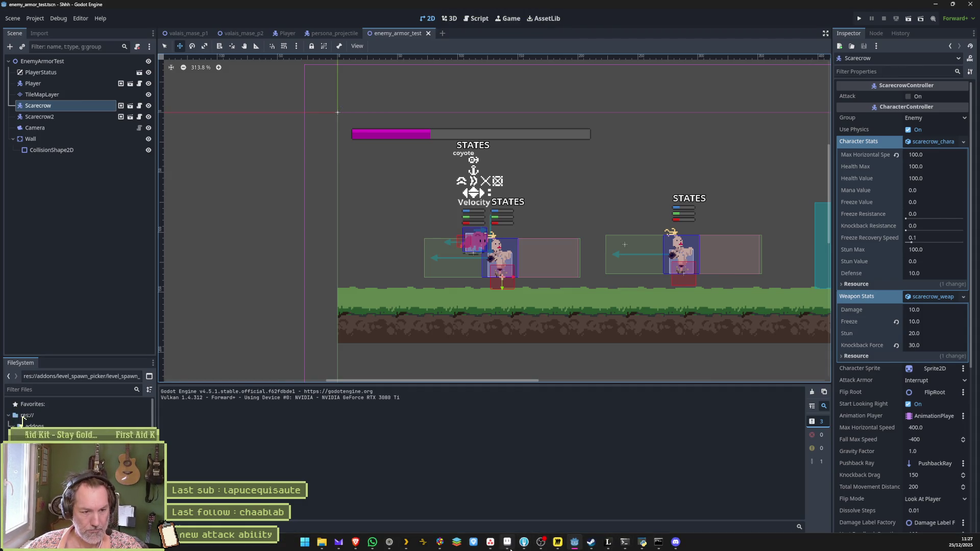
left_click(509, 545)
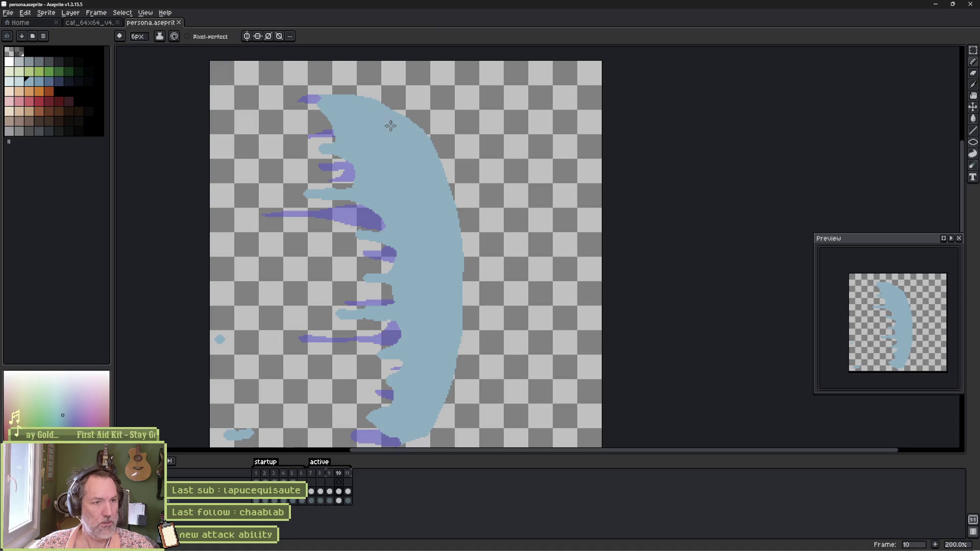
Widen the crescent's outer right edge on frame 10, then on frame 8.
mouse_move(423, 137)
left_mouse_down()
mouse_move(471, 245)
mouse_move(468, 327)
mouse_move(439, 407)
left_mouse_up()
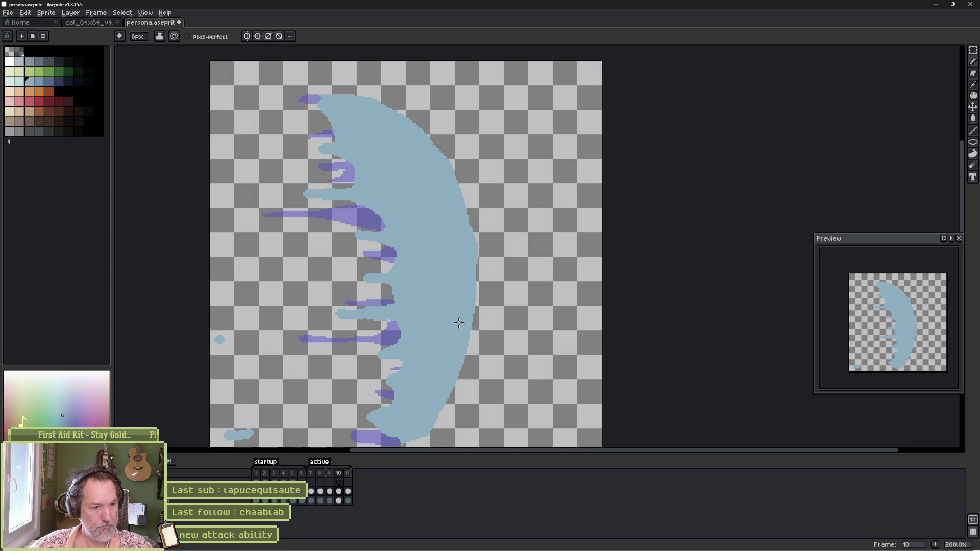
key("comma")
key("comma")
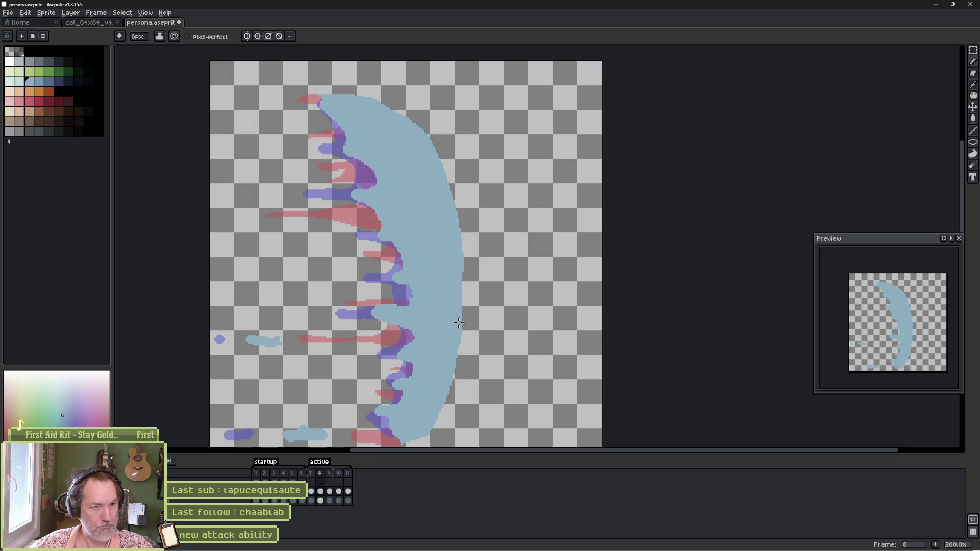
key("period")
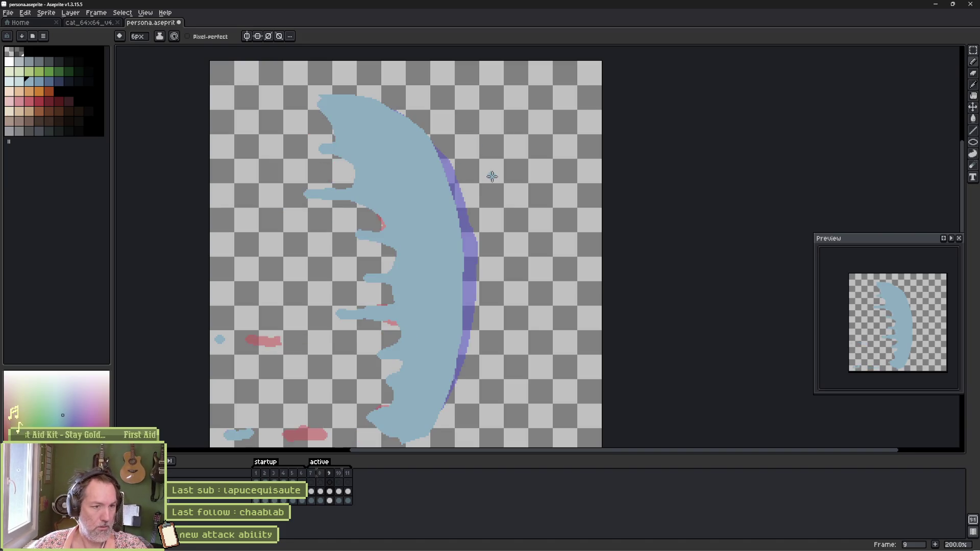
key("period")
key("period")
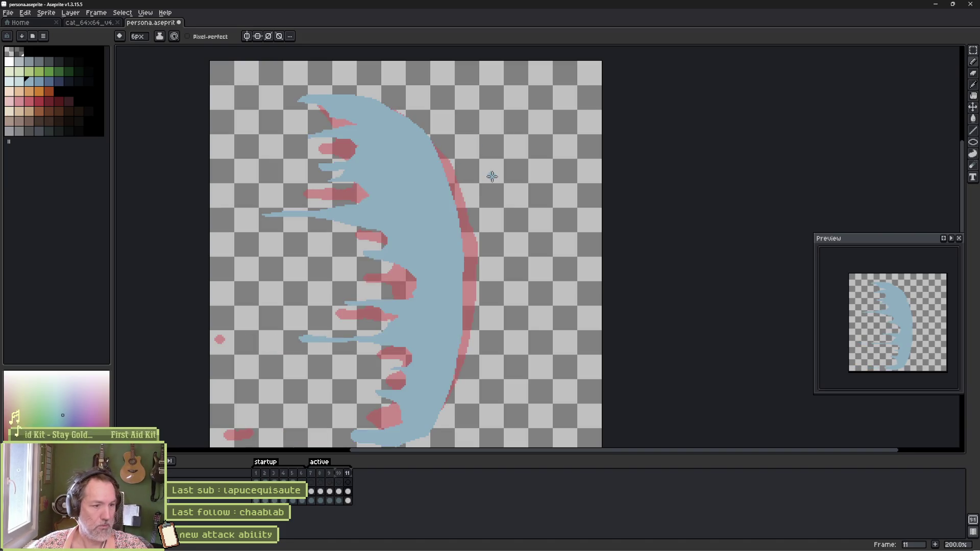
key("comma")
key("comma")
key("comma")
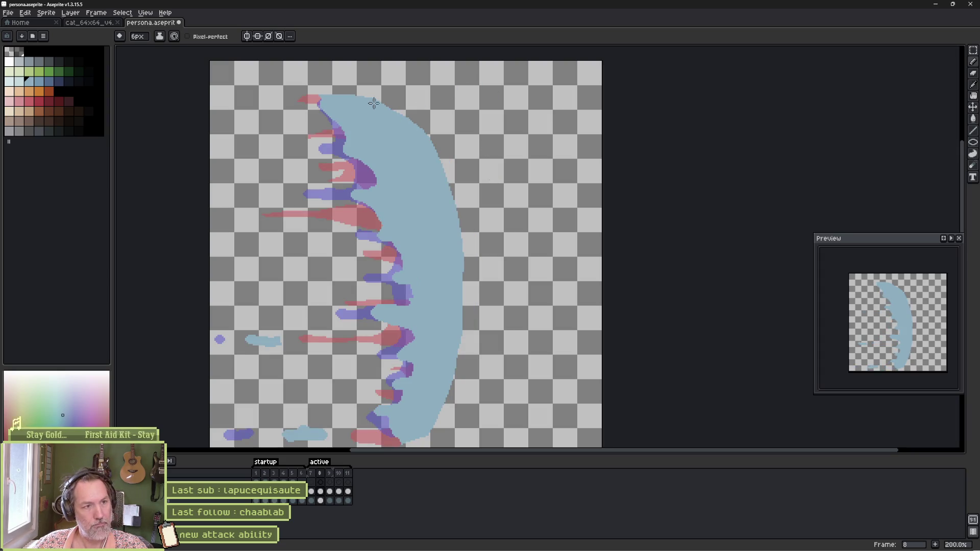
mouse_move(457, 220)
left_mouse_down()
mouse_move(467, 341)
mouse_move(447, 391)
left_mouse_up()
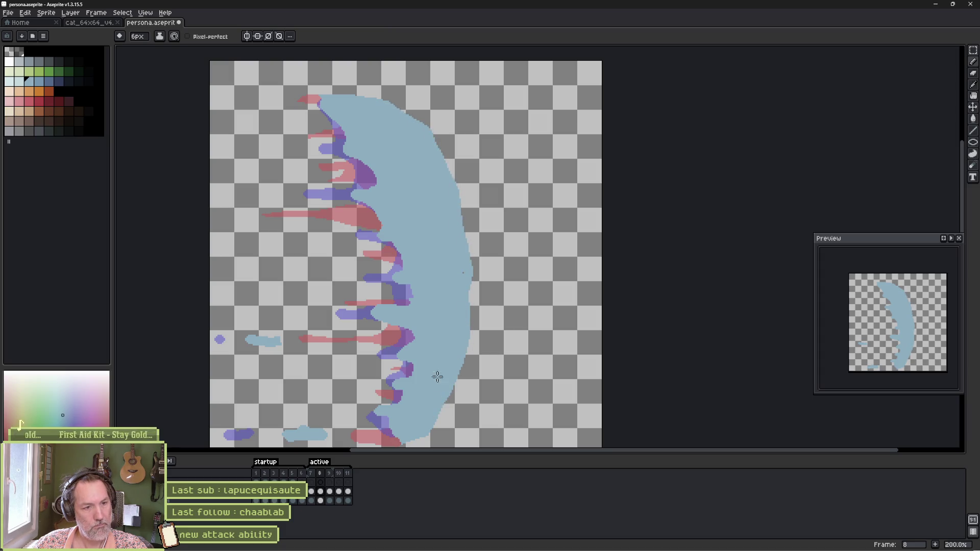
Jump to frame 8 and flick between it and its neighbours to compare the edge.
key("period")
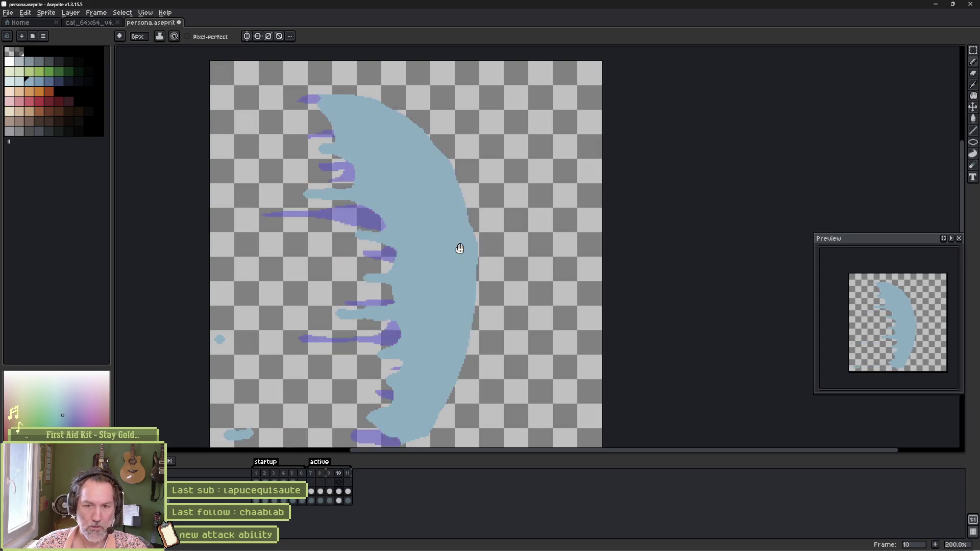
key("period")
key("ctrl+g")
type("8")
key("Return")
key("period")
key("comma")
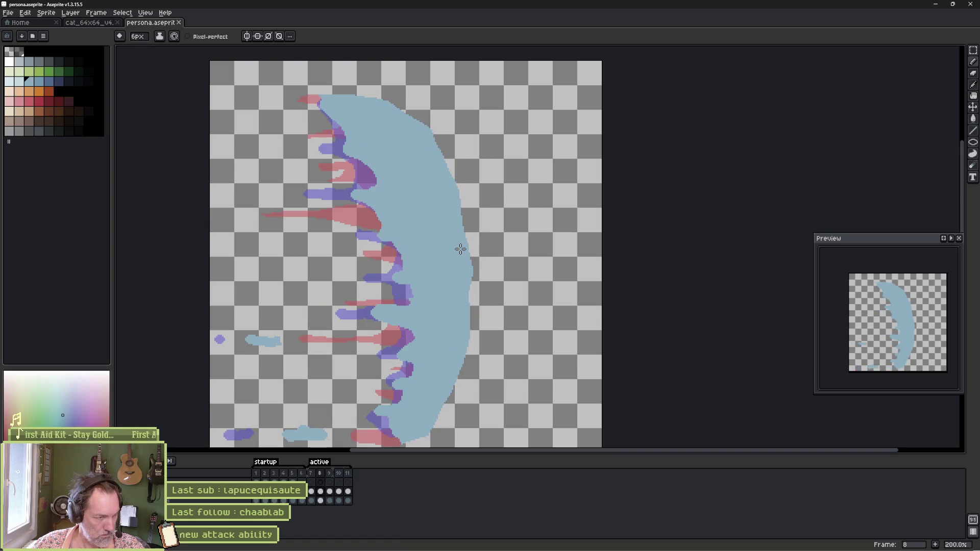
key("period")
key("comma")
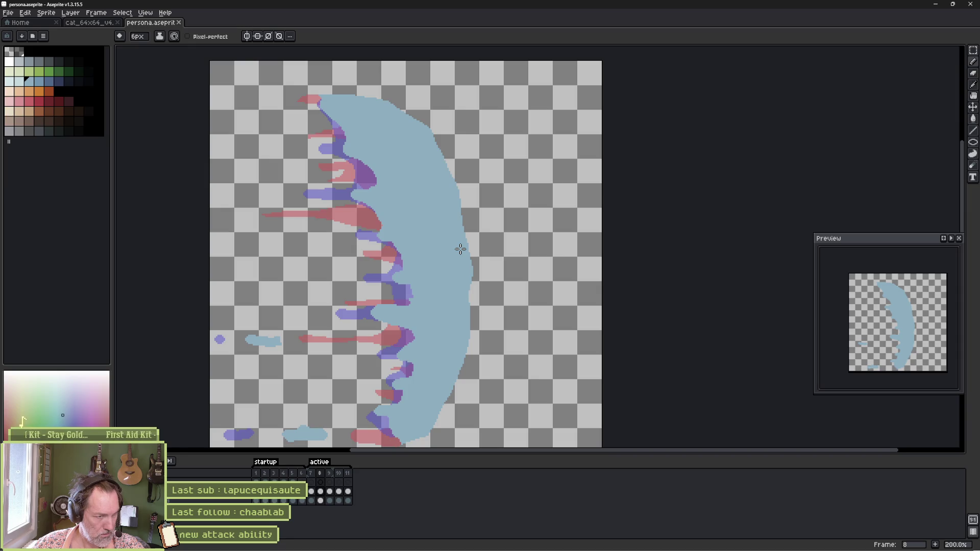
key("comma")
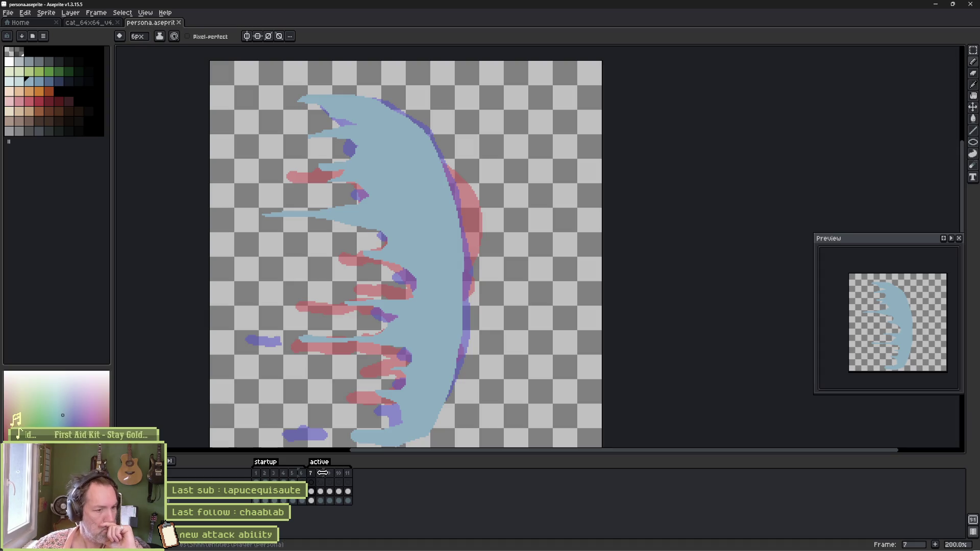
Limit onion skinning to the previous frame only and return to frame 10.
left_click_drag(320, 474, 314, 474)
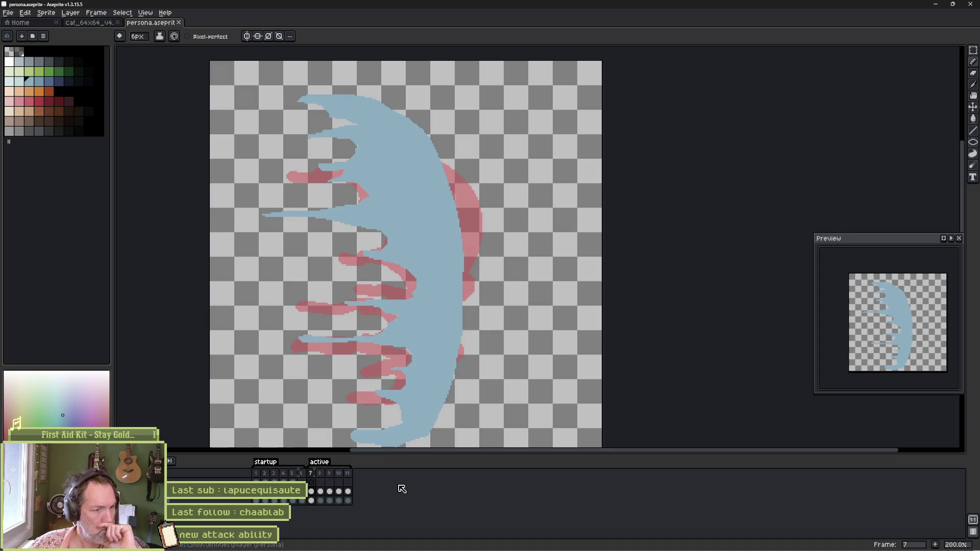
left_click(318, 475)
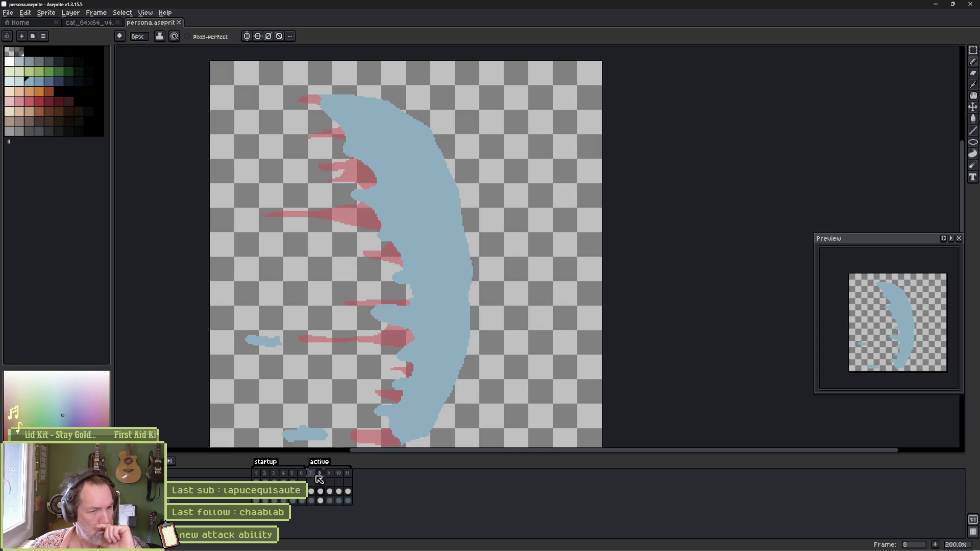
key("Return")
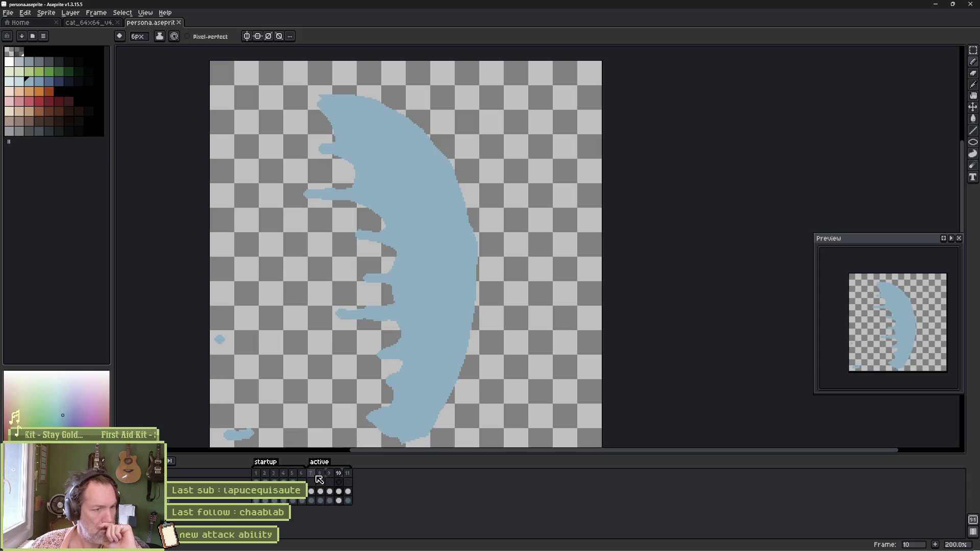
key("Left")
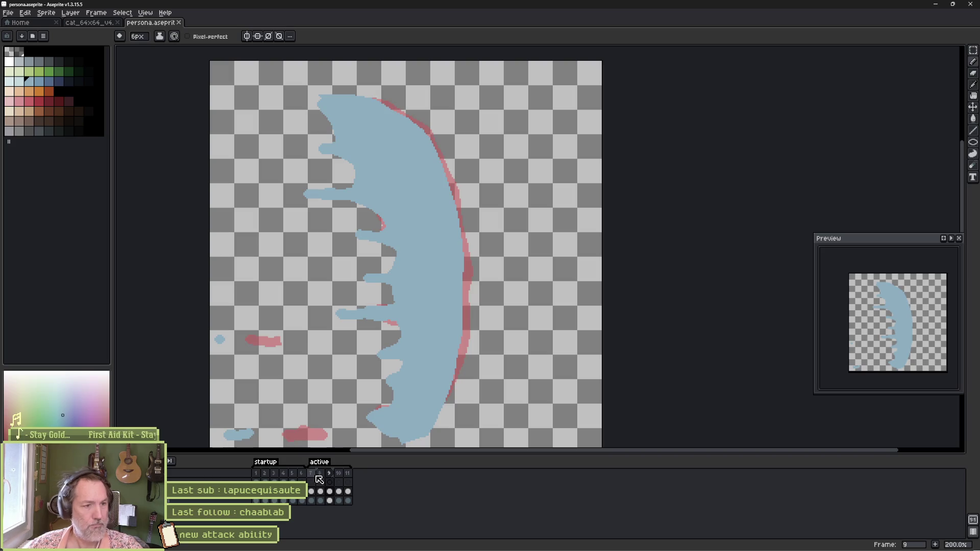
key("Right")
Erase frame 10's blue tendrils along the upper inner edge with a 15px eraser.
key("e")
mouse_move(306, 118)
left_mouse_down()
mouse_move(363, 212)
mouse_move(392, 315)
mouse_move(371, 420)
left_mouse_up()
left_click_drag(358, 312, 367, 278)
Erase four small stray blue blobs around frame 10's crescent.
left_click(319, 194)
left_click(323, 148)
left_click(220, 340)
left_click(240, 434)
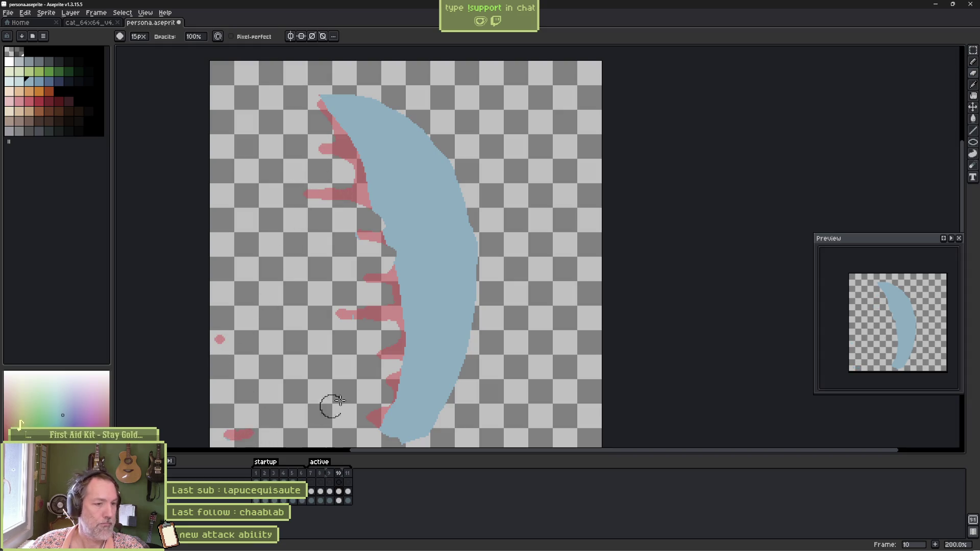
Outline new zigzag tendrils up the inner edge with the 6px pencil, undoing an accidental canvas fill.
key("b")
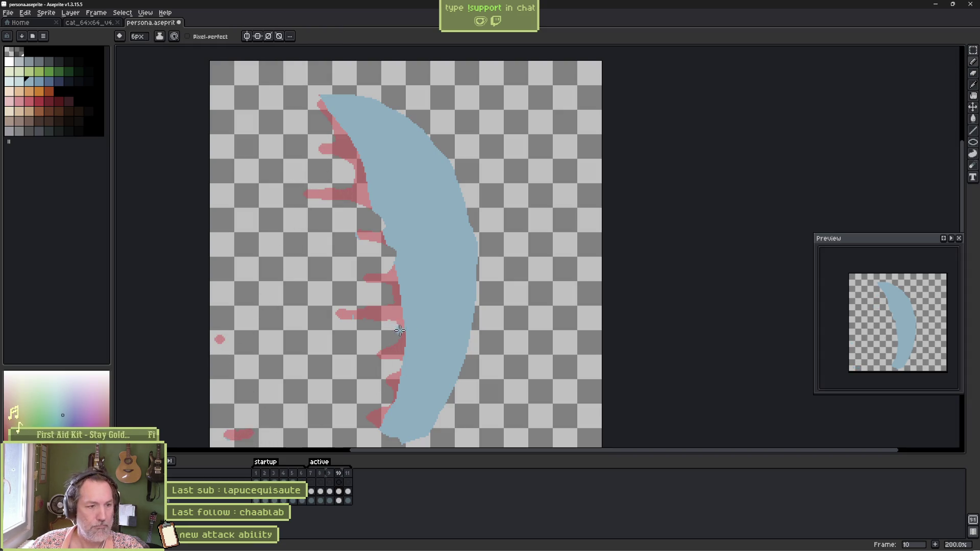
left_click_drag(384, 317, 327, 312)
mouse_move(368, 285)
left_mouse_down()
mouse_move(380, 268)
mouse_move(340, 236)
mouse_move(357, 204)
mouse_move(280, 194)
mouse_move(327, 139)
mouse_move(320, 99)
left_mouse_up()
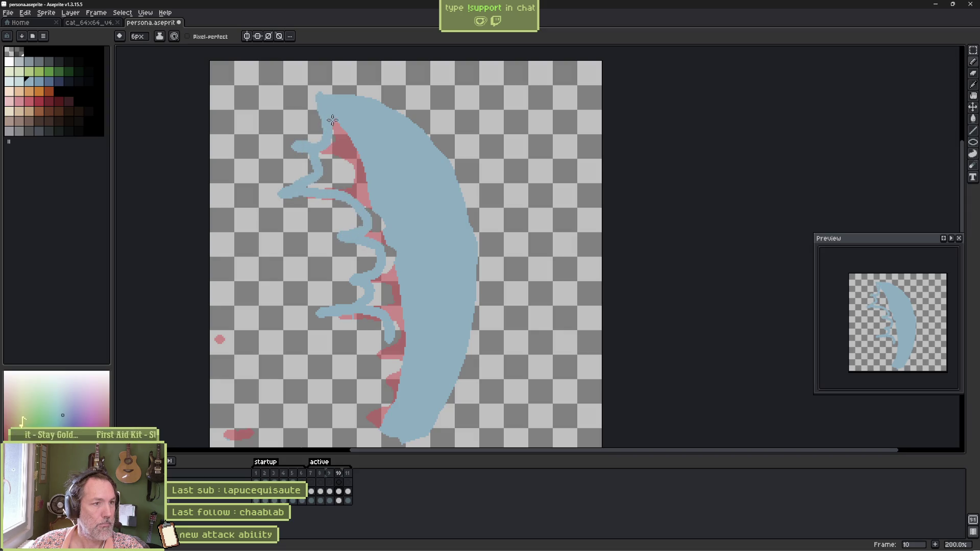
key("g")
left_click(350, 172)
key("ctrl+z")
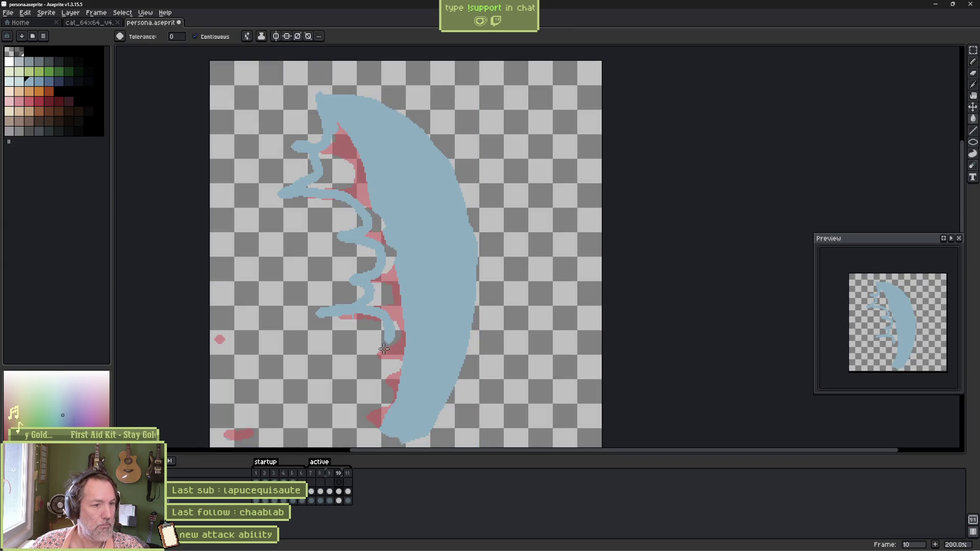
Extend the tendril outline's curl down-left and bucket-fill it solid blue.
key("b")
mouse_move(386, 334)
left_mouse_down()
mouse_move(367, 350)
mouse_move(357, 409)
mouse_move(342, 432)
mouse_move(400, 440)
left_mouse_up()
key("g")
left_click(415, 337)
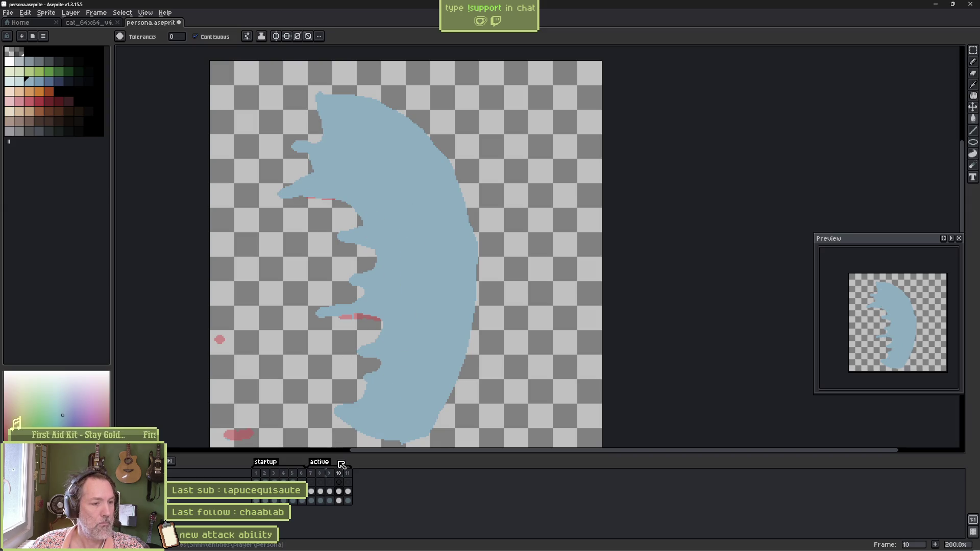
left_click(347, 491)
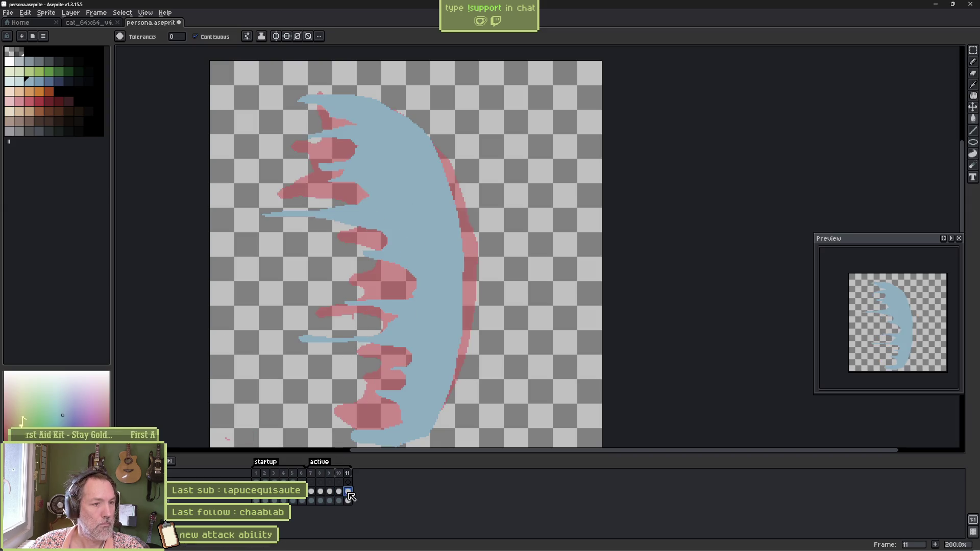
Paint blue over parts of frame 11's tendrils and save the sprite.
key("Return")
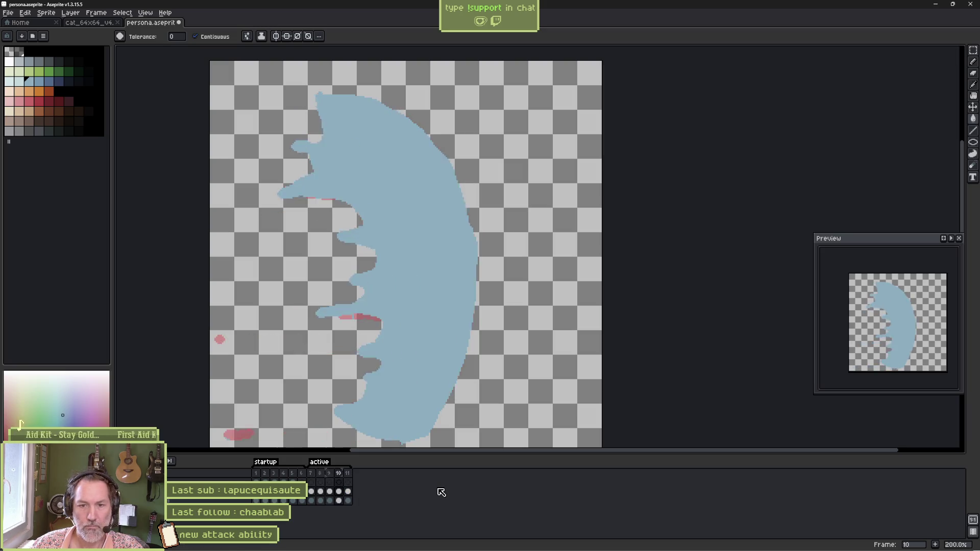
key("Return")
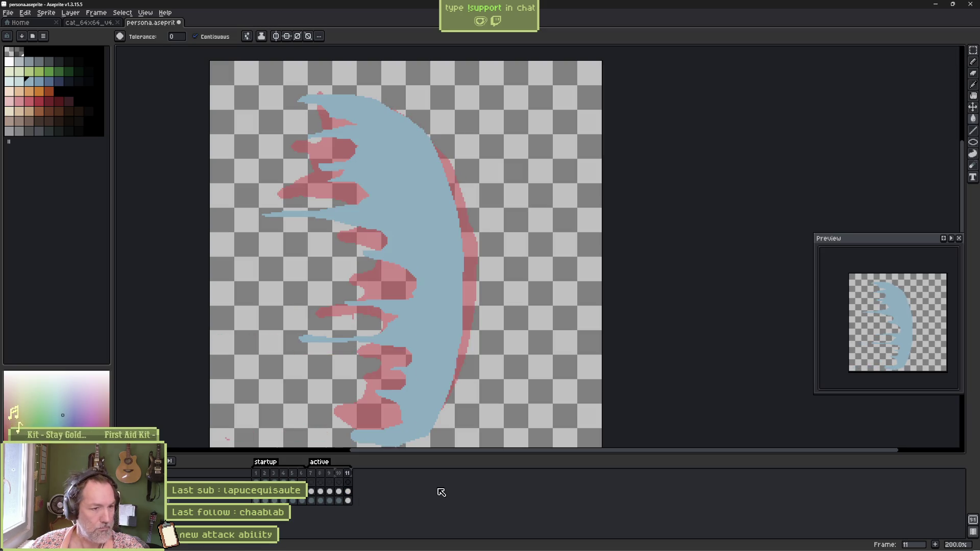
key("b")
left_click_drag(406, 287, 411, 278)
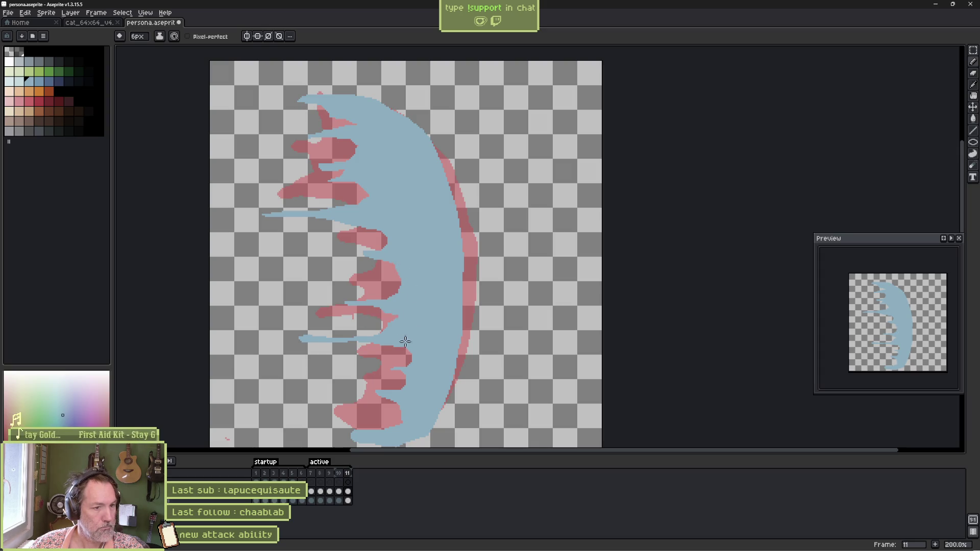
left_click_drag(388, 393, 383, 397)
key("ctrl+s")
Add a small blue dash on frame 11 after comparing it with frame 10.
key("comma")
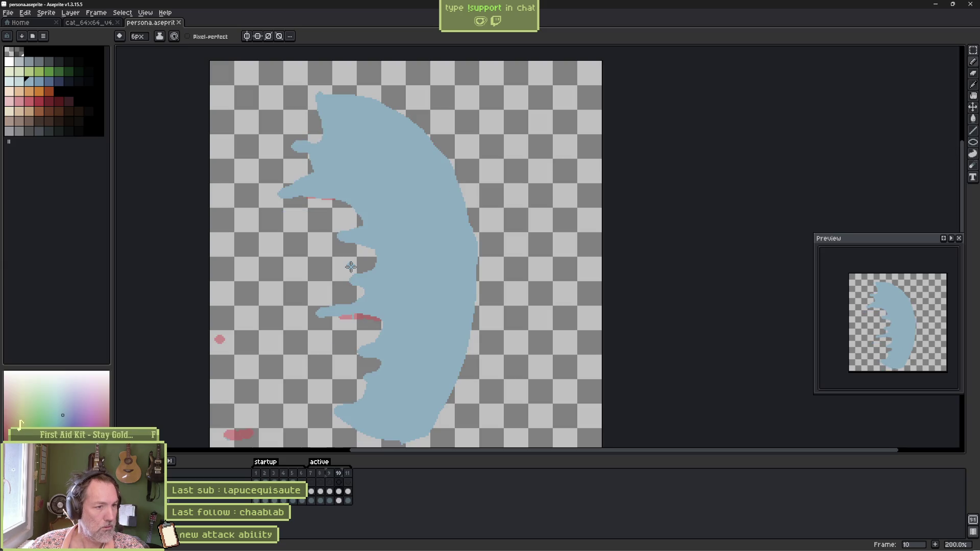
key("period")
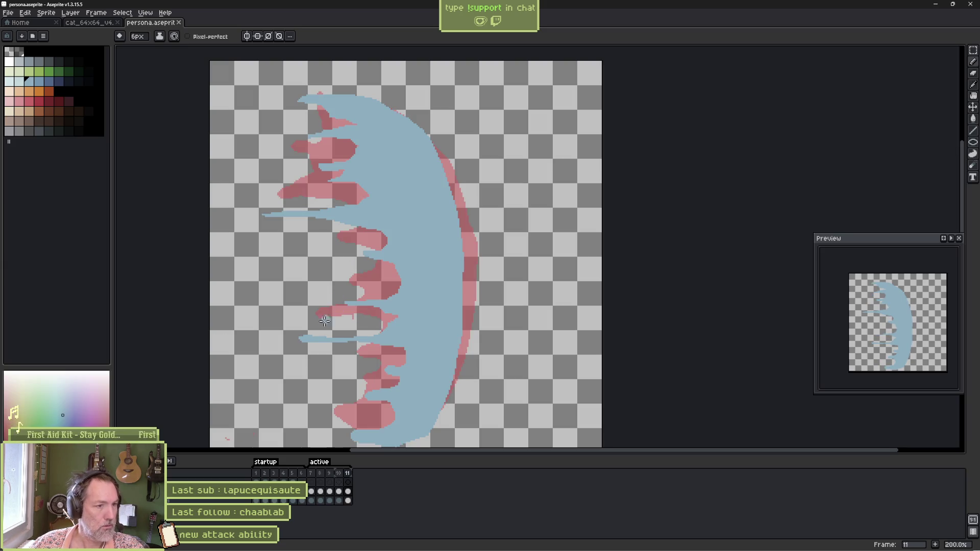
left_click_drag(283, 312, 268, 312)
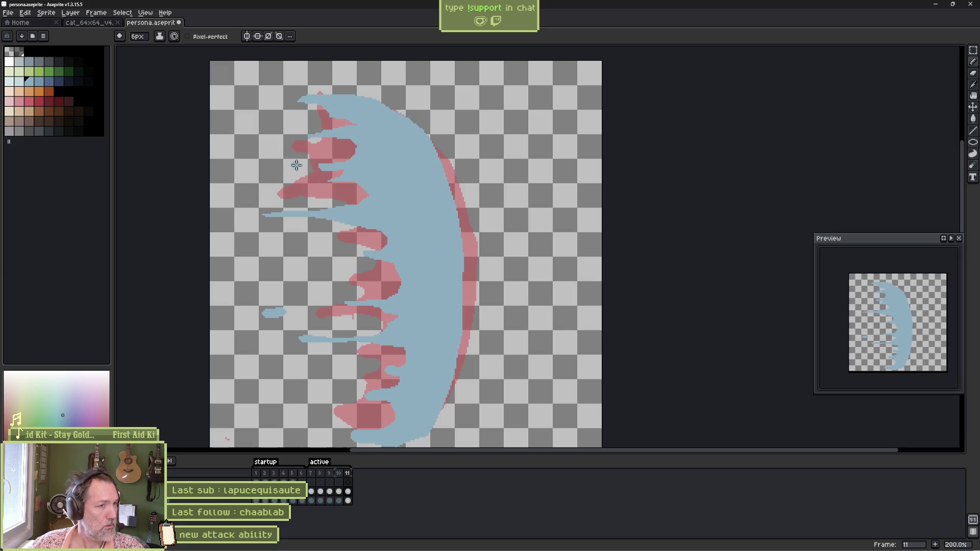
key("comma")
On frame 10, erase the upper-left protrusion and redraw a blue spike extending left.
key("e")
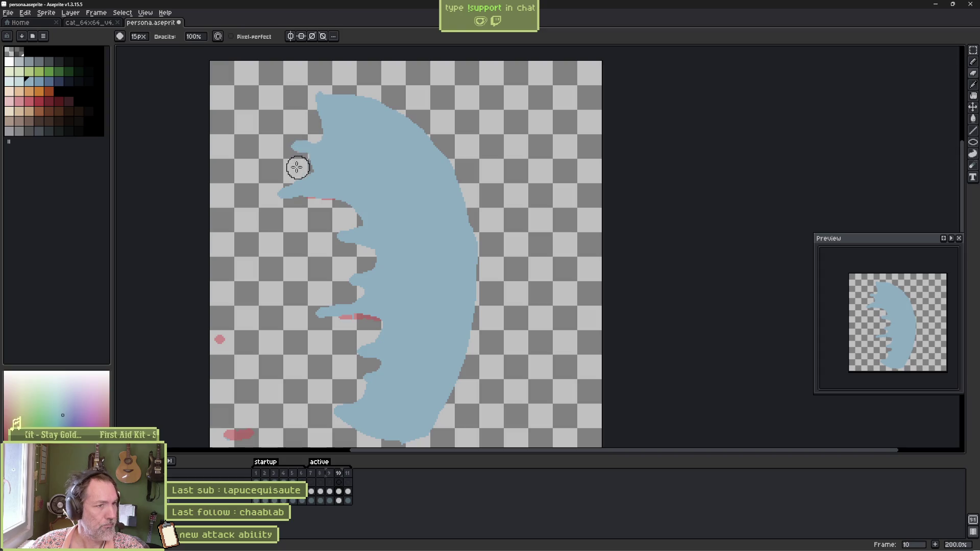
mouse_move(291, 161)
left_mouse_down()
mouse_move(291, 153)
mouse_move(335, 158)
mouse_move(286, 182)
mouse_move(286, 199)
mouse_move(337, 208)
left_mouse_up()
key("b")
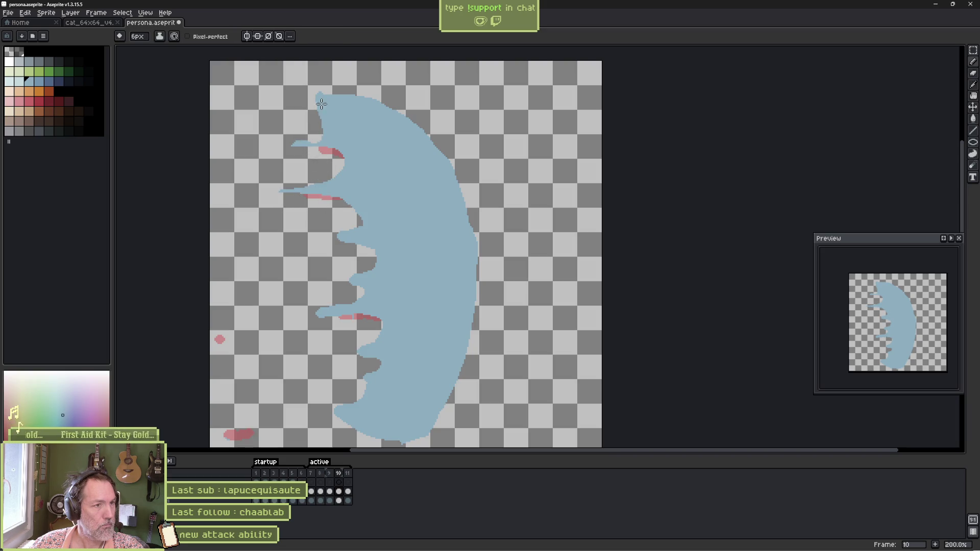
left_click_drag(309, 102, 283, 102)
mouse_move(327, 134)
left_mouse_down()
mouse_move(284, 143)
mouse_move(314, 160)
left_mouse_up()
Trim the crescent's top edge and inner left edge with the eraser.
key("e")
mouse_move(308, 88)
left_mouse_down()
mouse_move(396, 100)
mouse_move(411, 115)
left_mouse_up()
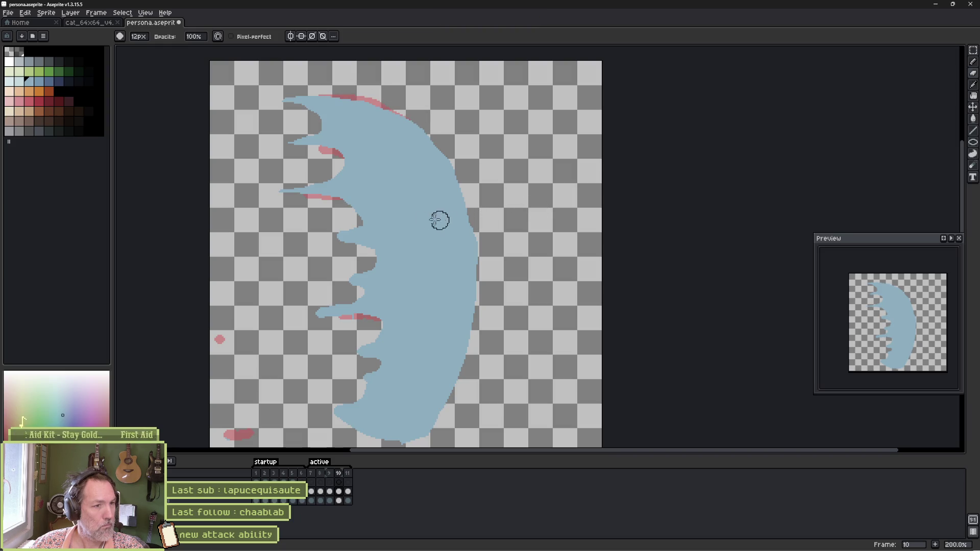
mouse_move(349, 222)
left_mouse_down()
mouse_move(332, 236)
mouse_move(361, 250)
mouse_move(365, 266)
mouse_move(335, 280)
mouse_move(358, 291)
mouse_move(306, 313)
mouse_move(368, 318)
mouse_move(347, 309)
mouse_move(357, 311)
mouse_move(346, 324)
mouse_move(368, 328)
left_mouse_up()
key("e")
key("b")
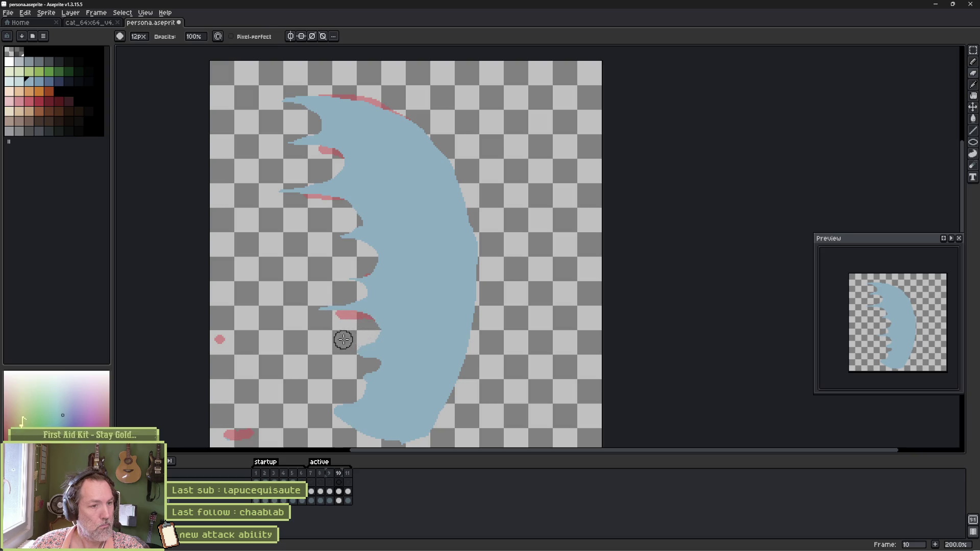
Carve a deeper notch into the inner edge and cut back the lower-right tip.
left_click_drag(373, 362, 346, 367)
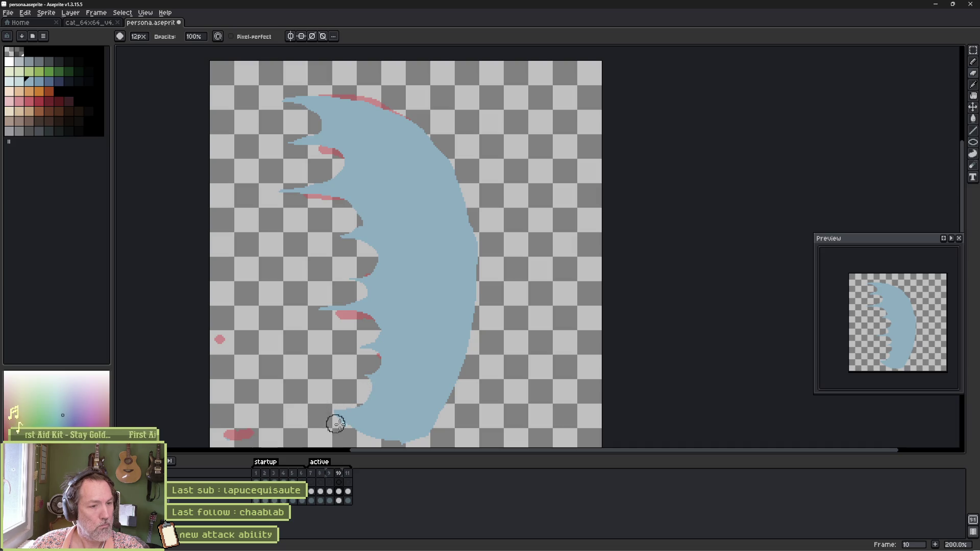
key("e")
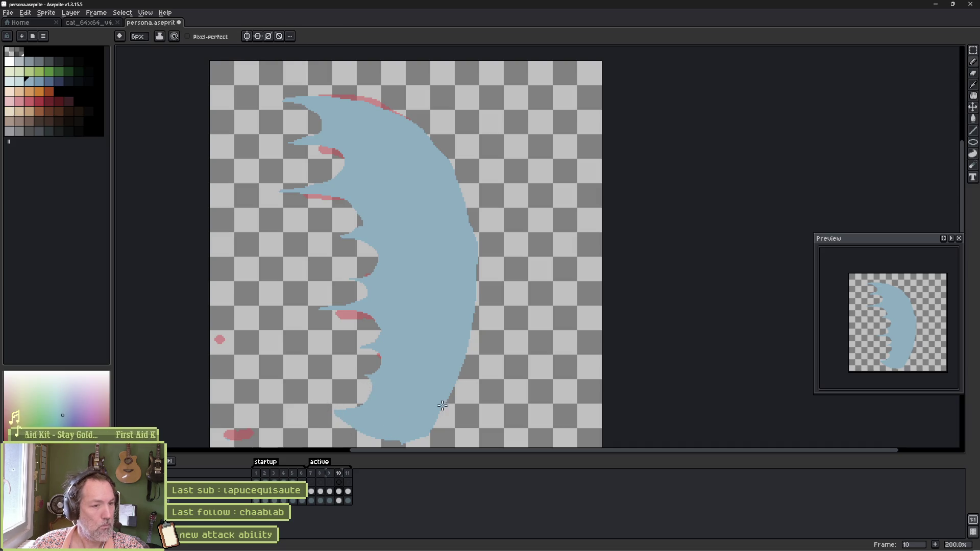
key("b")
left_click_drag(449, 395, 388, 435)
key("e")
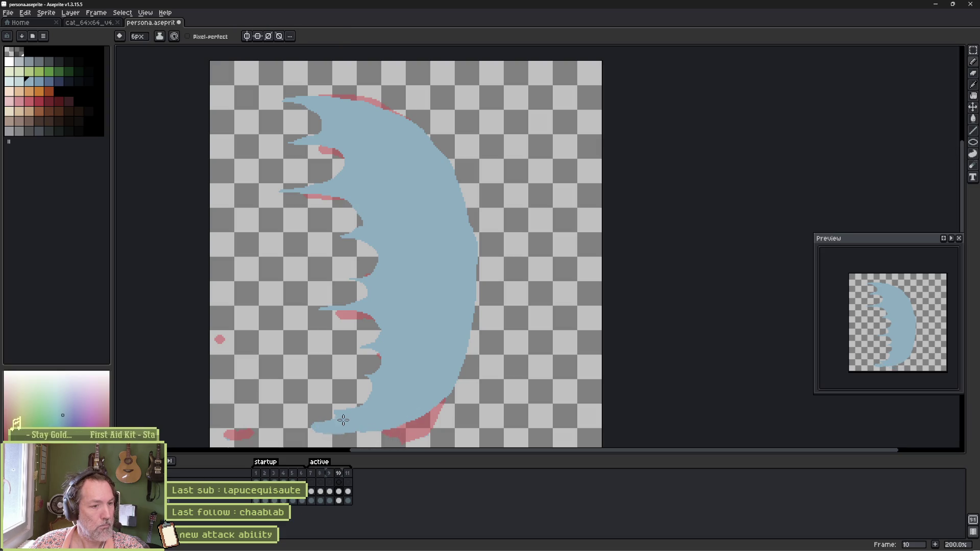
key("b")
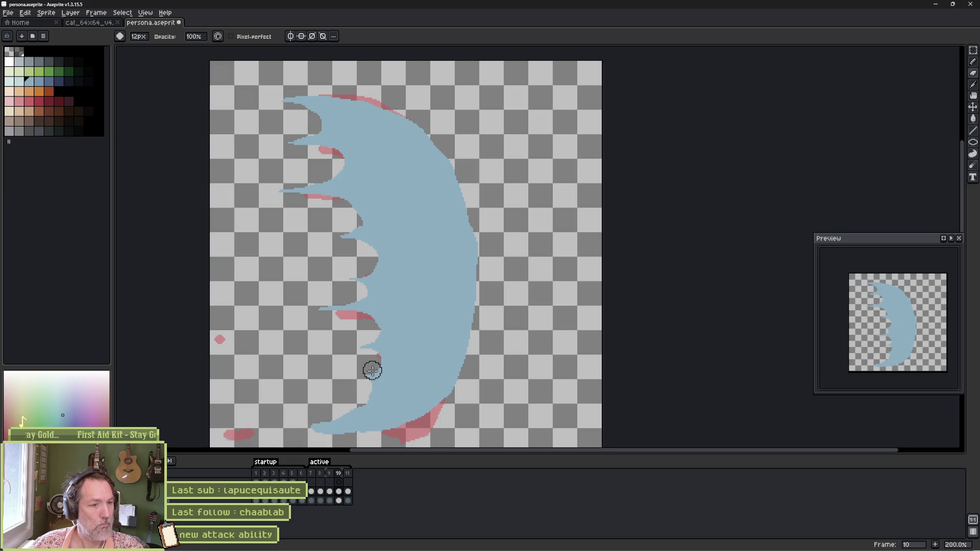
On frame 11, extend the bottom-left blue dash and streak blue across the lower inner gap.
key("Right")
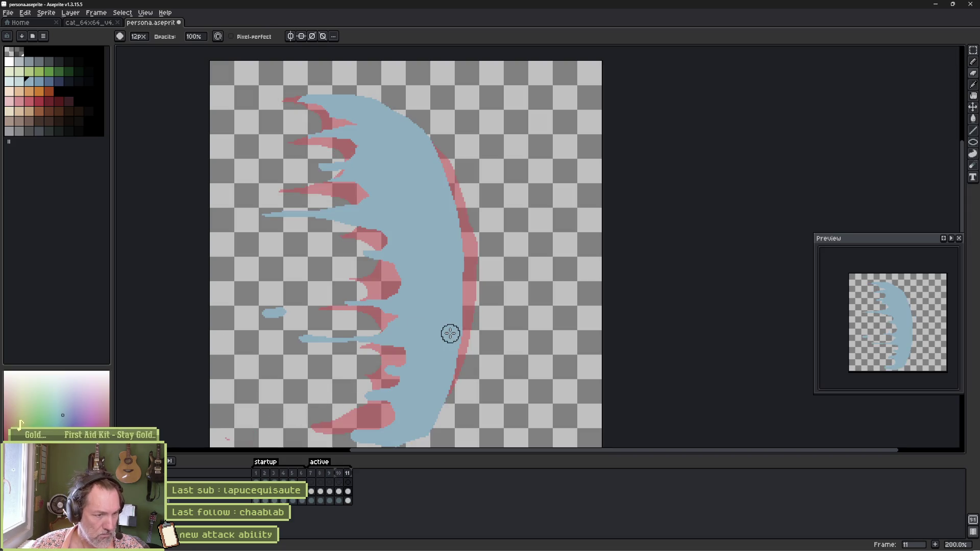
key("e")
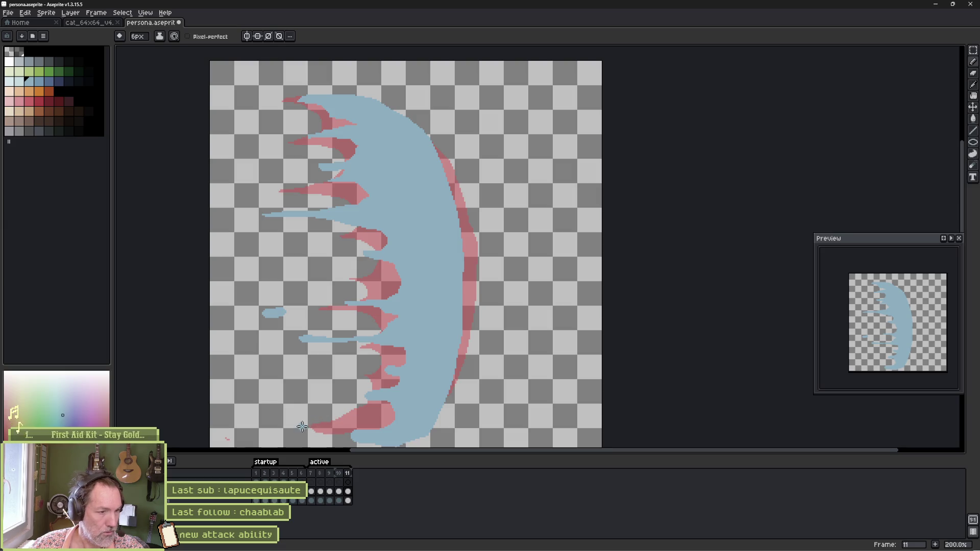
left_click_drag(279, 426, 246, 428)
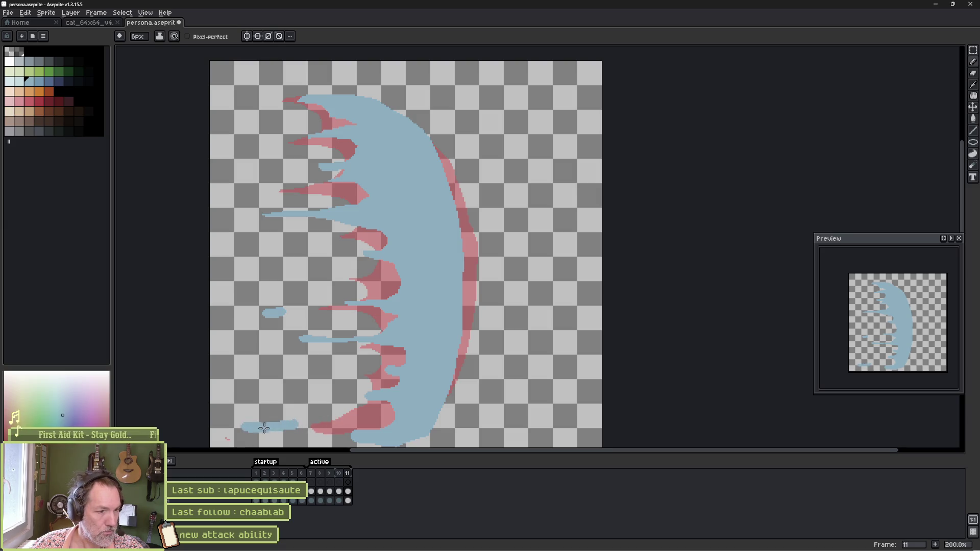
mouse_move(400, 404)
left_mouse_down()
mouse_move(347, 428)
mouse_move(391, 427)
mouse_move(376, 433)
mouse_move(444, 397)
left_mouse_up()
Reshape the lower tendril streaks and fill the gaps between them with blue.
key("b")
key("e")
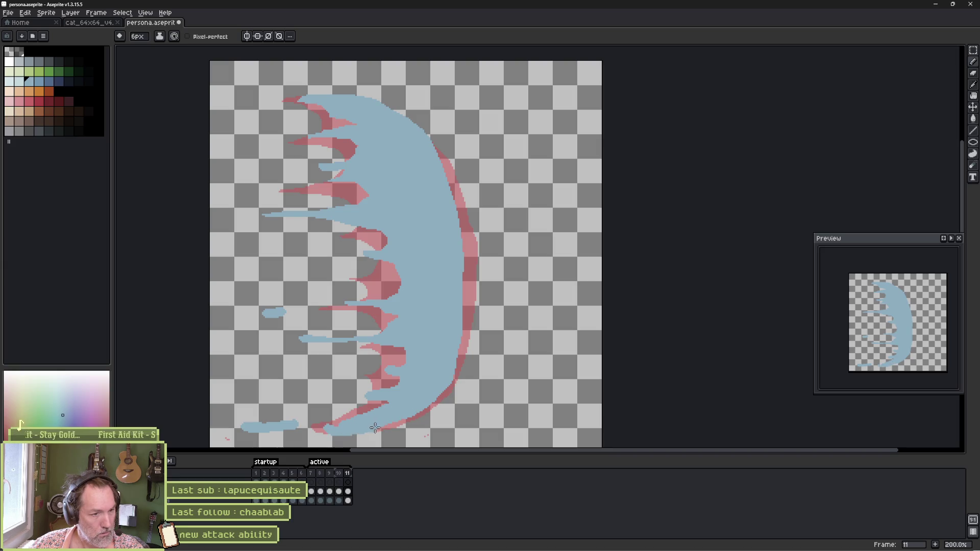
key("b")
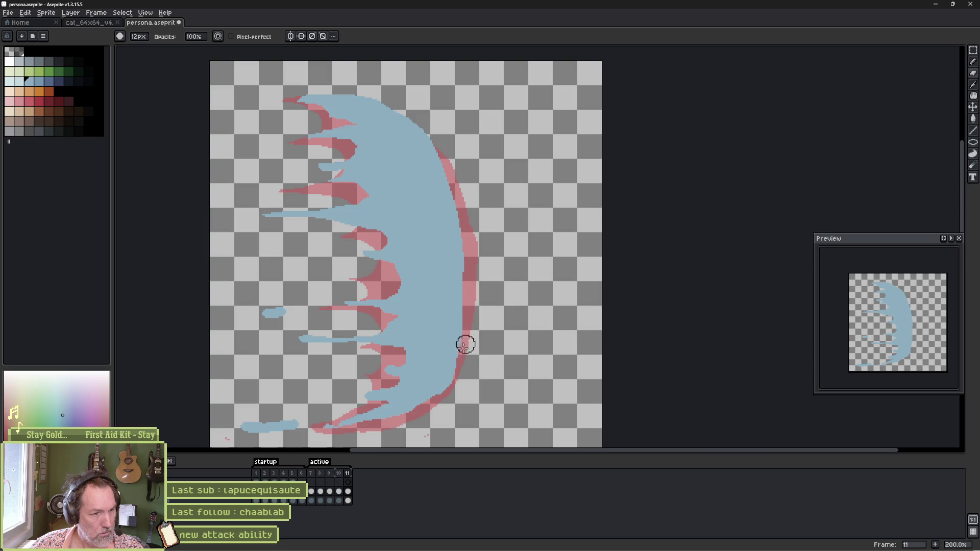
key("e")
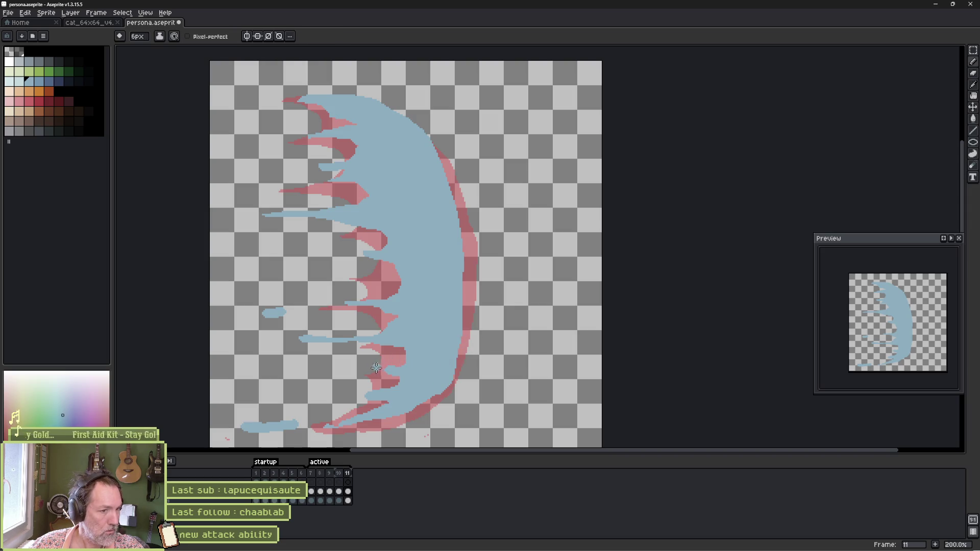
mouse_move(329, 376)
left_mouse_down()
mouse_move(370, 367)
mouse_move(364, 361)
left_mouse_up()
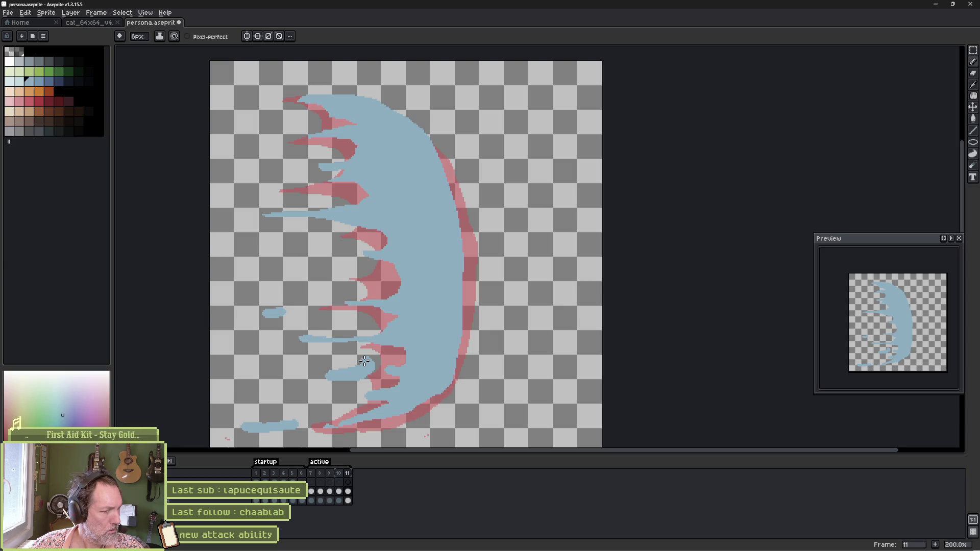
key("b")
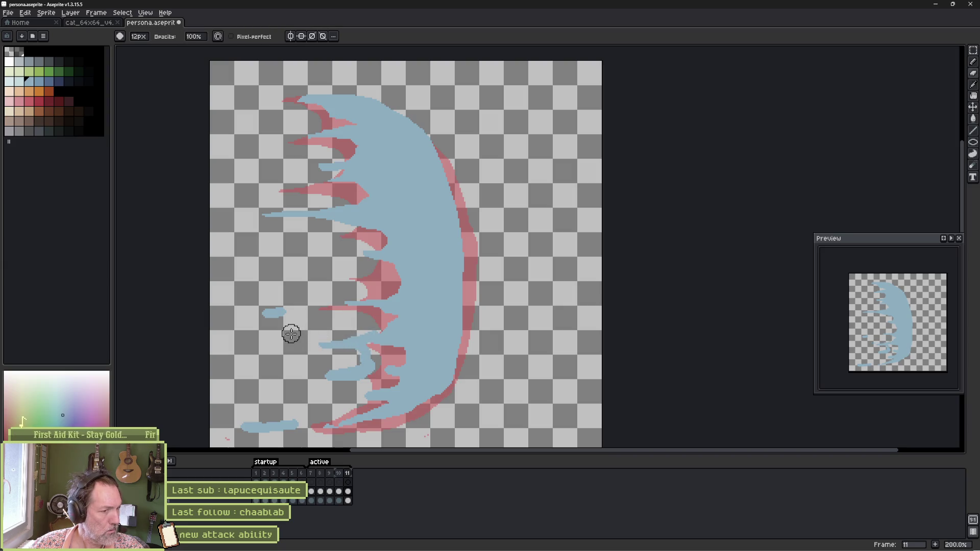
key("e")
left_click_drag(352, 378, 362, 410)
left_click_drag(388, 355, 381, 387)
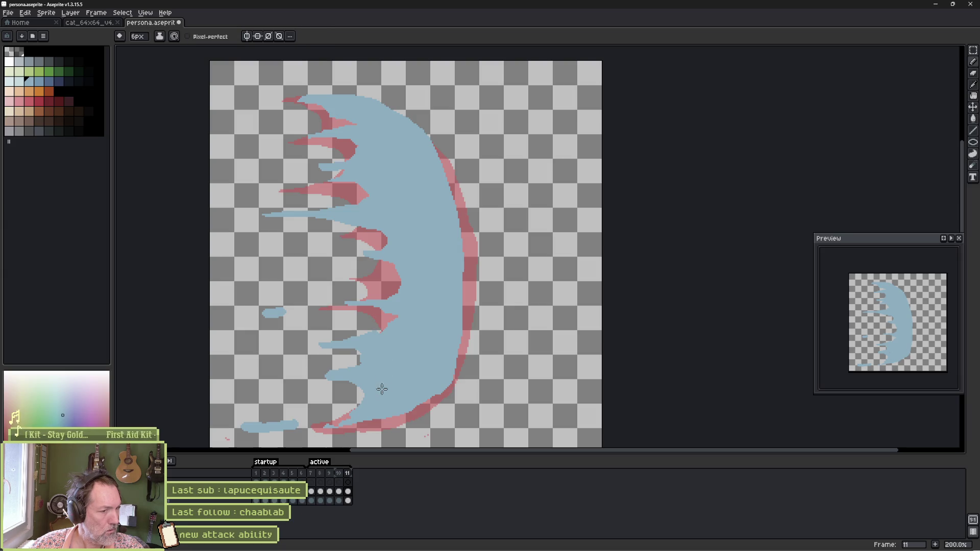
Thin the bottom-left dash, draw a new inner tendril and add a short upper-left blue dash.
key("b")
mouse_move(328, 420)
left_mouse_down()
mouse_move(299, 412)
mouse_move(212, 420)
left_mouse_up()
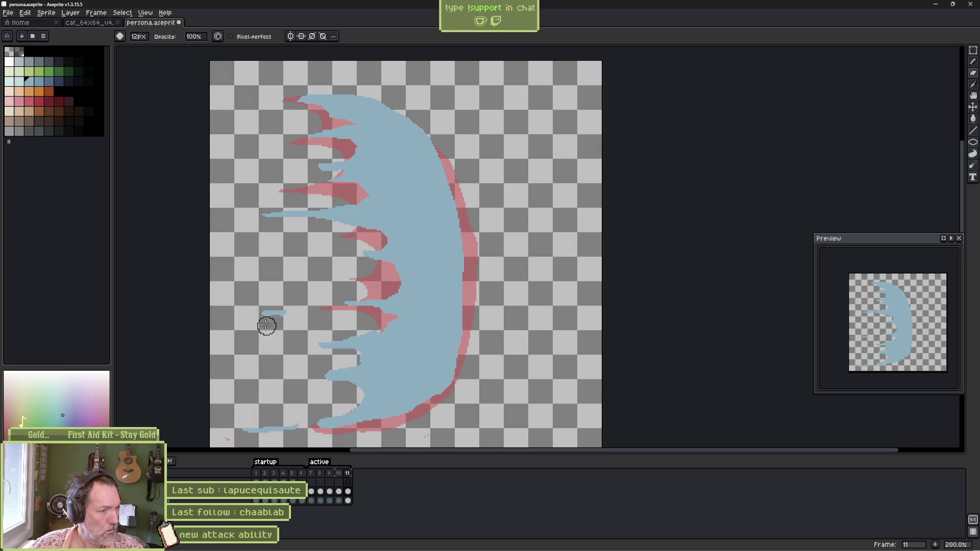
key("e")
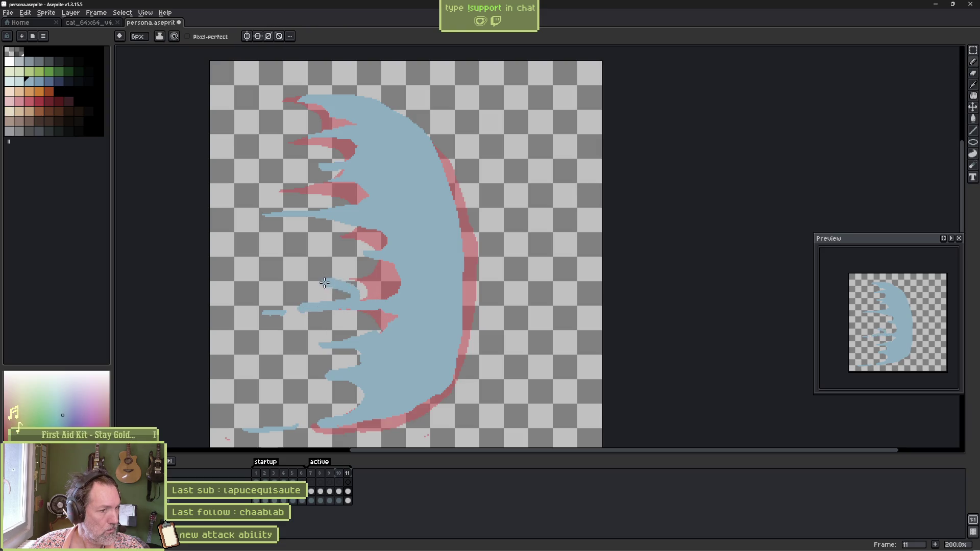
left_click_drag(372, 255, 345, 227)
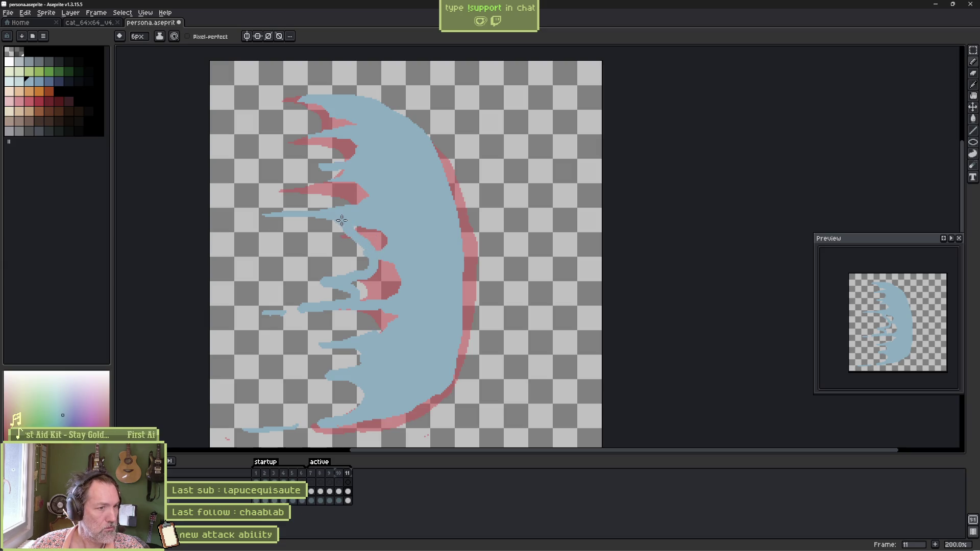
left_click_drag(261, 190, 228, 188)
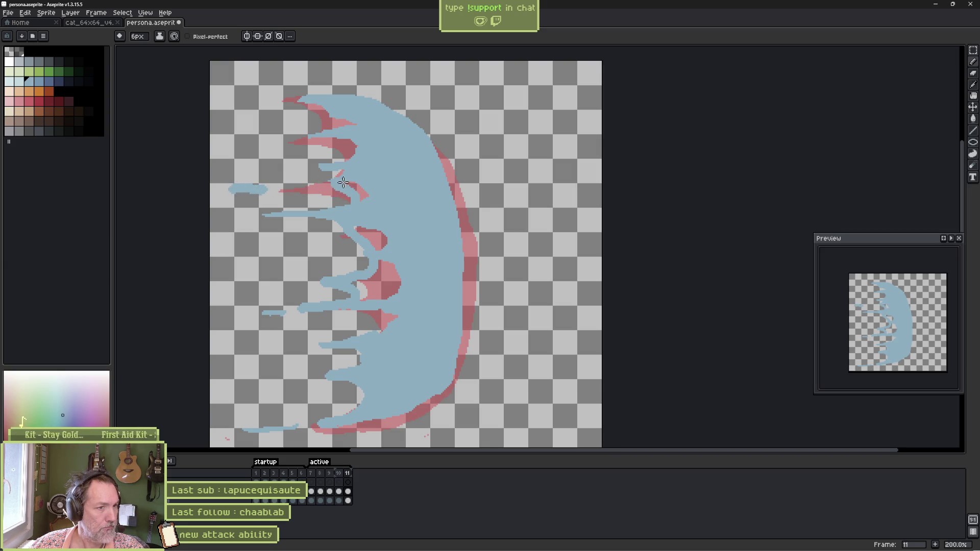
Bucket-fill two gaps inside the crescent with blue.
key("g")
left_click(375, 239)
left_click(391, 278)
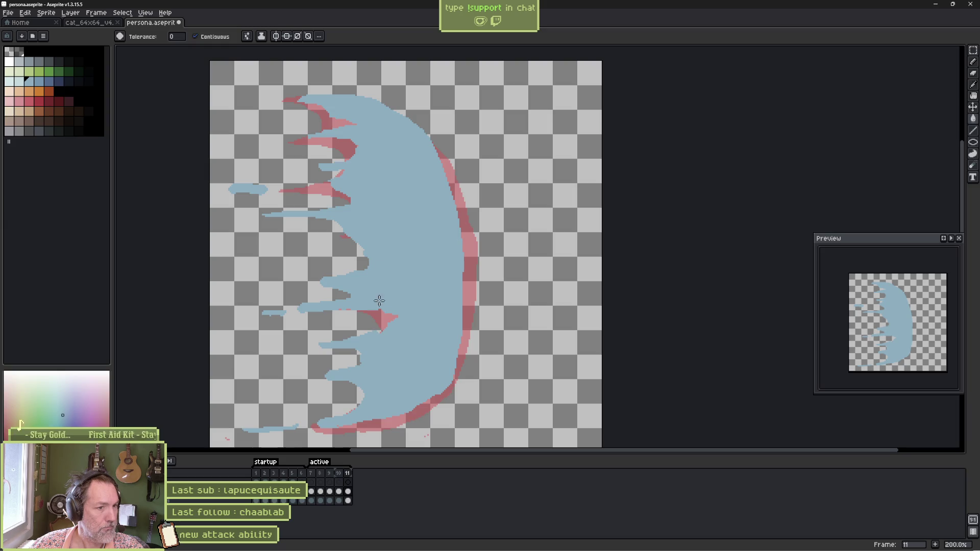
key("b")
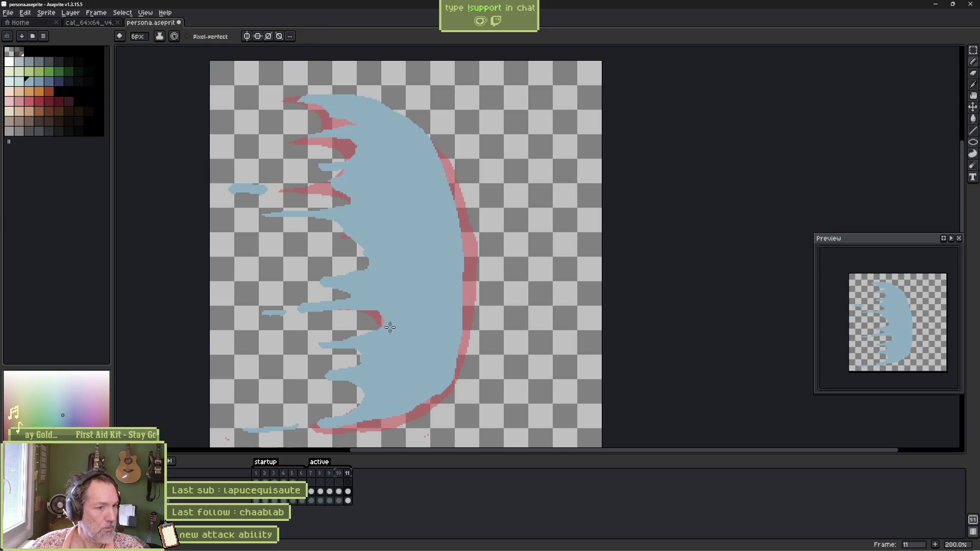
key("e")
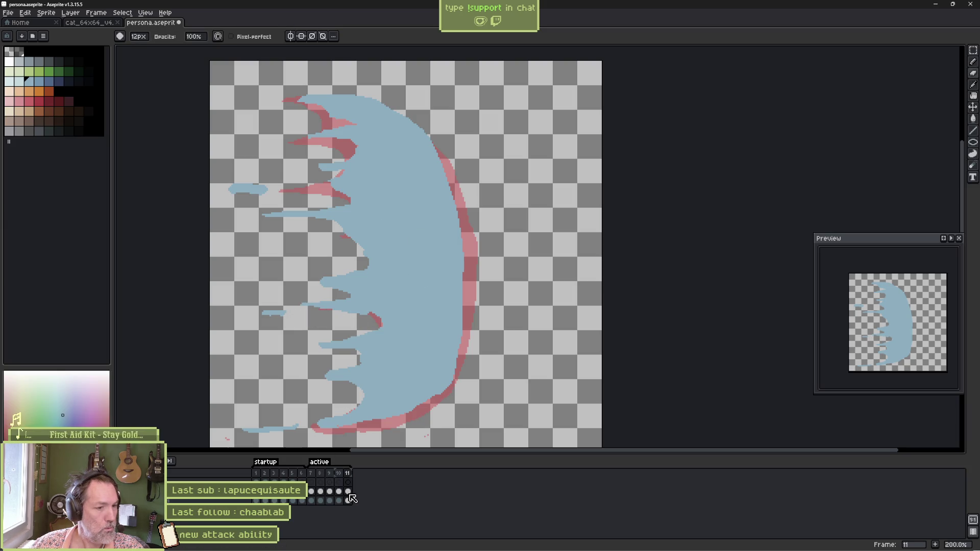
Preview the animation, then erase along frame 11's outer lower-right curve.
key("Return")
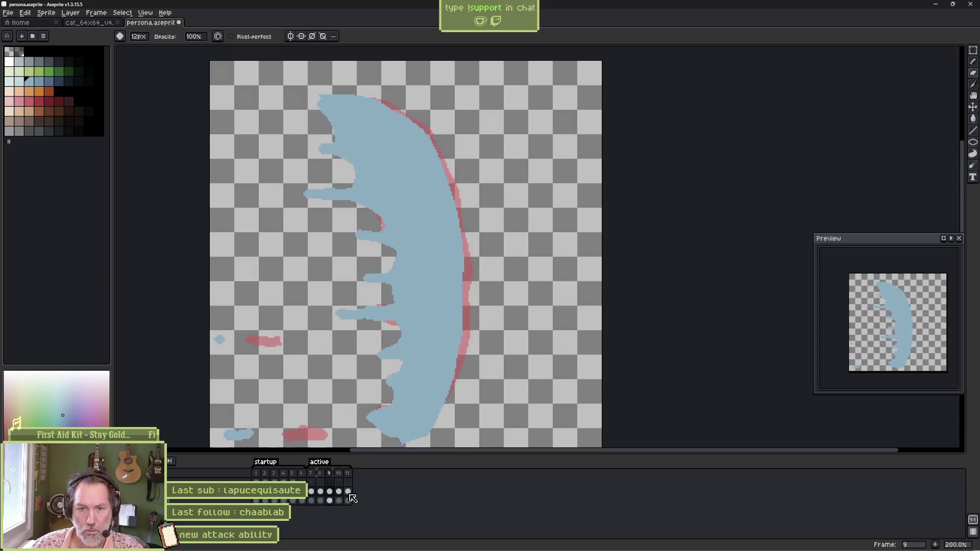
left_click(348, 493)
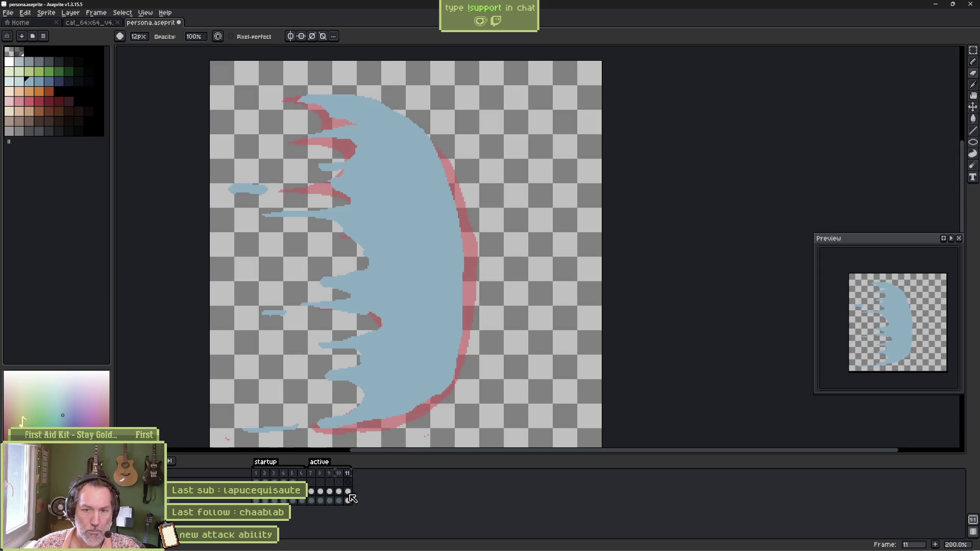
mouse_move(470, 340)
left_mouse_down()
mouse_move(455, 376)
mouse_move(416, 411)
mouse_move(460, 358)
mouse_move(475, 263)
mouse_move(474, 328)
mouse_move(450, 388)
mouse_move(373, 429)
mouse_move(397, 419)
left_mouse_up()
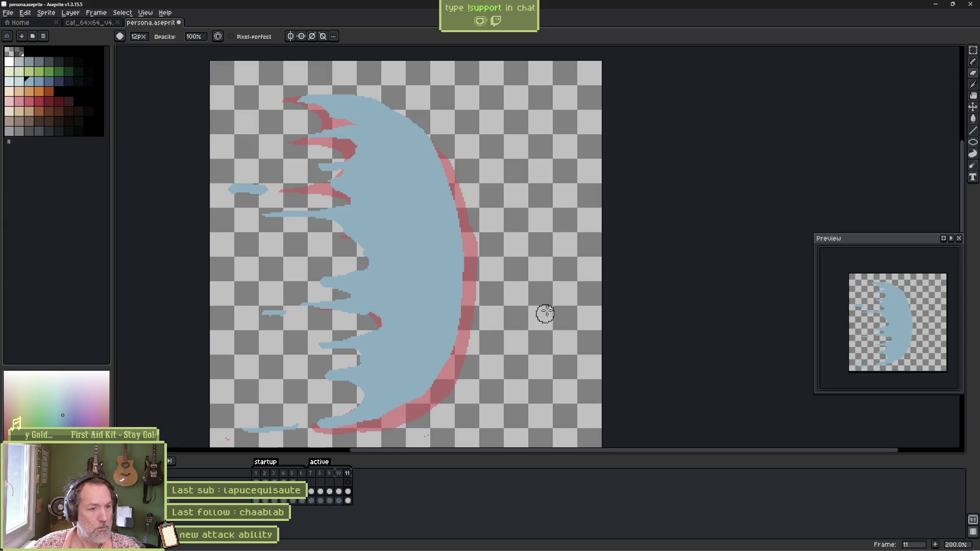
Step back through the frames to frame 7.
key("Left")
key("Left")
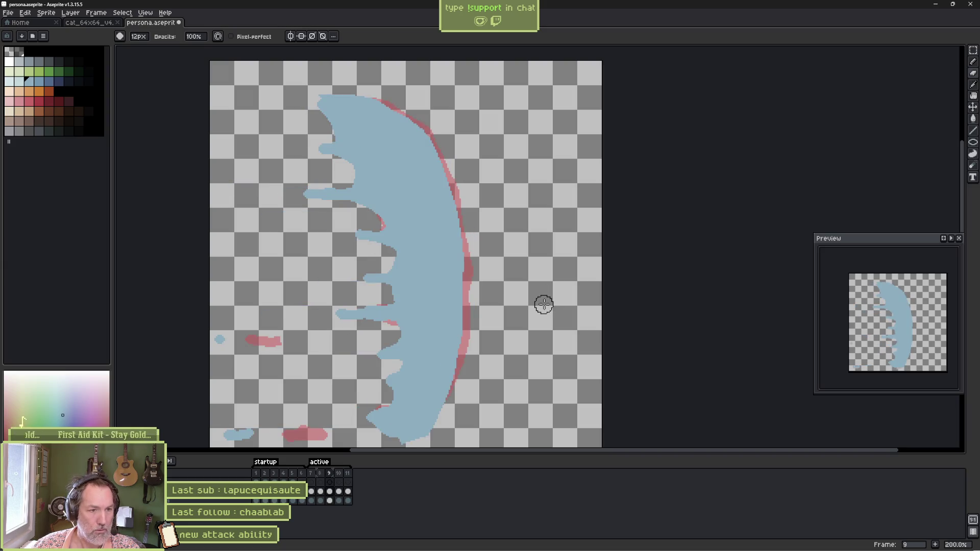
key("Left")
key("Left")
key("Left")
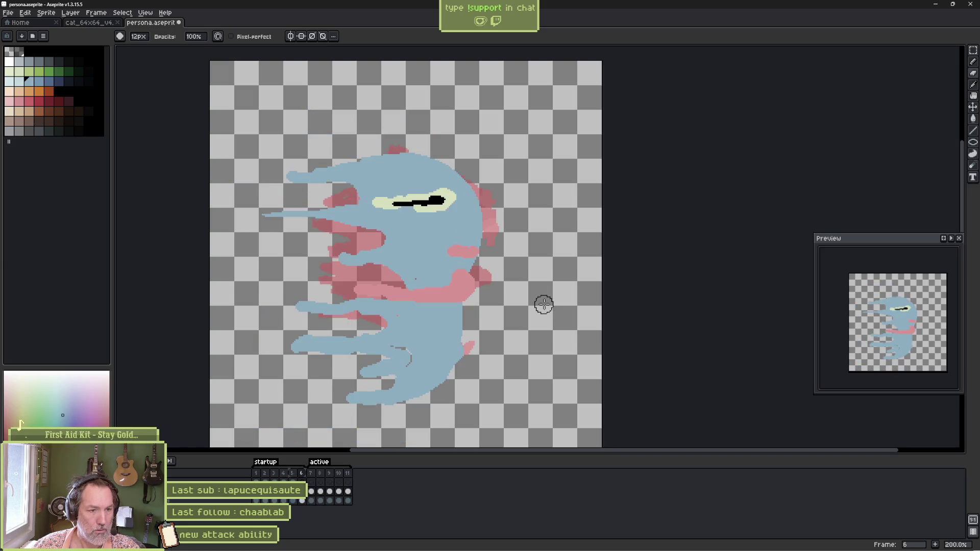
key("Left")
key("Right")
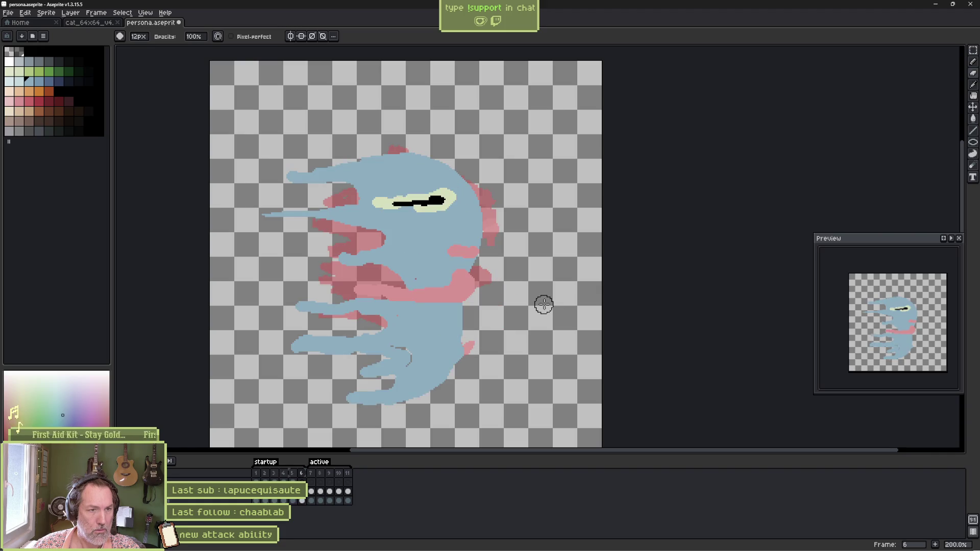
key("Right")
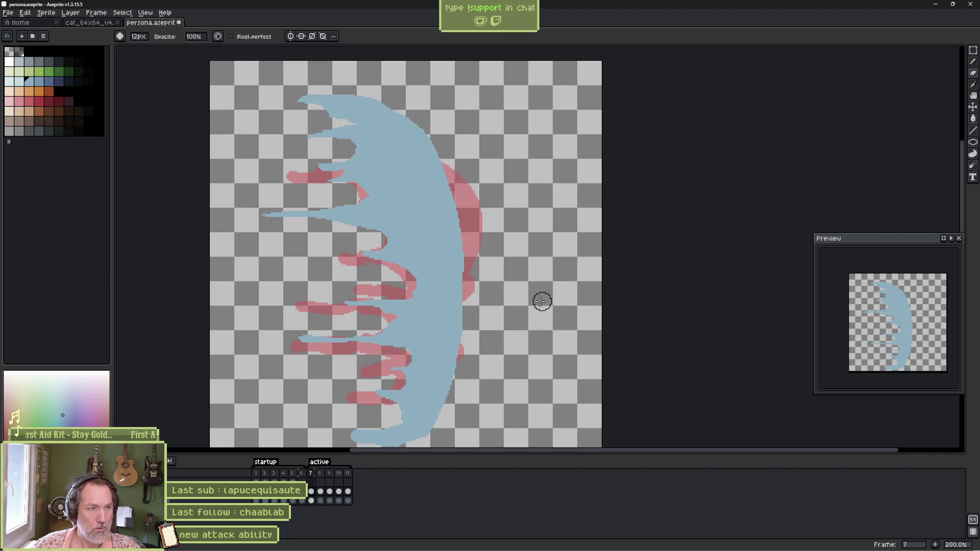
Pick pink and paint a stroke across the crescent's inner area on frame 7.
key("b")
left_click(19, 101)
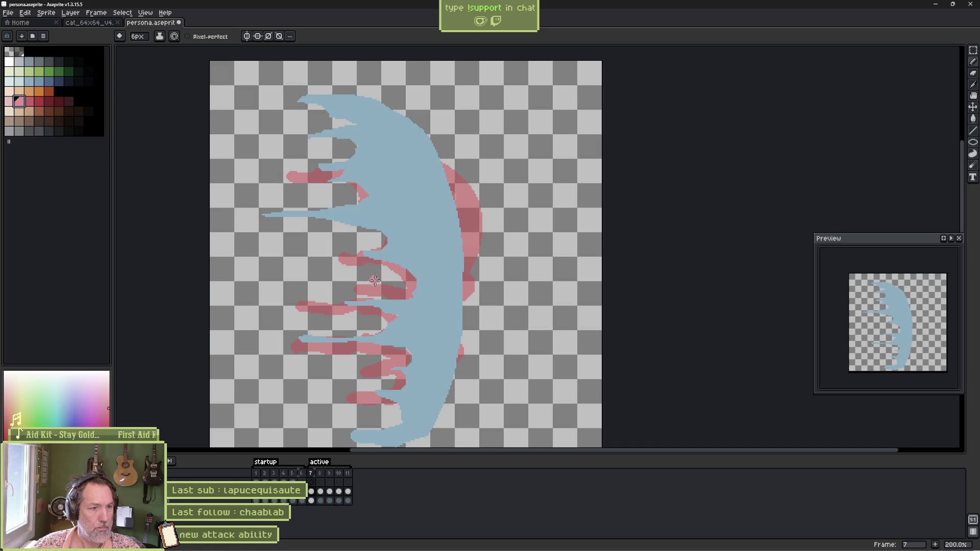
left_click(295, 291)
left_click_drag(344, 289, 387, 289)
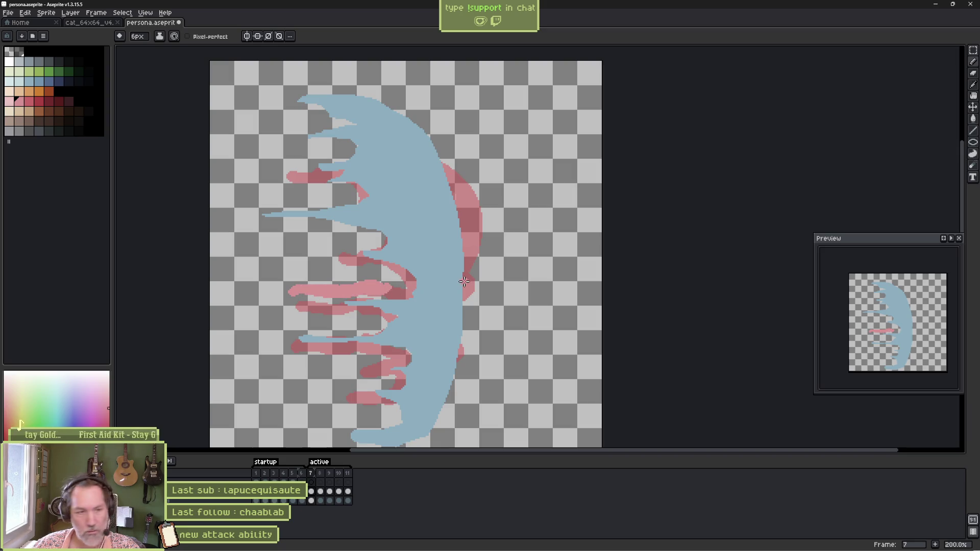
Sample the pale green from frame 6 and paint a streak across frame 7's upper tendril.
key("Left")
key("alt")
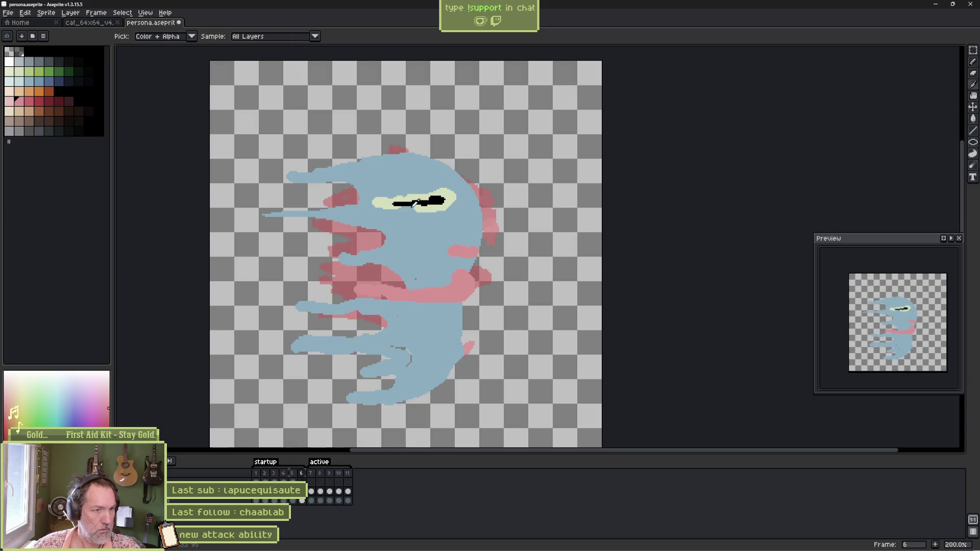
key("Right")
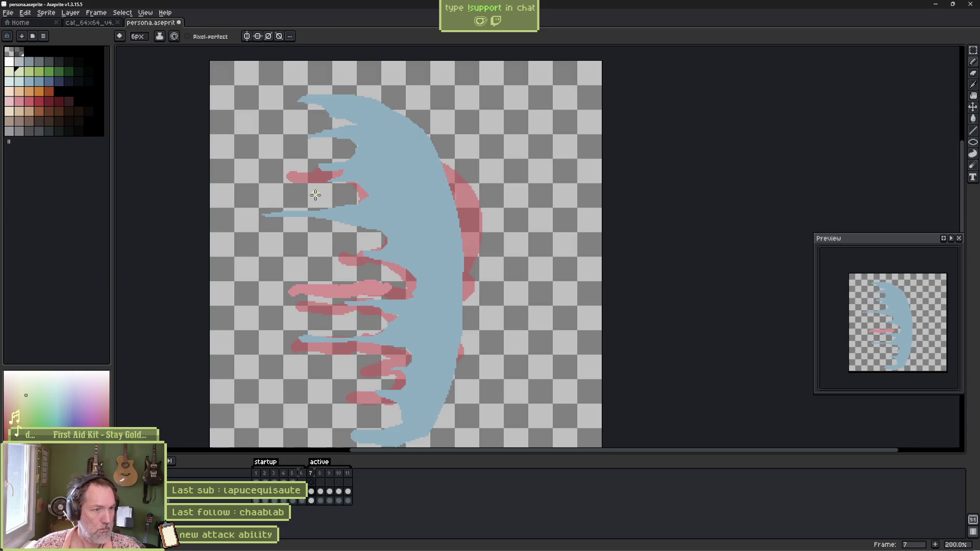
left_click_drag(343, 192, 333, 194)
Preview the loop and move the 'active' tag's start to frame 8.
key("Return")
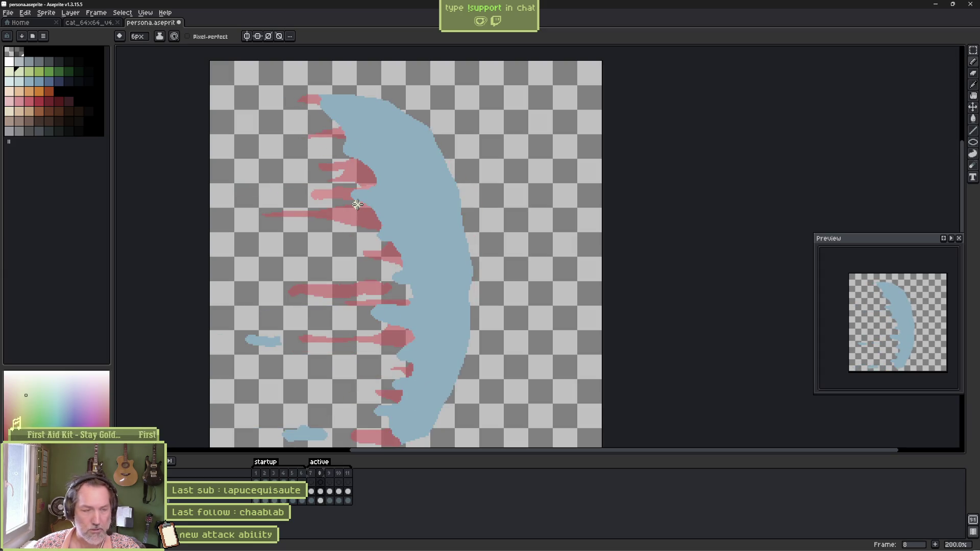
key("Return")
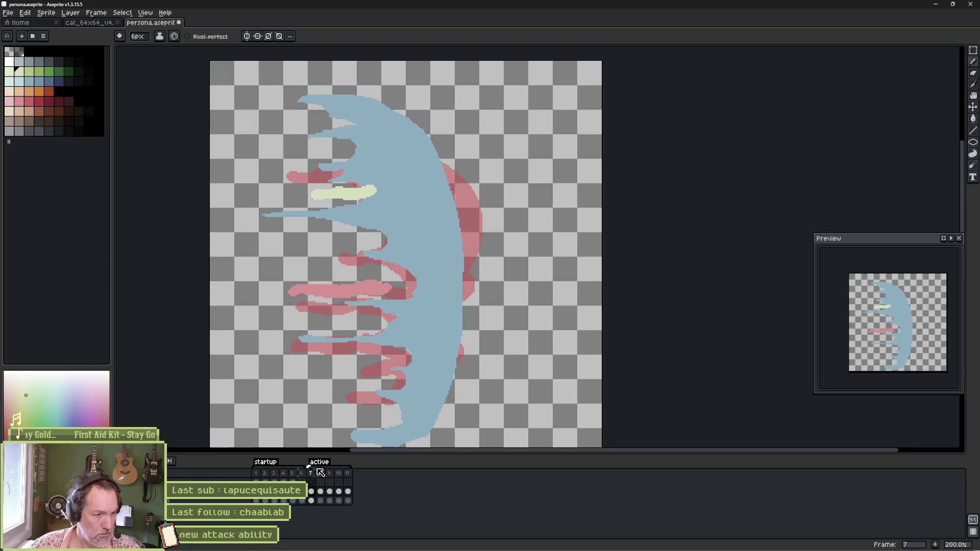
left_click_drag(309, 466, 315, 467)
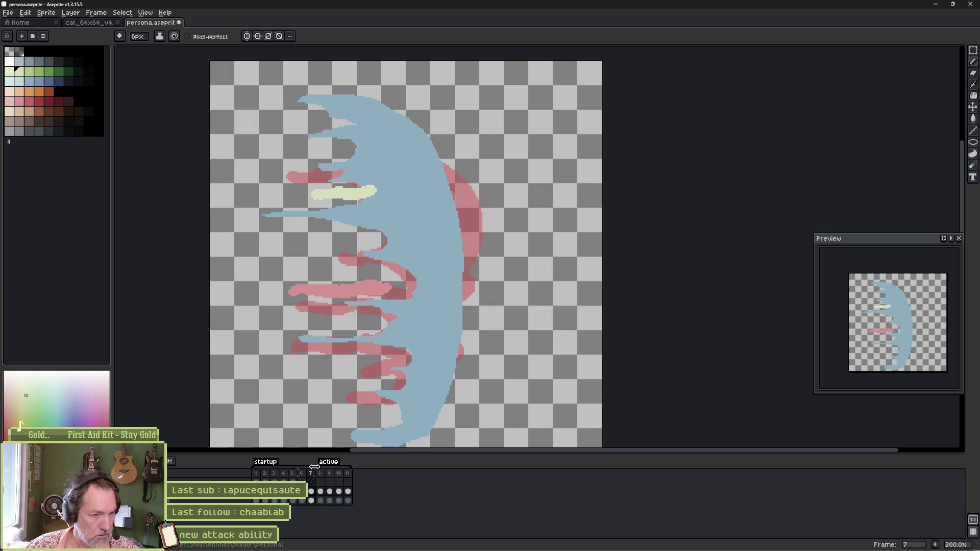
Play the whole animation from its opening frames, then switch to Godot.
left_click(256, 474)
left_click(265, 474)
key("Return")
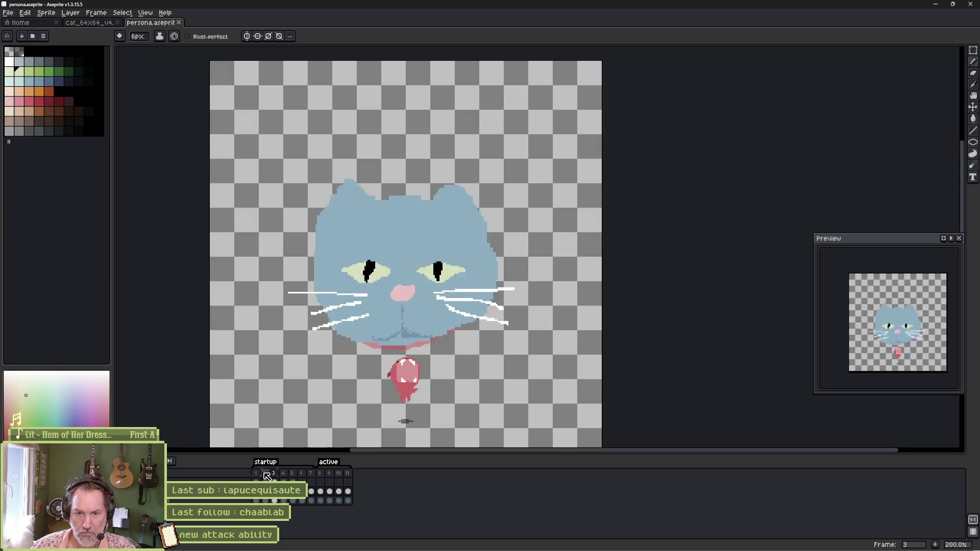
key("alt+Tab")
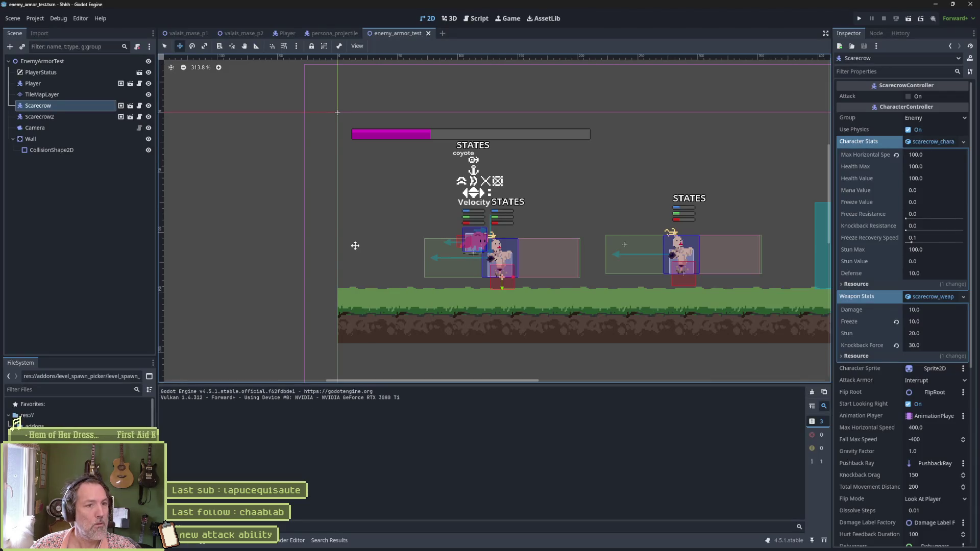
Reimport persona.aseprite in persona_projectile, then run enemy_armor_test with F6.
left_click(333, 34)
scroll(942, 541, "down", 1)
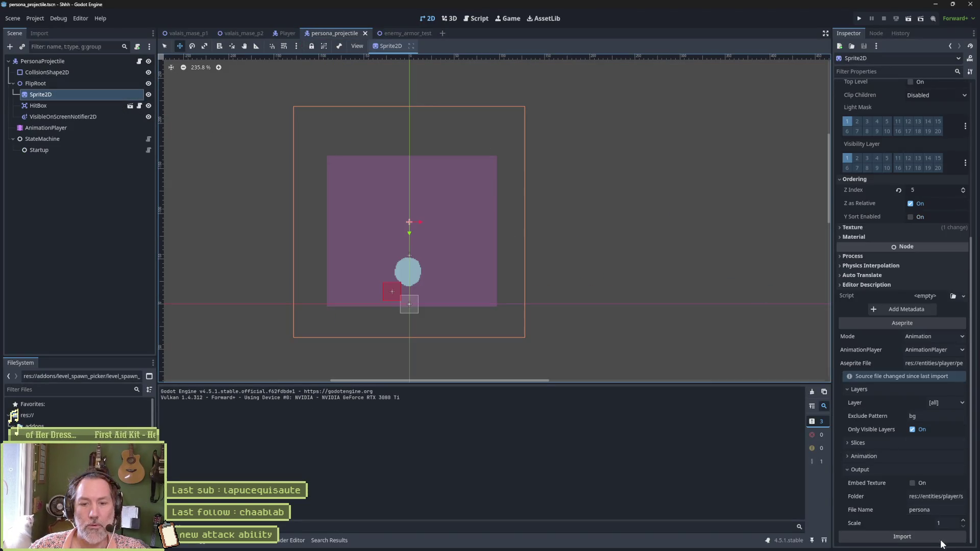
left_click(915, 535)
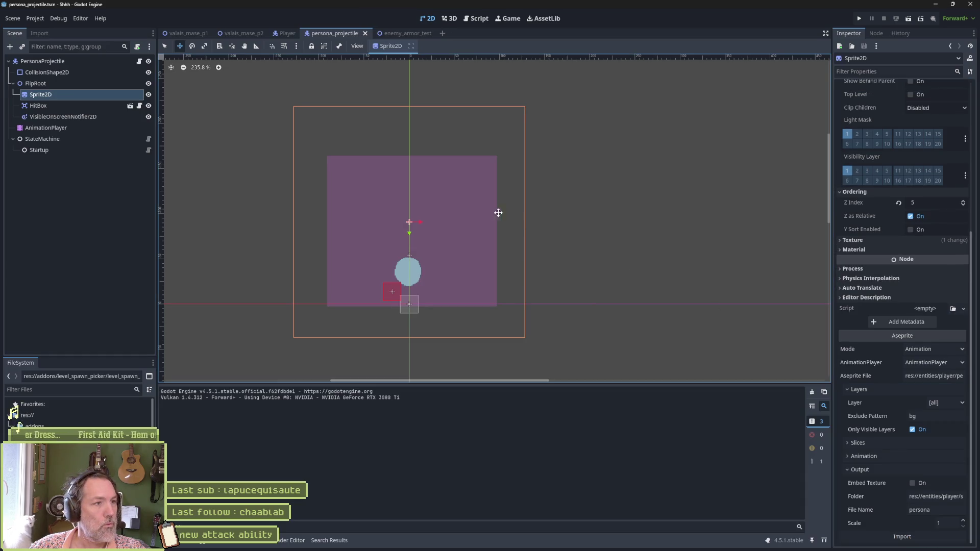
left_click(384, 32)
key("F6")
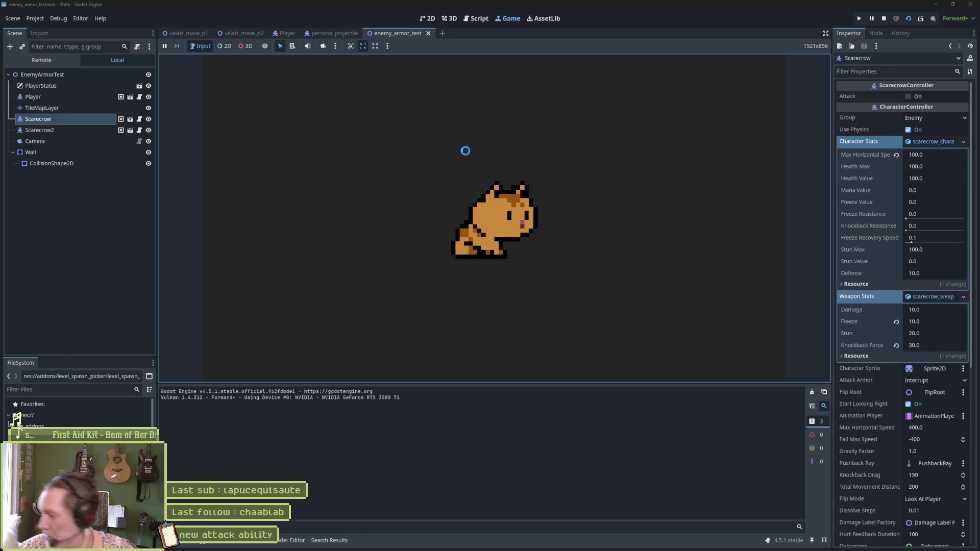
Fire the slash wave attack at the scarecrows four times with X, then return to Aseprite.
key("x")
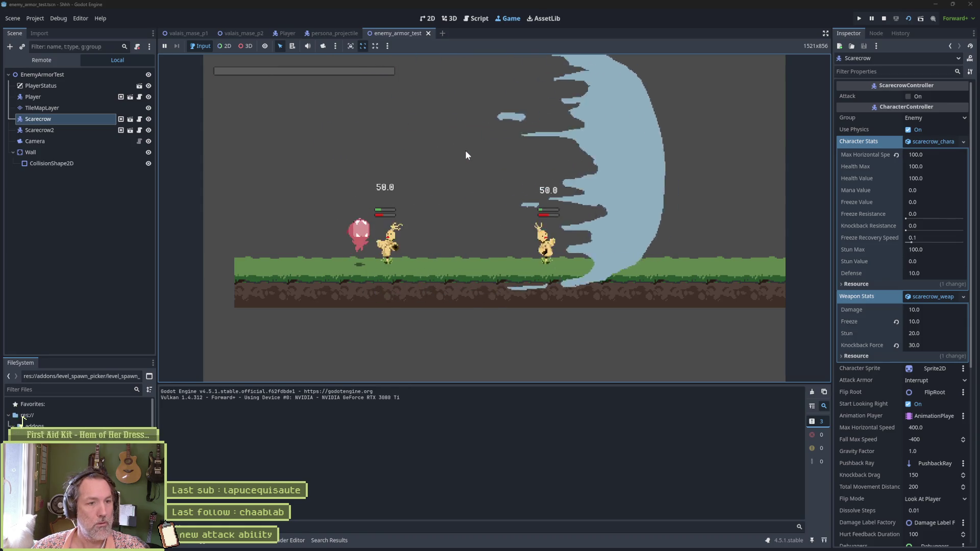
key("x")
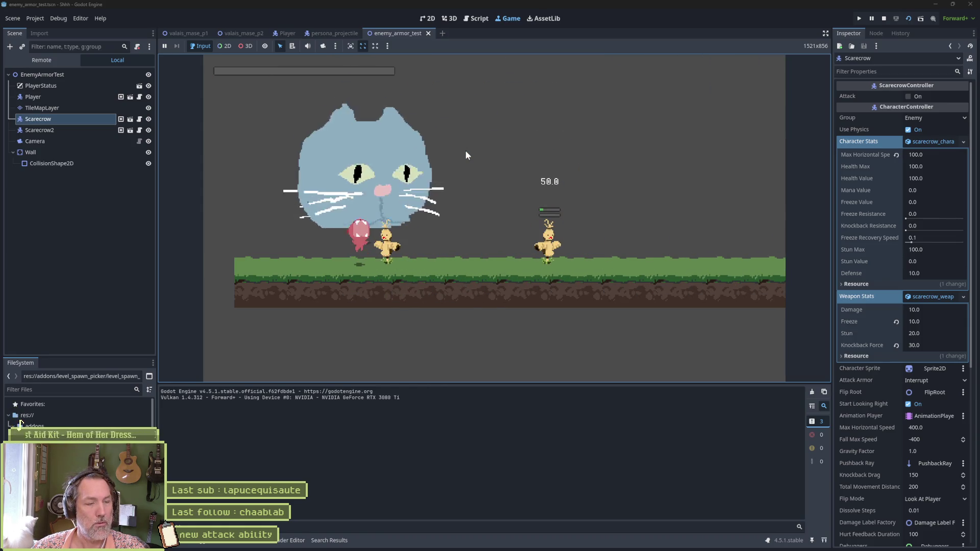
key("x")
key("x")
key("x")
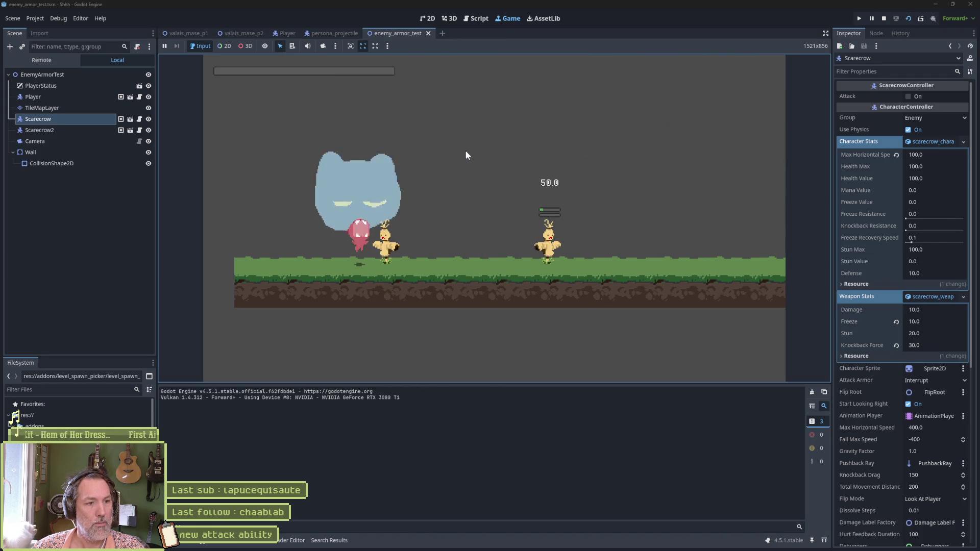
key("x")
key("x")
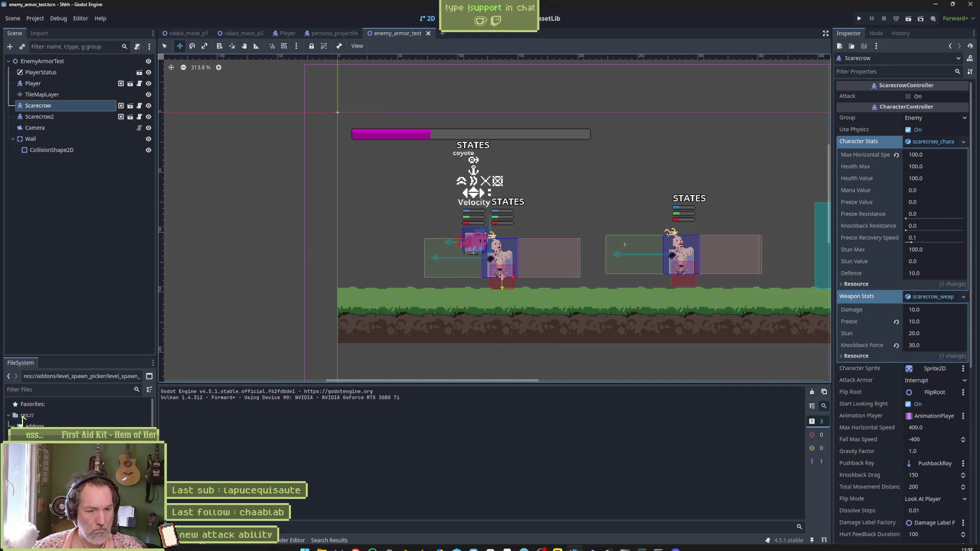
left_click(508, 542)
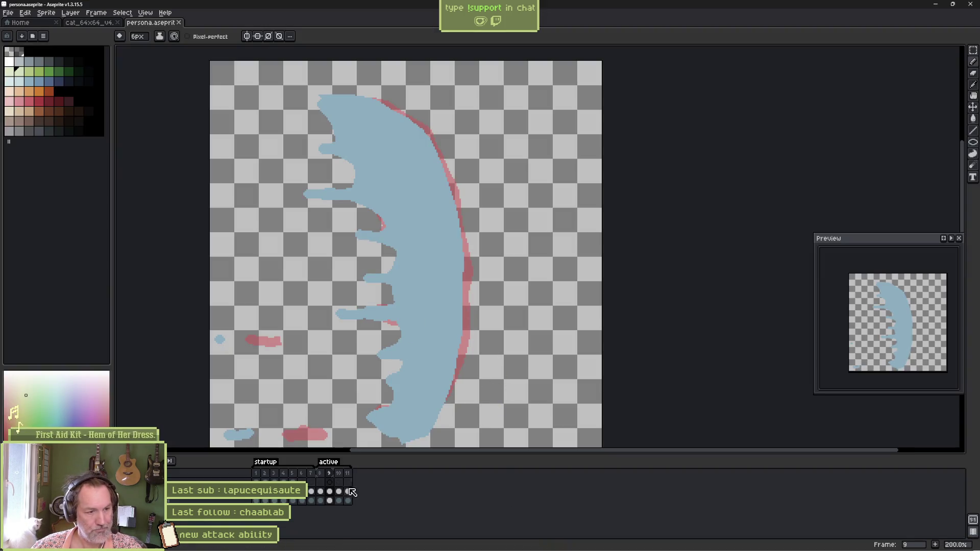
On frame 8, paint red guide strokes along the crescent's lower and upper right edge.
left_click(325, 475)
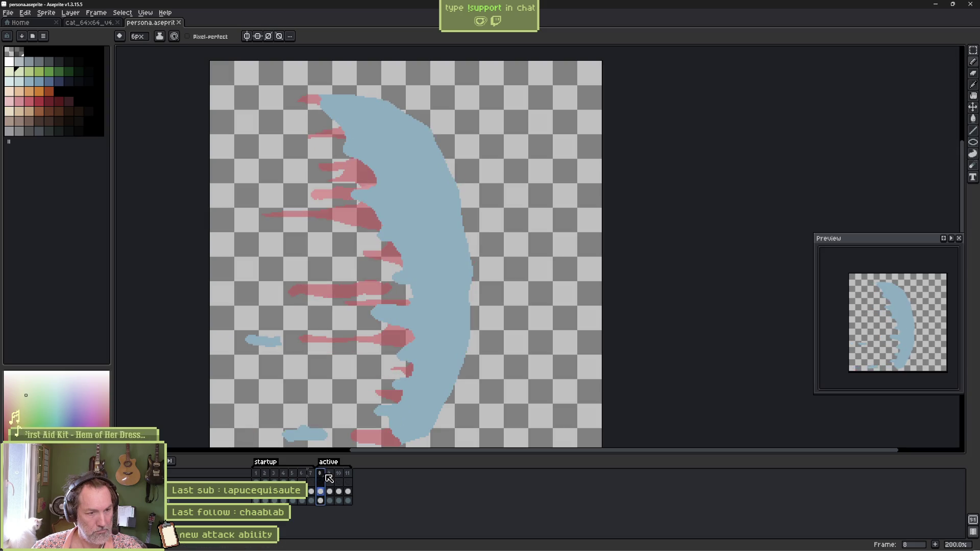
left_click_drag(432, 338, 460, 320)
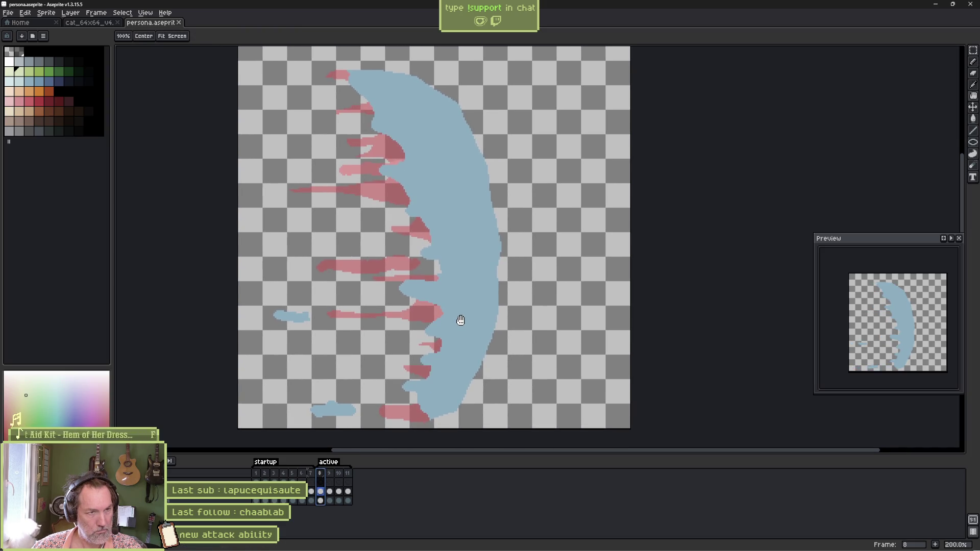
key("b")
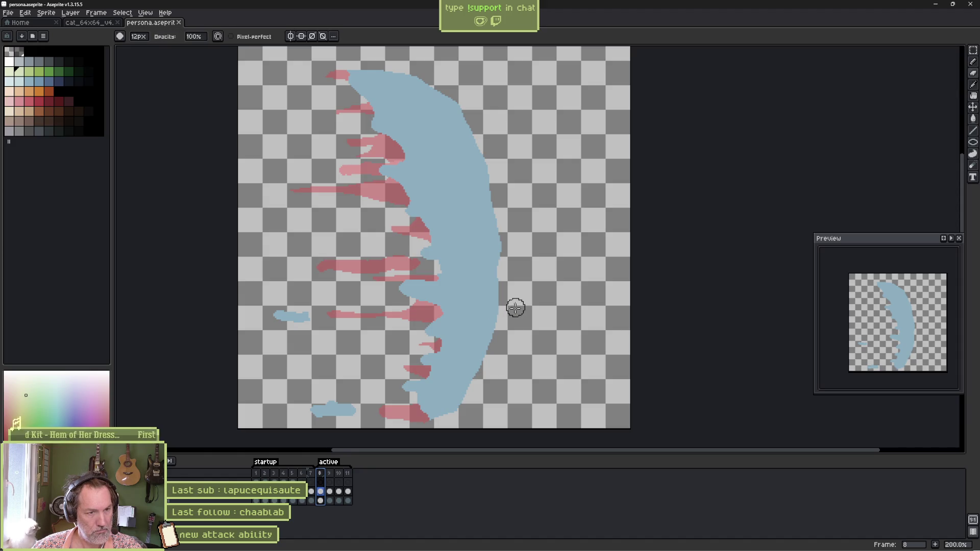
mouse_move(475, 390)
left_mouse_down()
mouse_move(425, 427)
mouse_move(402, 423)
mouse_move(464, 389)
mouse_move(483, 354)
left_mouse_up()
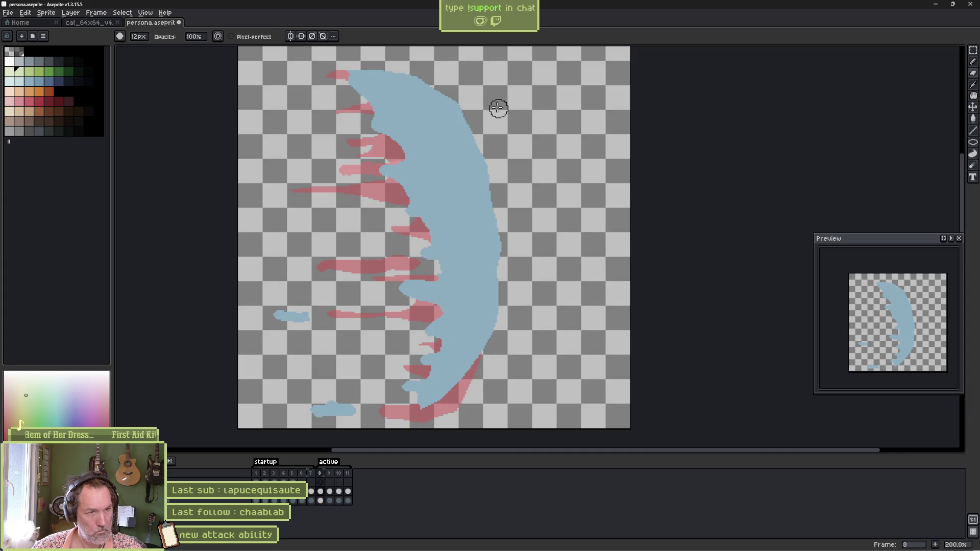
mouse_move(432, 79)
left_mouse_down()
mouse_move(481, 132)
mouse_move(510, 317)
left_mouse_up()
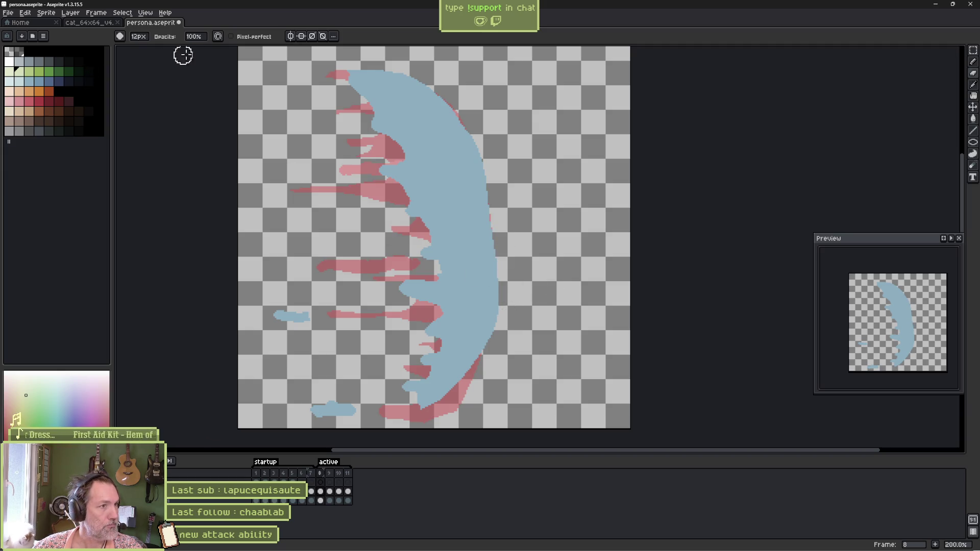
Try a tall ellipse around the crescent, undo it, and add a new layer.
left_click(974, 144)
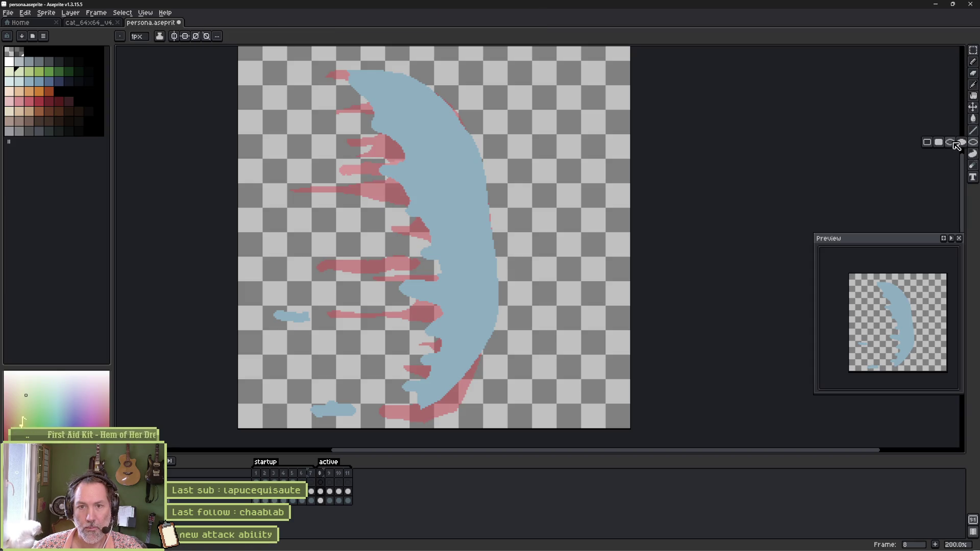
mouse_move(365, 85)
left_mouse_down()
mouse_move(492, 332)
mouse_move(500, 423)
left_mouse_up()
key("ctrl")
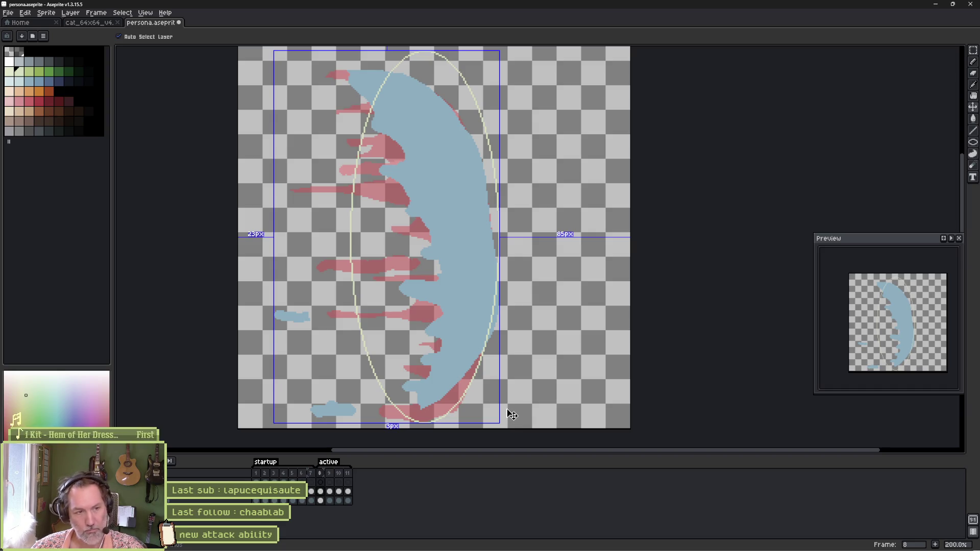
key("ctrl+z")
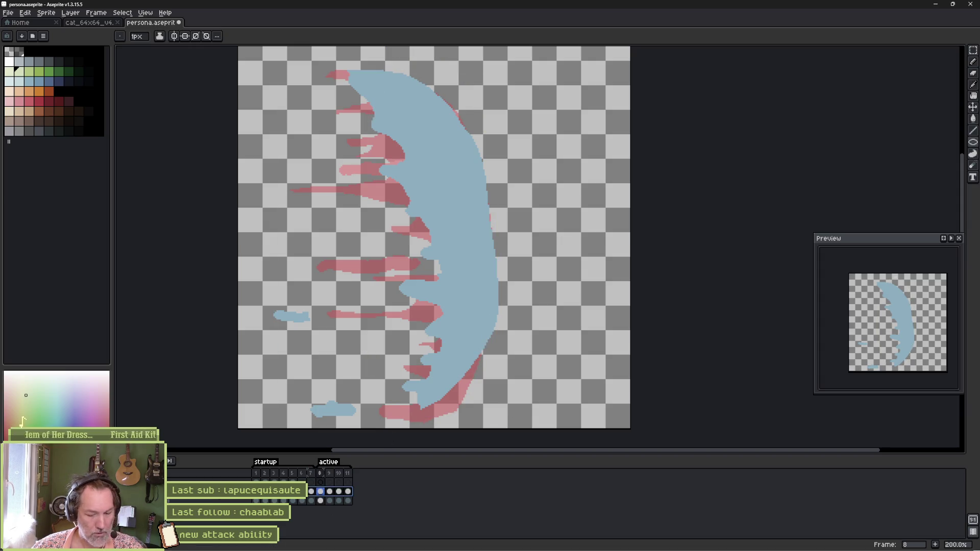
key("shift+n")
Rename Layer 2, then draw a tall ellipse around the crescent, redrawing it larger after an undo.
double_click(250, 495)
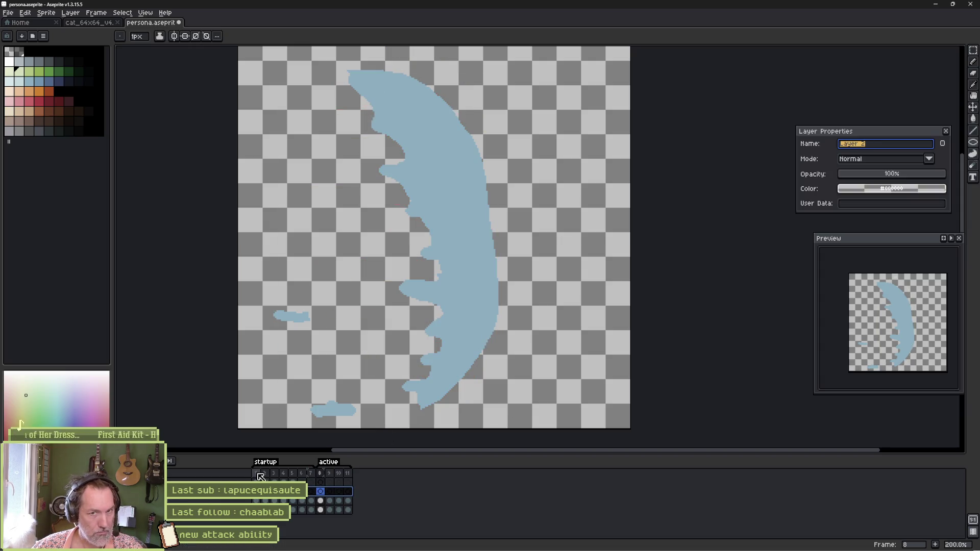
key("Return")
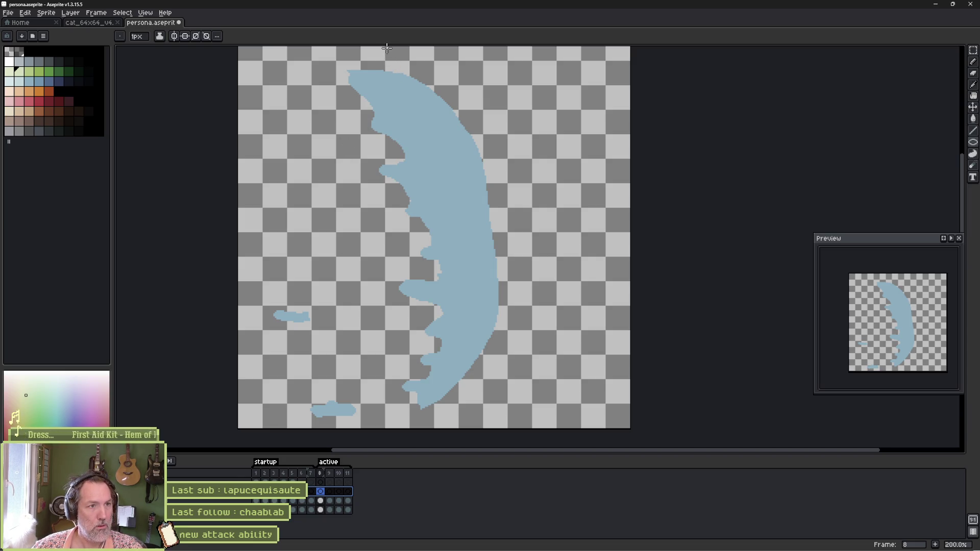
mouse_move(391, 57)
left_mouse_down()
mouse_move(507, 429)
mouse_move(489, 419)
mouse_move(502, 427)
left_mouse_up()
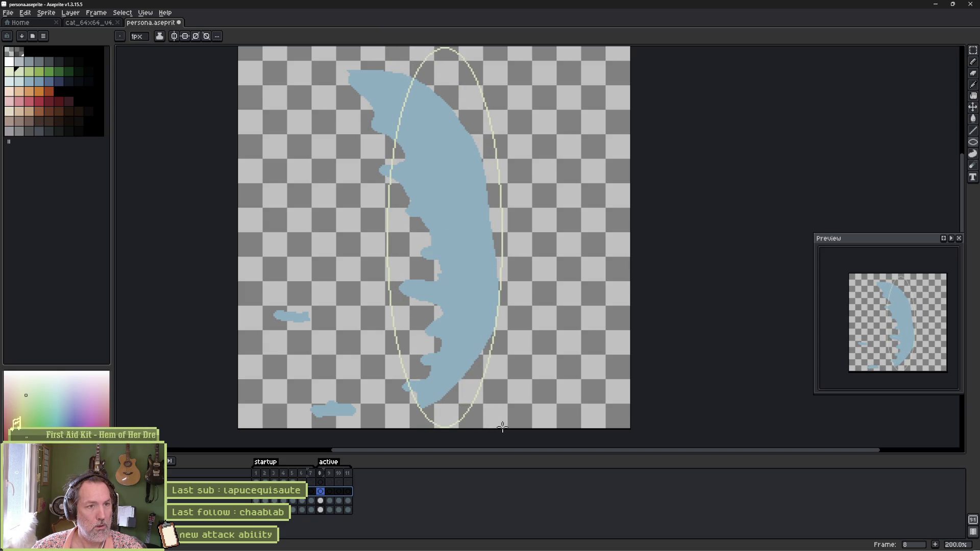
left_click_drag(502, 428, 502, 428)
key("ctrl+z")
left_click_drag(306, 49, 514, 424)
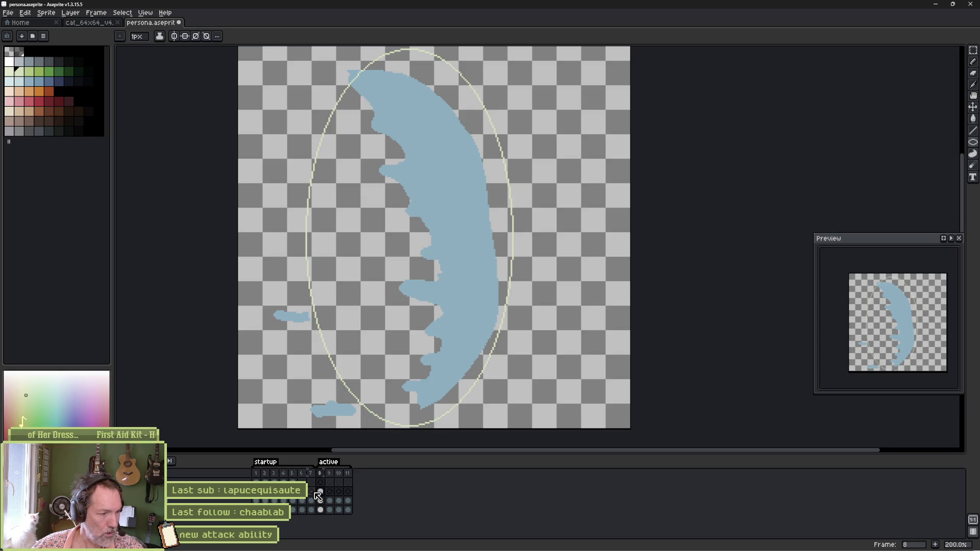
right_click(171, 476)
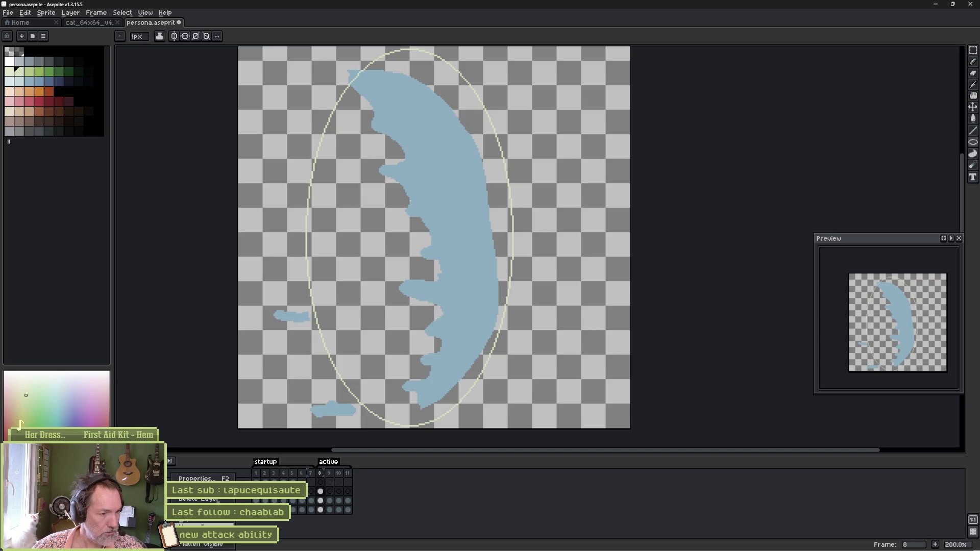
Check frames 6–9 and play the animation, then select frames 2 through 7 in the timeline.
left_click(202, 545)
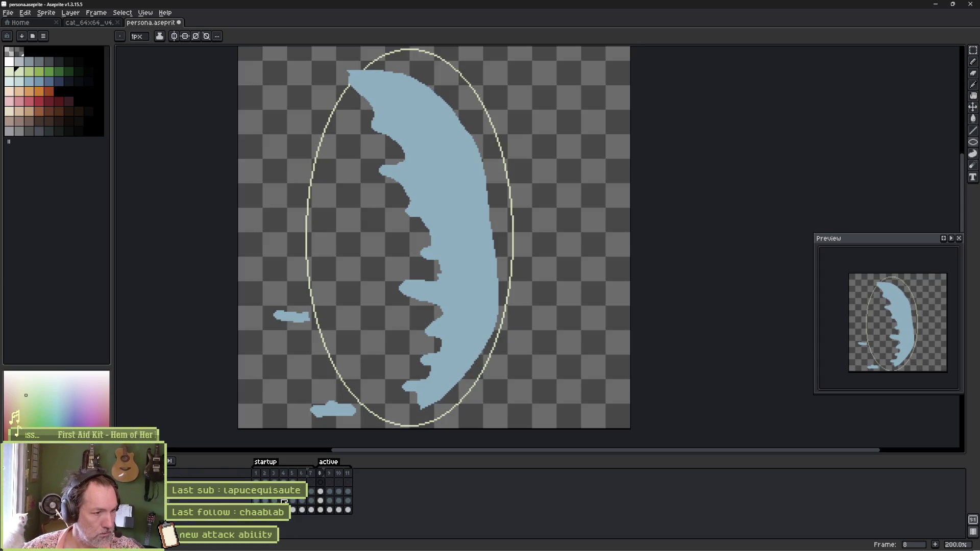
mouse_move(303, 477)
left_mouse_down()
mouse_move(329, 469)
mouse_move(322, 474)
left_mouse_up()
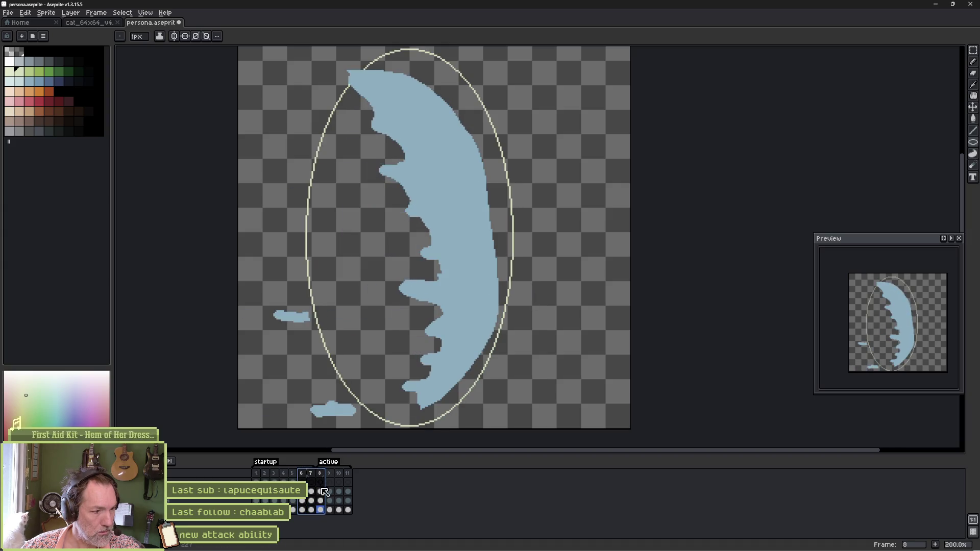
left_click(321, 512)
key("Right")
key("Left")
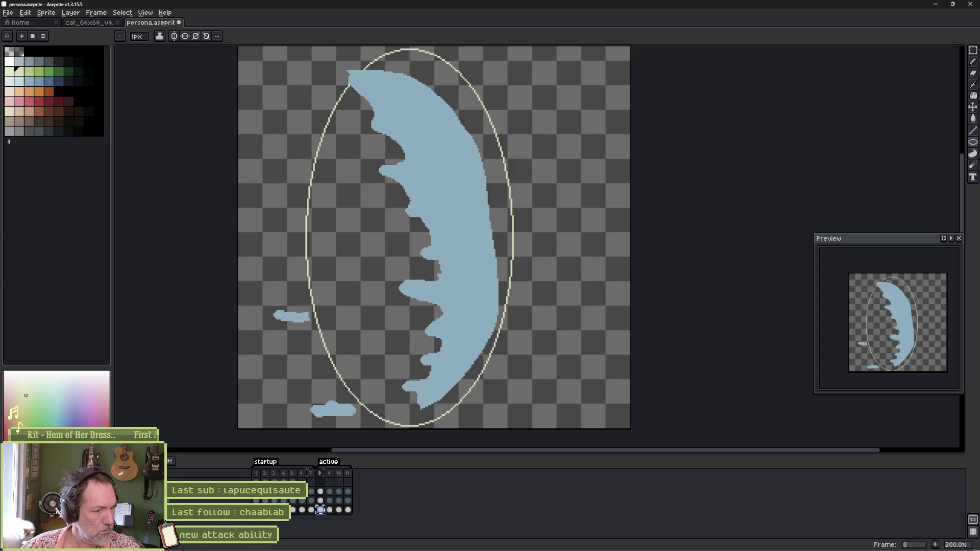
key("Return")
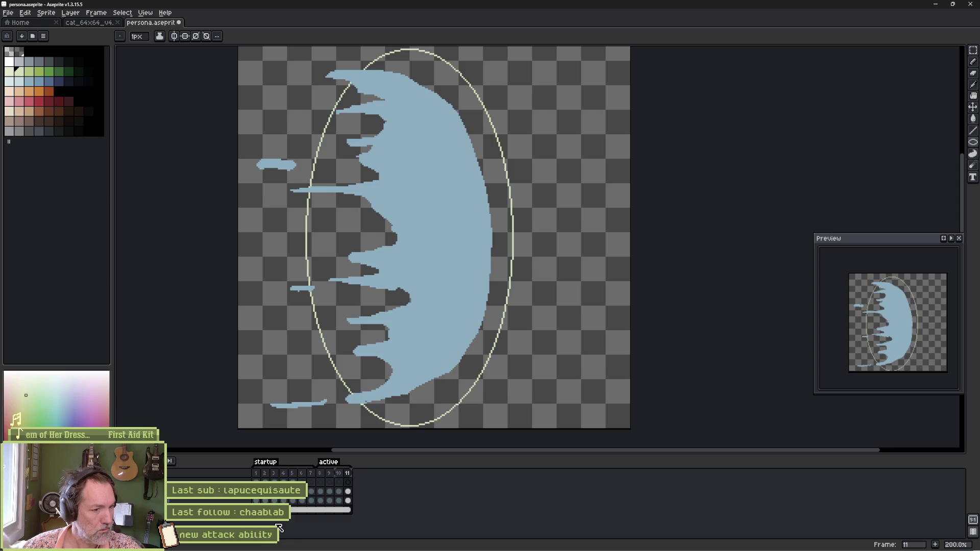
left_click_drag(265, 473, 312, 476)
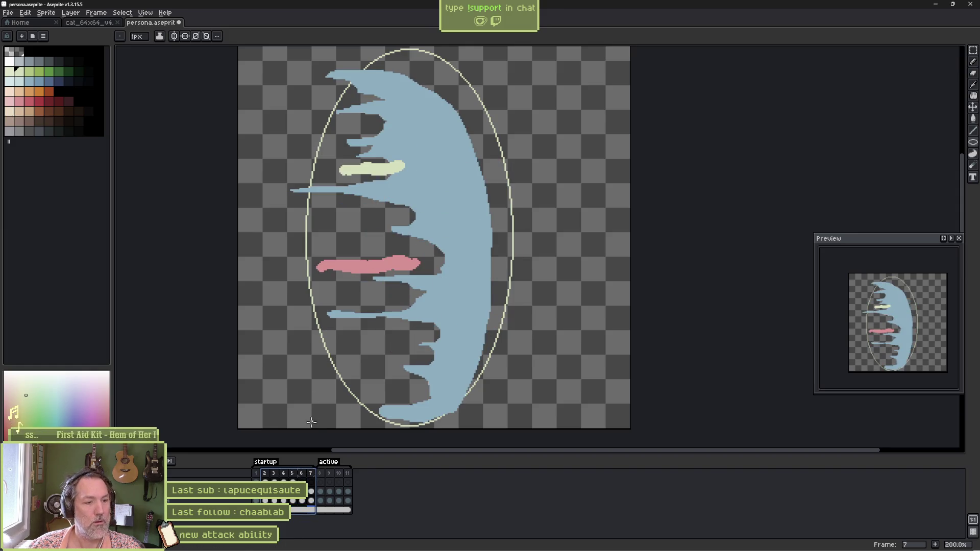
Turn off onion skinning and transform the frame 7 crescent cel slightly right and up.
left_click(311, 492)
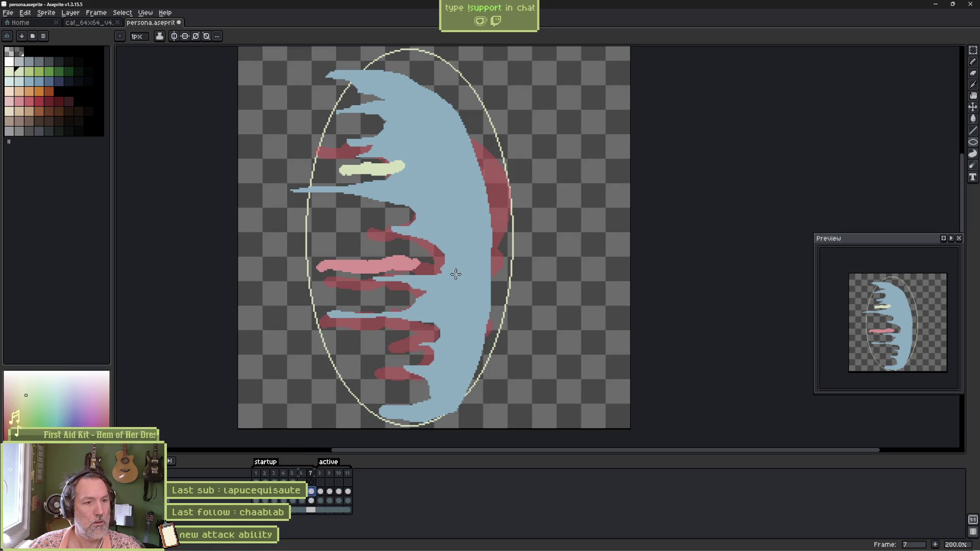
key("F3")
key("ctrl+t")
left_click_drag(466, 160, 485, 143)
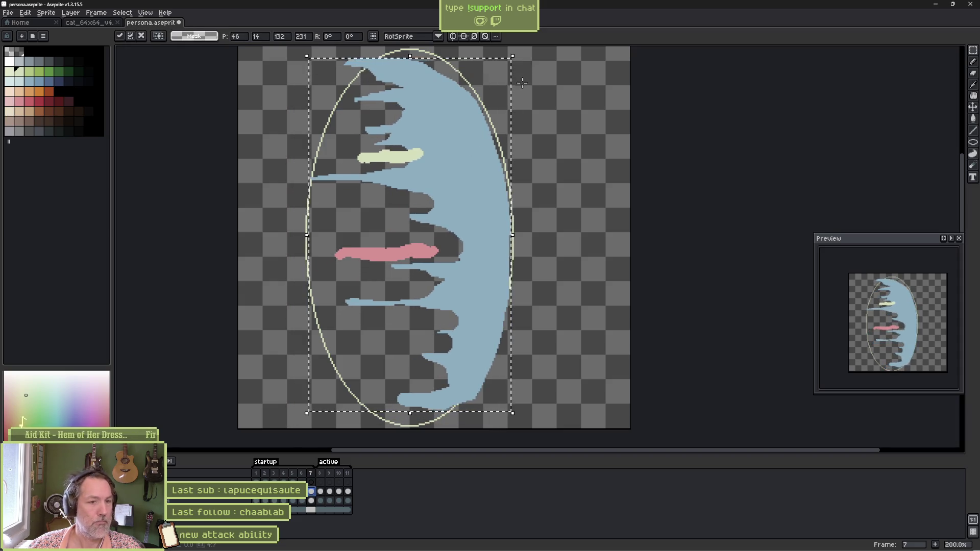
key("Return")
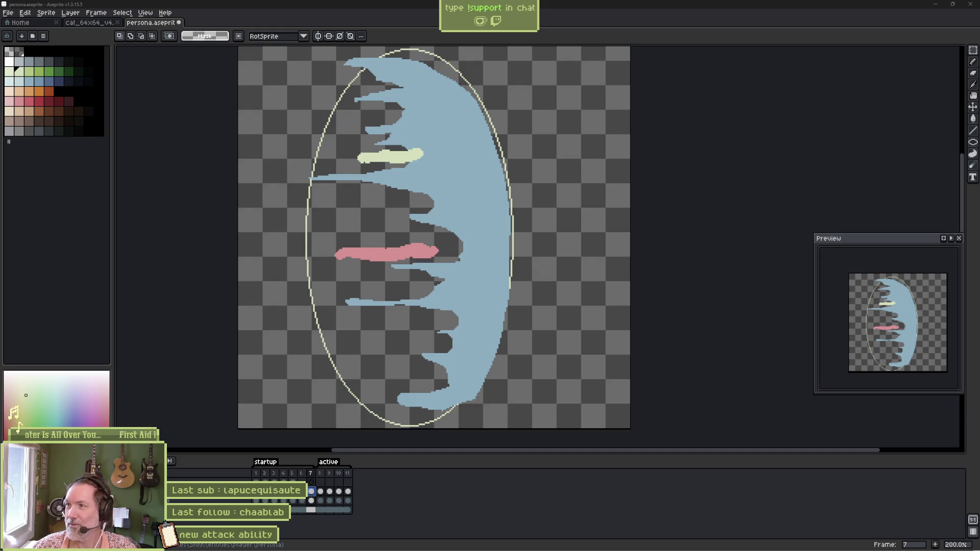
key("e")
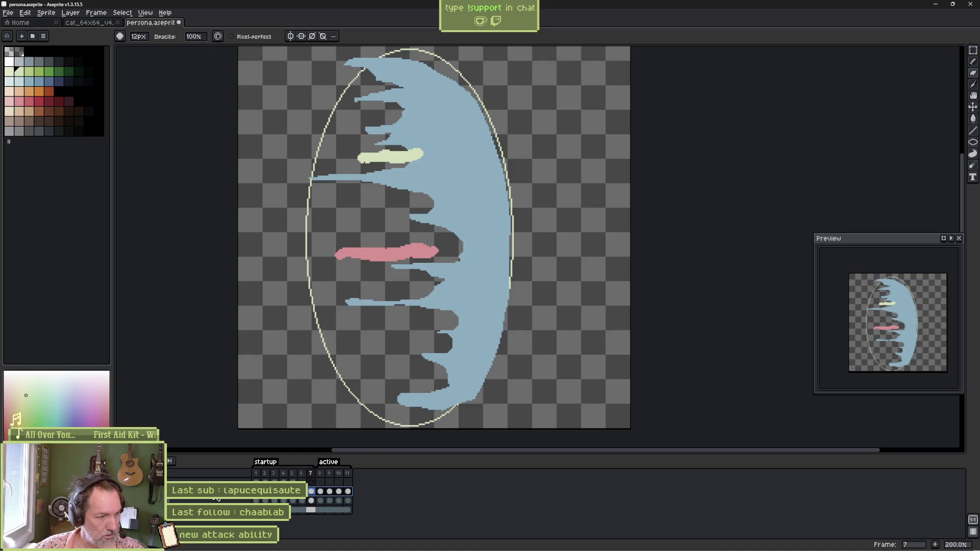
Set the crescent layer's opacity to 59% and zoom in on its lower edge.
key("shift+p")
left_click(904, 175)
key("Return")
scroll(499, 342, "up", 3)
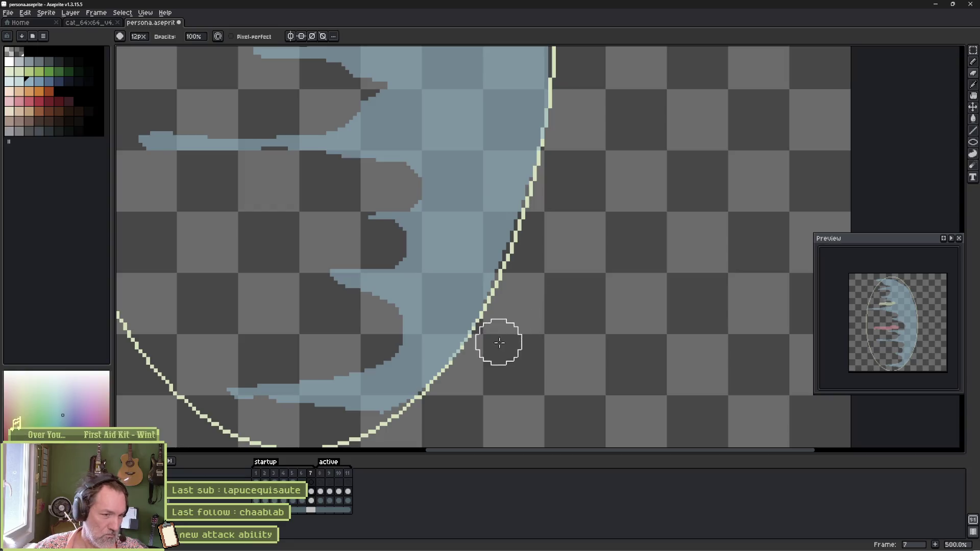
left_click_drag(445, 392, 491, 325)
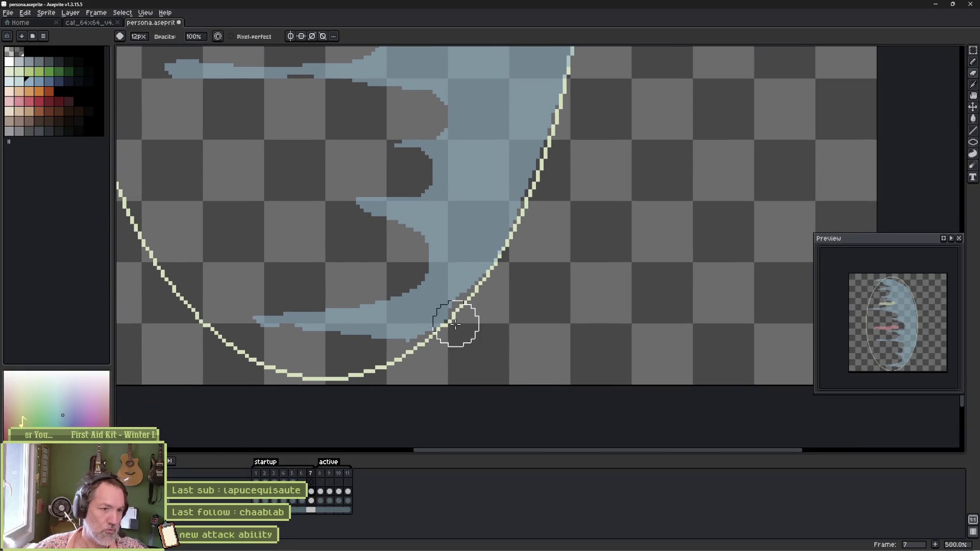
Rework the lowest inner tendrils, erasing excess blue and adding a new tendril extending left.
mouse_move(433, 321)
left_mouse_down()
mouse_move(365, 366)
mouse_move(247, 358)
mouse_move(342, 345)
mouse_move(419, 289)
mouse_move(394, 278)
mouse_move(348, 317)
mouse_move(357, 324)
left_mouse_up()
key("e")
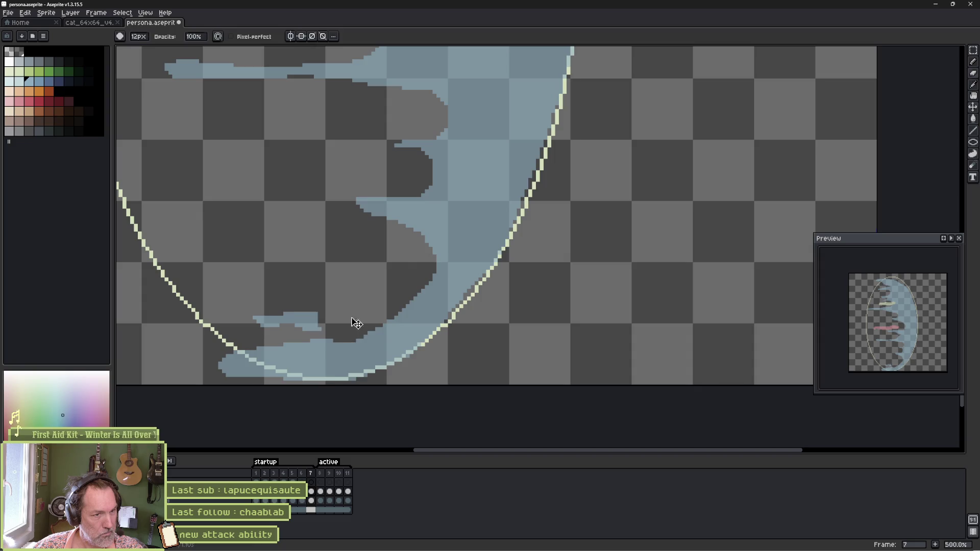
key("ctrl+z")
mouse_move(394, 263)
left_mouse_down()
mouse_move(394, 284)
mouse_move(350, 322)
mouse_move(303, 340)
mouse_move(207, 344)
left_mouse_up()
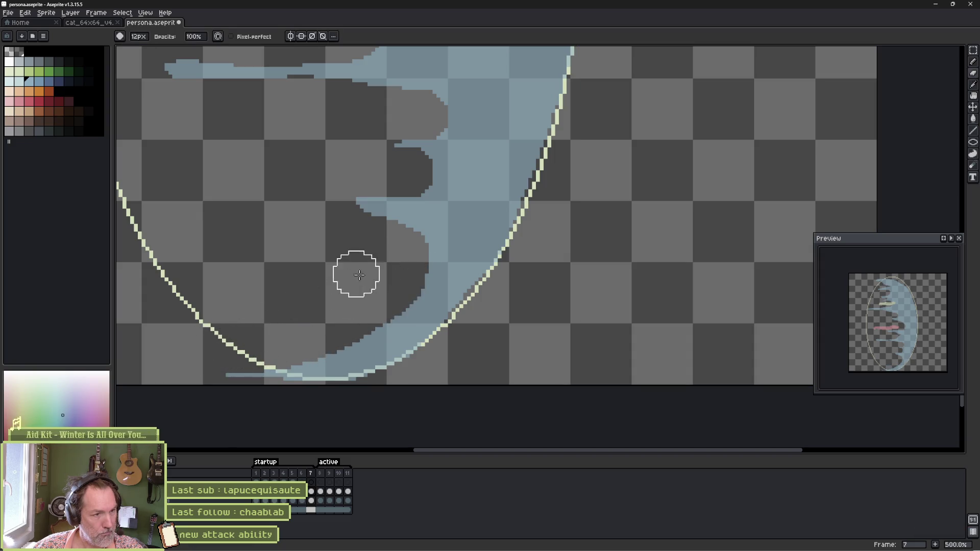
left_click_drag(405, 213, 405, 278)
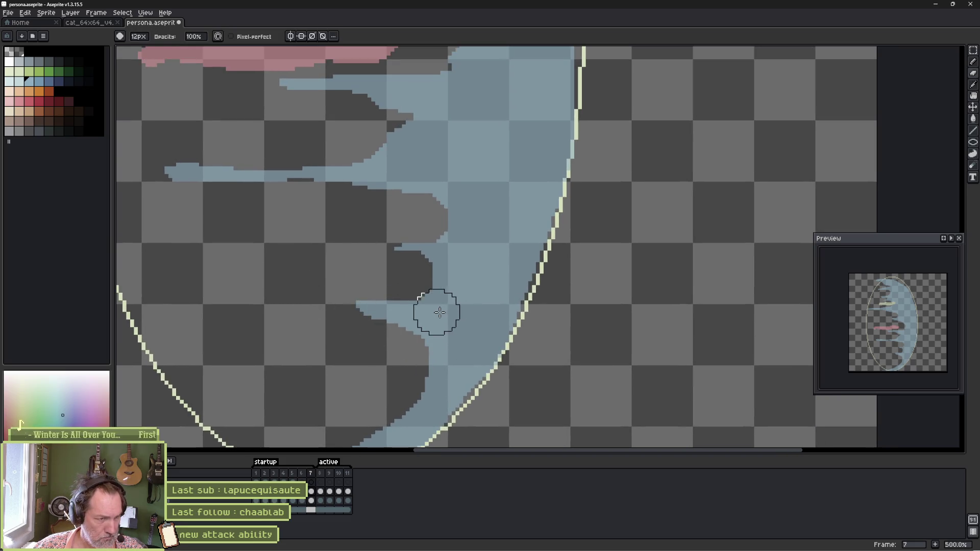
key("b")
left_click_drag(410, 316, 328, 316)
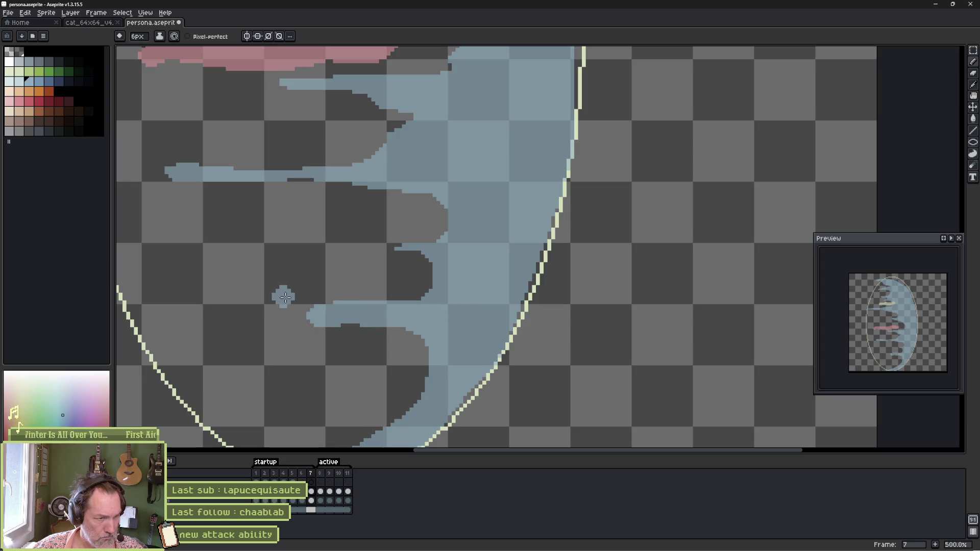
key("e")
mouse_move(302, 291)
left_mouse_down()
mouse_move(409, 278)
mouse_move(298, 342)
mouse_move(401, 339)
left_mouse_up()
Thicken the blue tendril below the pink dash, then trim its top and bottom edges.
left_click_drag(374, 223, 380, 296)
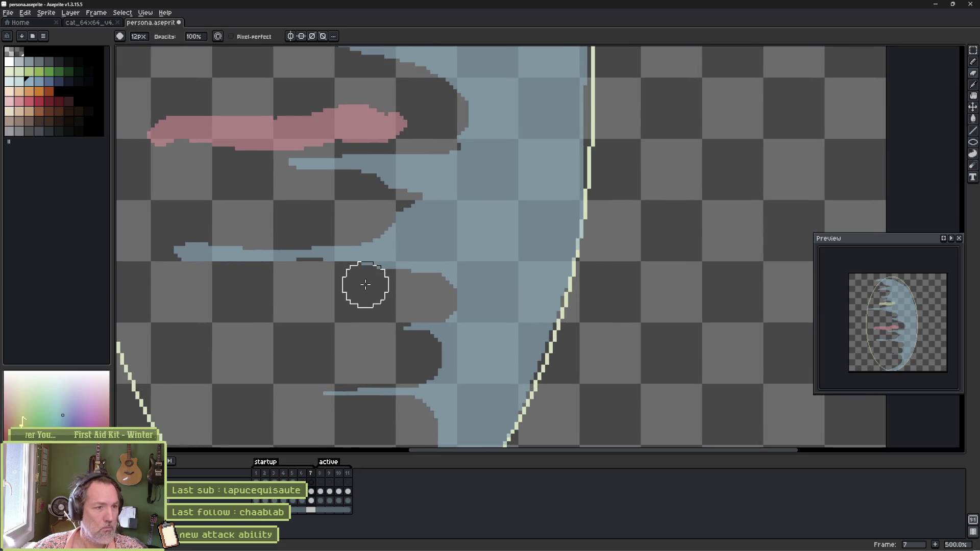
key("b")
left_click_drag(349, 250, 199, 258)
key("e")
left_click_drag(168, 228, 287, 222)
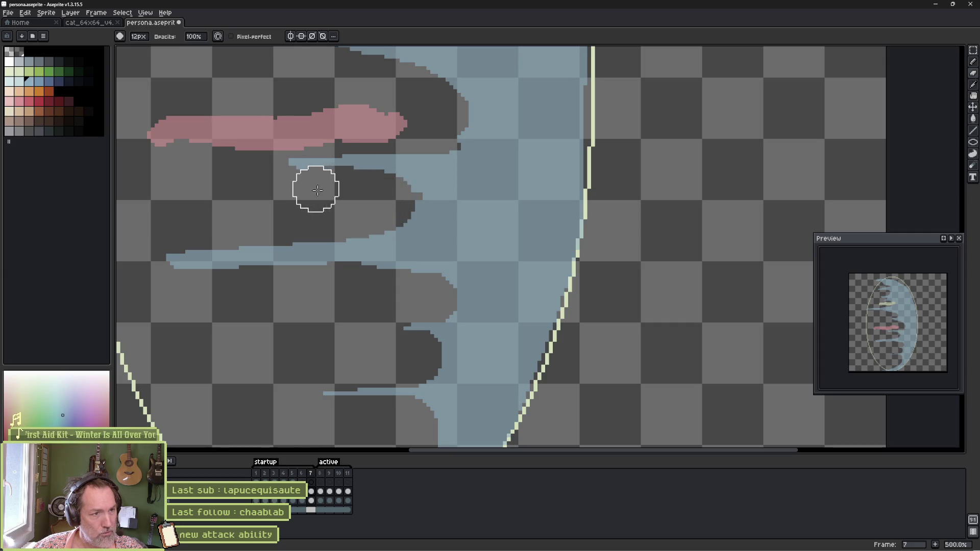
mouse_move(168, 278)
left_mouse_down()
mouse_move(423, 292)
mouse_move(411, 286)
mouse_move(439, 272)
mouse_move(434, 259)
left_mouse_up()
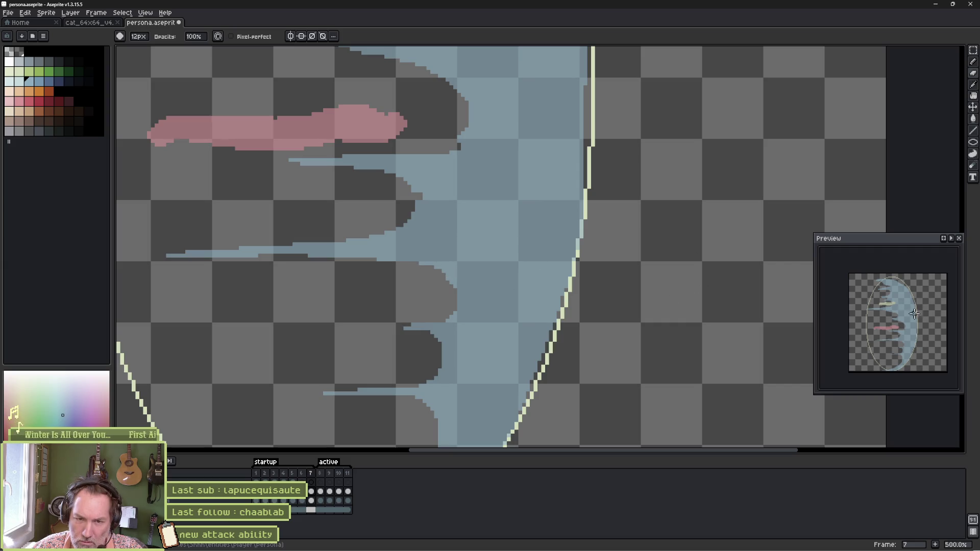
left_click_drag(815, 233, 761, 159)
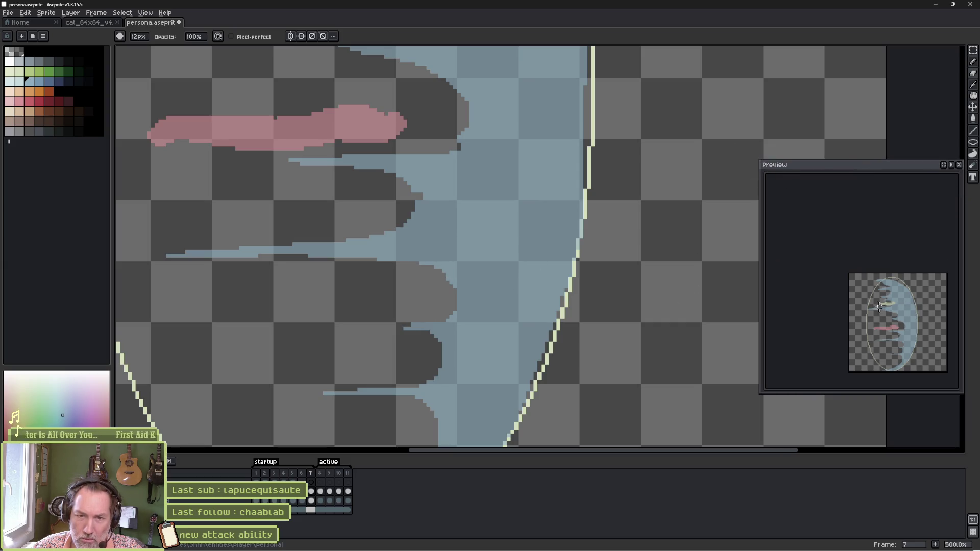
Center the sprite in the enlarged preview and erase the top of the blue tongue.
scroll(885, 294, "up", 2)
left_click_drag(885, 293, 883, 284)
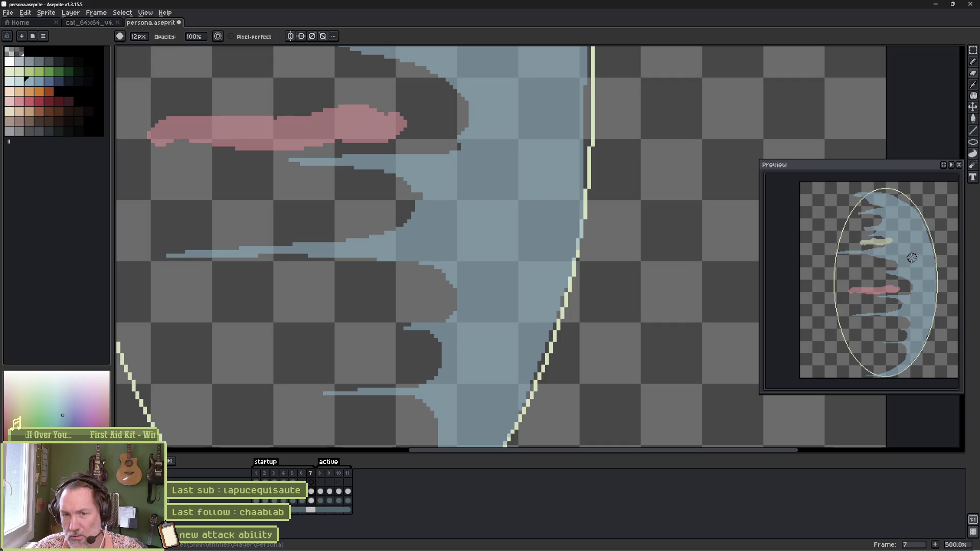
key("e")
scroll(439, 200, "up", 2)
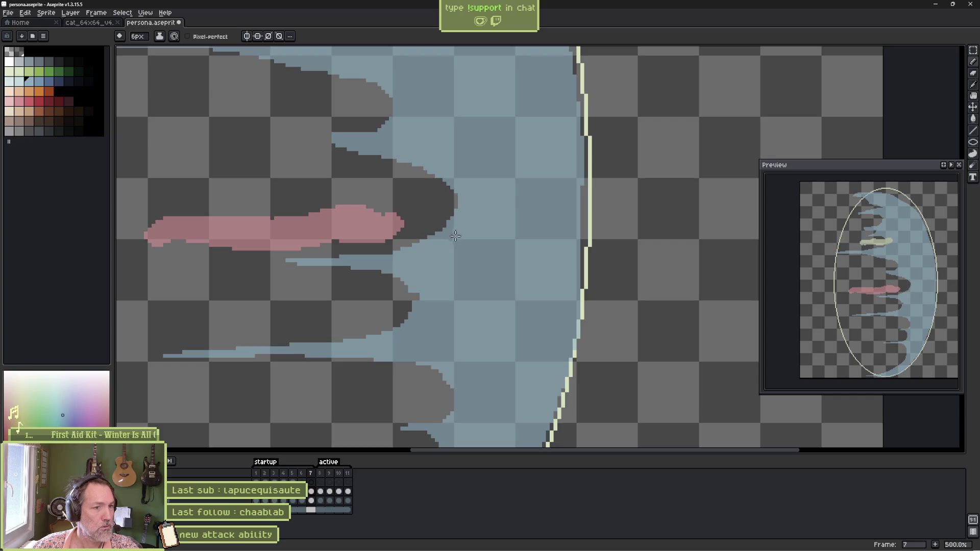
key("b")
mouse_move(274, 133)
left_mouse_down()
mouse_move(291, 120)
mouse_move(322, 120)
left_mouse_up()
mouse_move(322, 121)
left_mouse_down()
mouse_move(356, 117)
mouse_move(363, 79)
left_mouse_up()
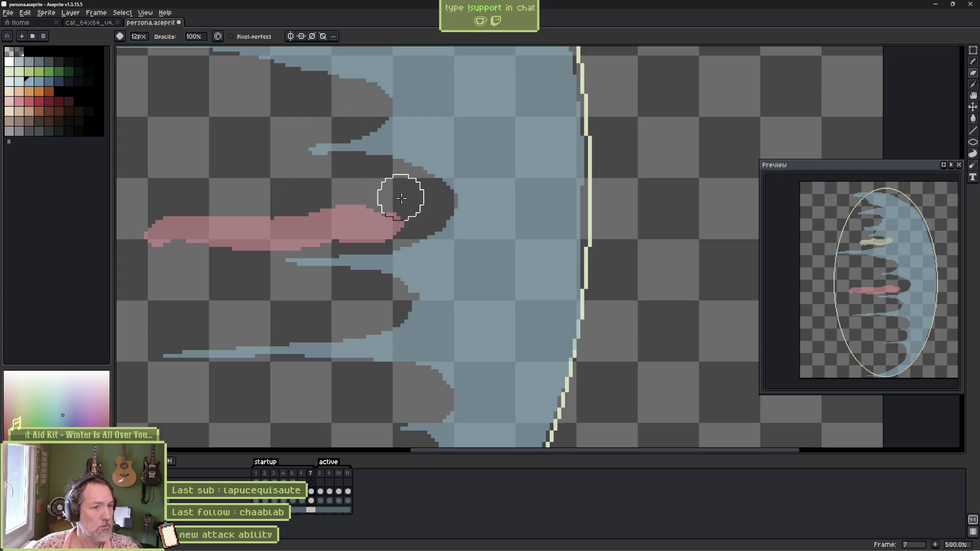
Erase the pale yellow dash completely and a blue band between the tendrils.
left_click_drag(261, 156, 363, 288)
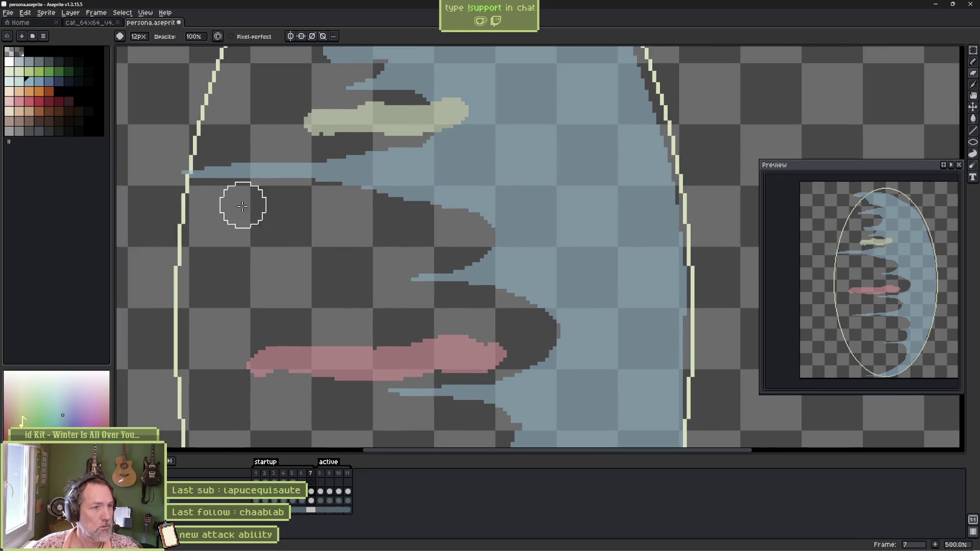
mouse_move(231, 199)
left_mouse_down()
mouse_move(383, 204)
mouse_move(450, 215)
mouse_move(473, 231)
left_mouse_up()
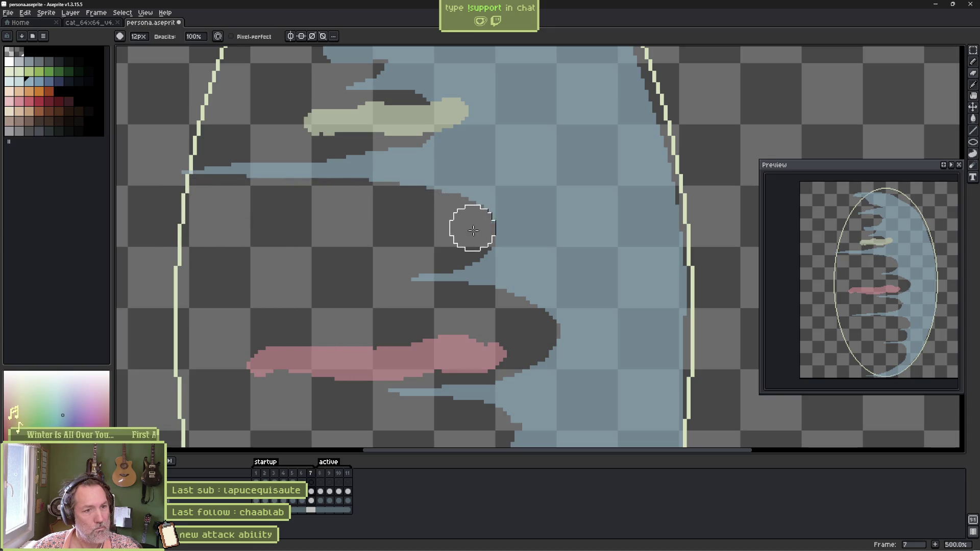
scroll(453, 231, "up", 2)
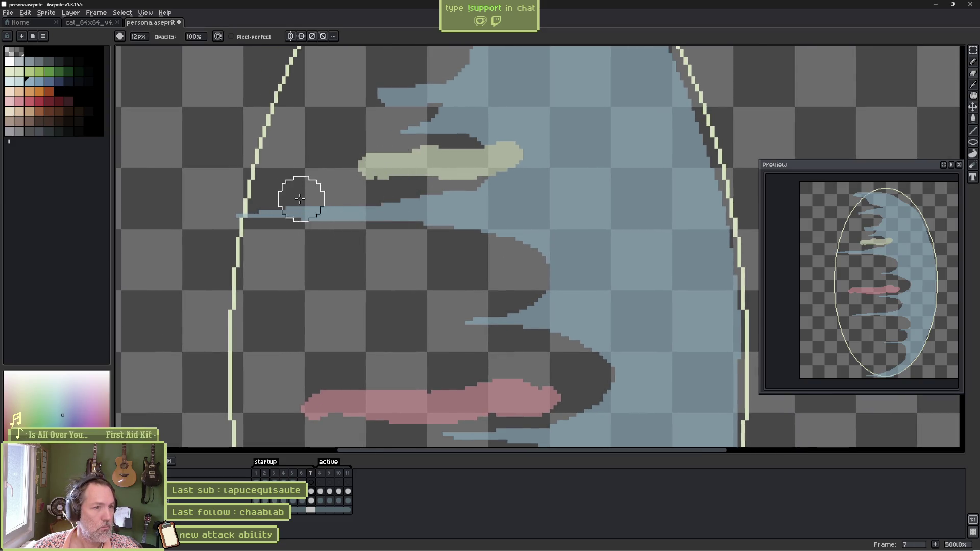
mouse_move(339, 171)
left_mouse_down()
mouse_move(426, 159)
mouse_move(519, 175)
mouse_move(521, 156)
mouse_move(528, 176)
left_mouse_up()
key("b")
key("e")
mouse_move(366, 164)
left_mouse_down()
mouse_move(530, 175)
mouse_move(493, 192)
mouse_move(281, 204)
mouse_move(206, 225)
left_mouse_up()
Shrink the eraser to 9px and clear more blue bands between the tendrils.
scroll(424, 259, "up", 3)
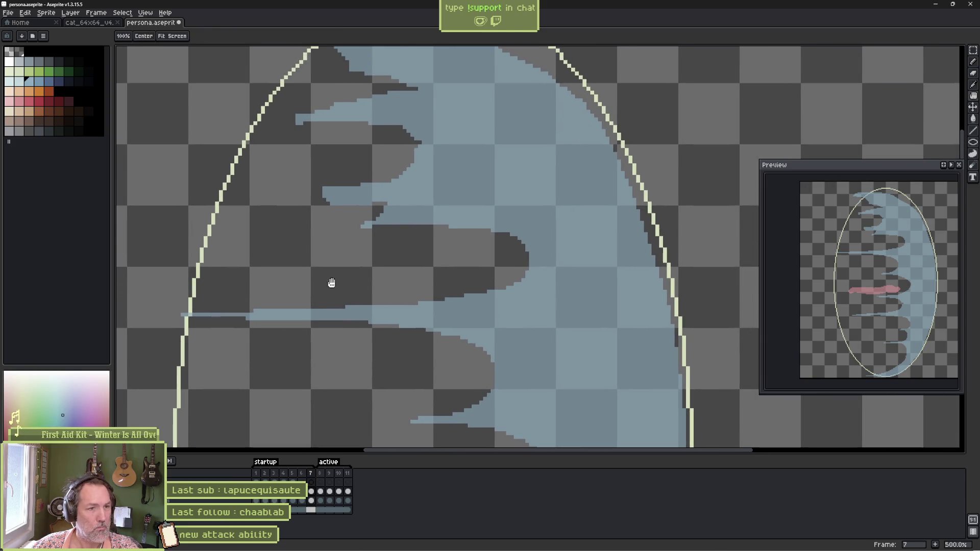
key("minus")
key("minus")
key("minus")
left_click_drag(324, 203, 447, 200)
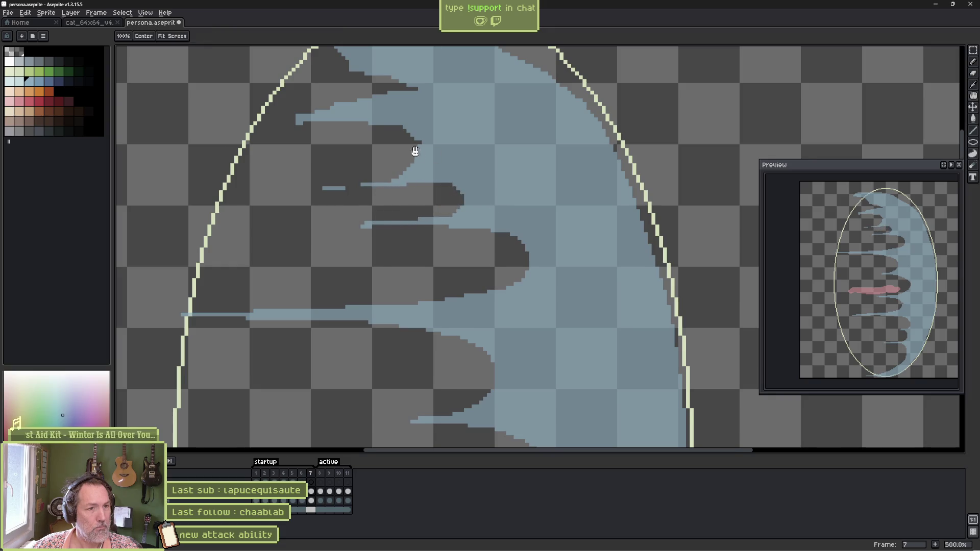
left_click_drag(344, 138, 381, 200)
mouse_move(316, 199)
left_mouse_down()
mouse_move(396, 197)
mouse_move(464, 210)
mouse_move(438, 220)
left_mouse_up()
Erase the blue spilling past the top of the ellipse guide.
scroll(372, 174, "up", 2)
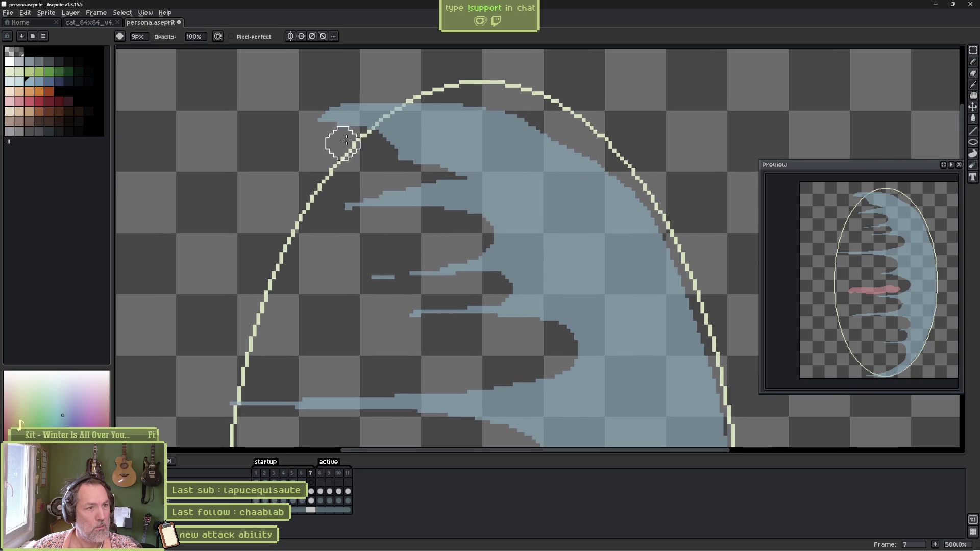
scroll(484, 113, "down", 5)
scroll(484, 112, "right", 10)
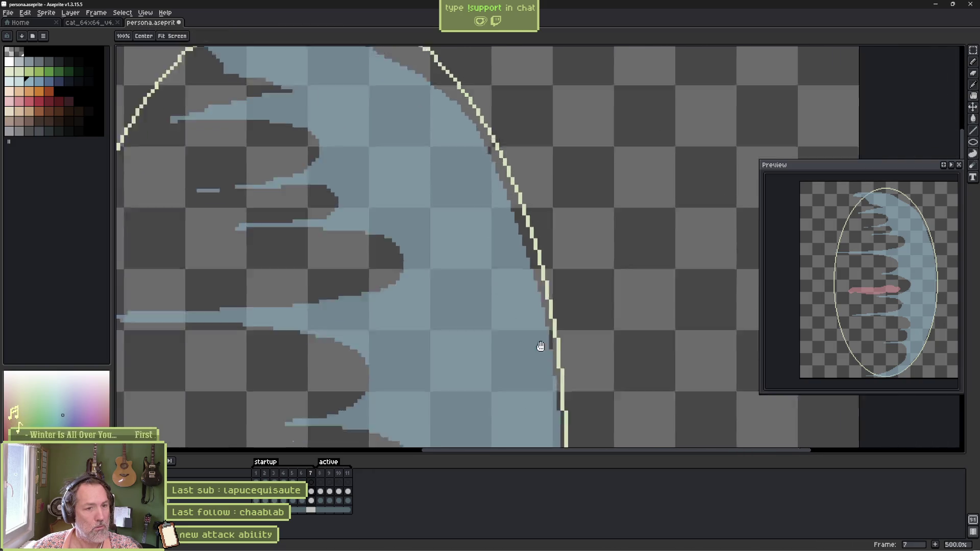
key("space")
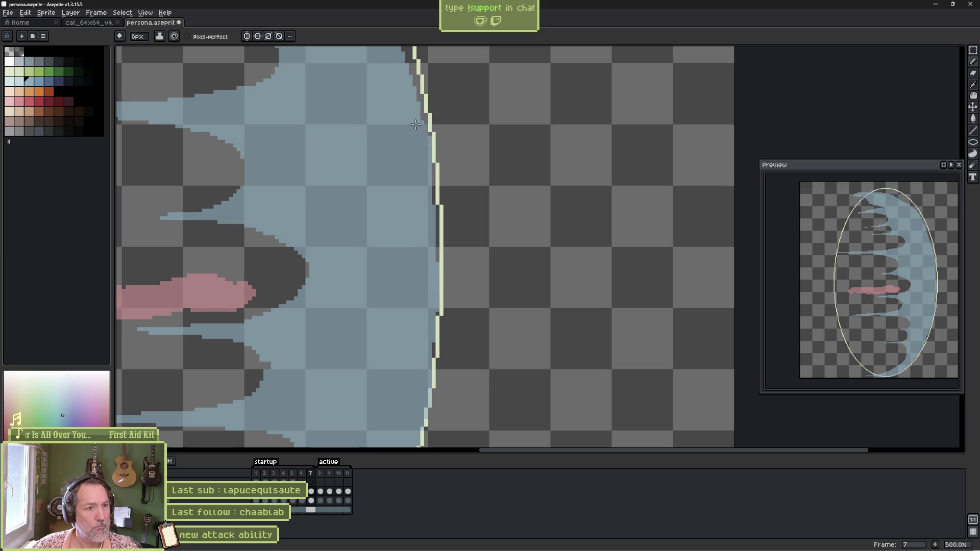
left_click_drag(383, 121, 438, 267)
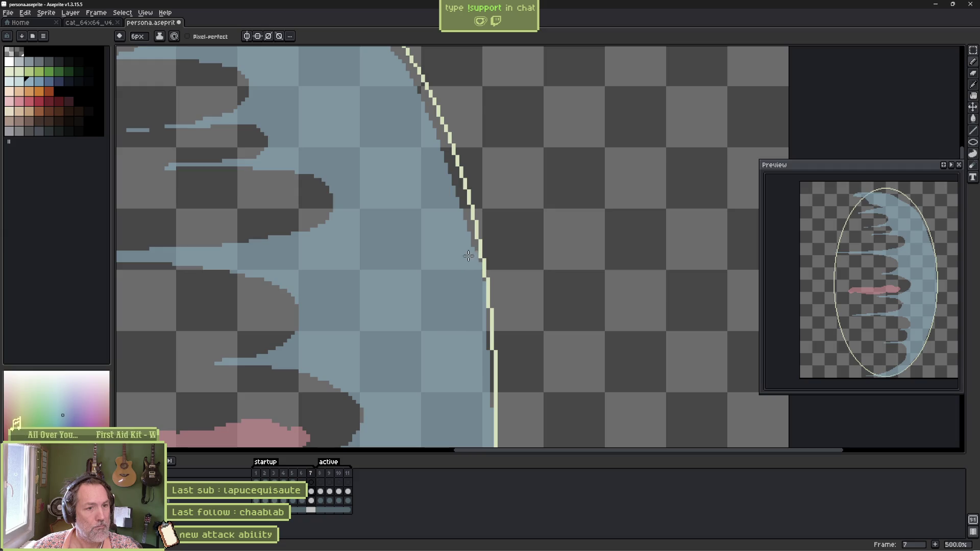
mouse_move(400, 94)
left_mouse_down()
mouse_move(488, 243)
mouse_move(460, 175)
mouse_move(380, 110)
mouse_move(314, 97)
mouse_move(171, 105)
mouse_move(404, 155)
left_mouse_up()
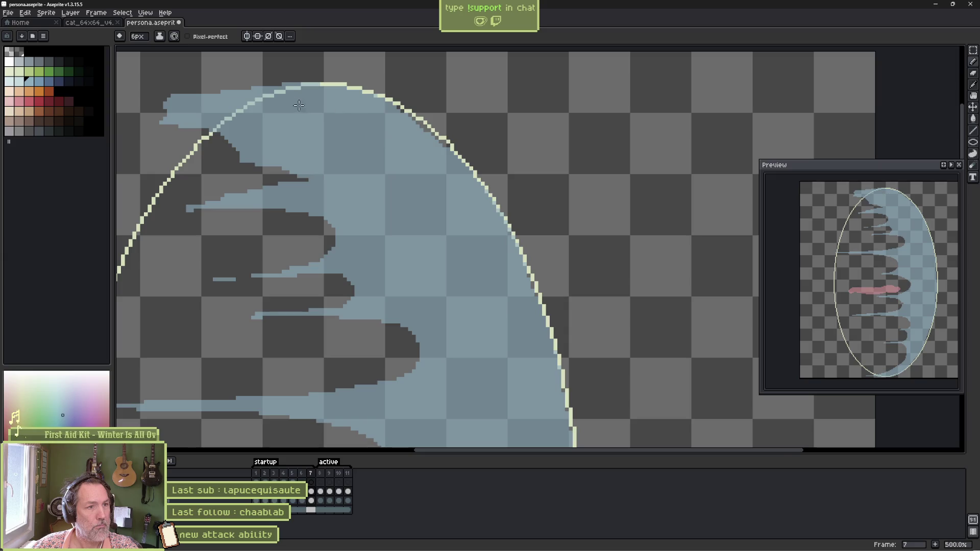
left_click_drag(299, 105, 478, 123)
mouse_move(320, 126)
left_mouse_down()
mouse_move(409, 123)
mouse_move(484, 136)
mouse_move(335, 136)
left_mouse_up()
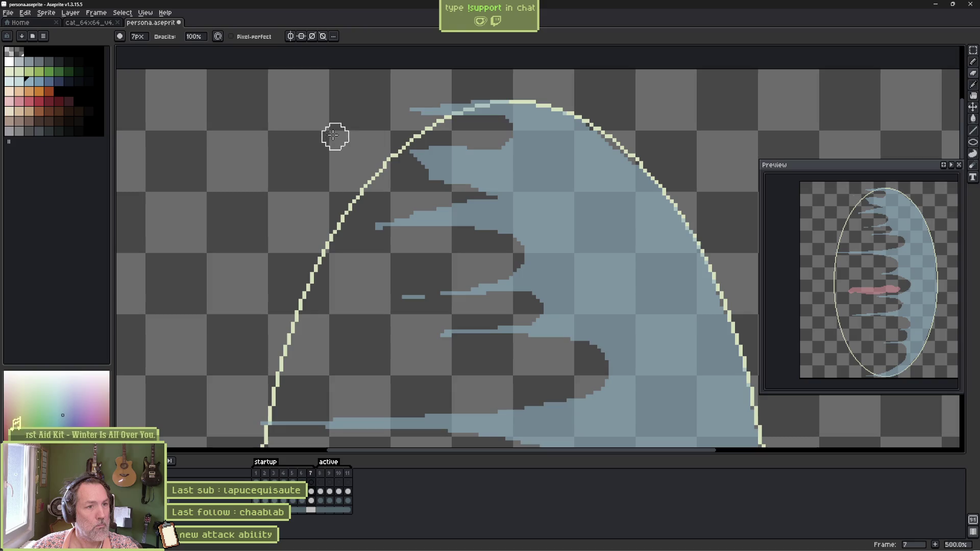
scroll(552, 292, "down", 3)
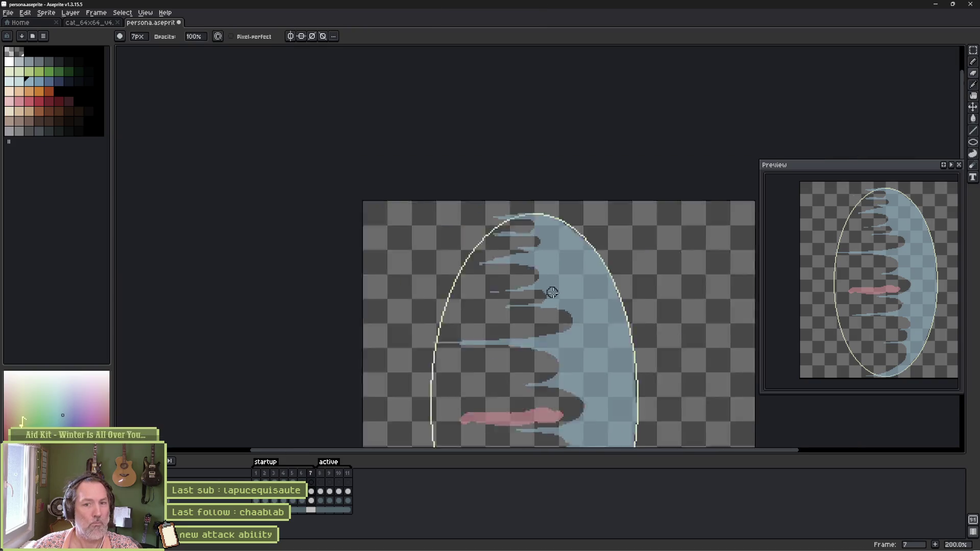
Trim the upper and lower edges of the pink streak's left half, then compare against frame 6.
scroll(553, 292, "down", 1)
left_click_drag(521, 217, 505, 247)
scroll(523, 315, "up", 3)
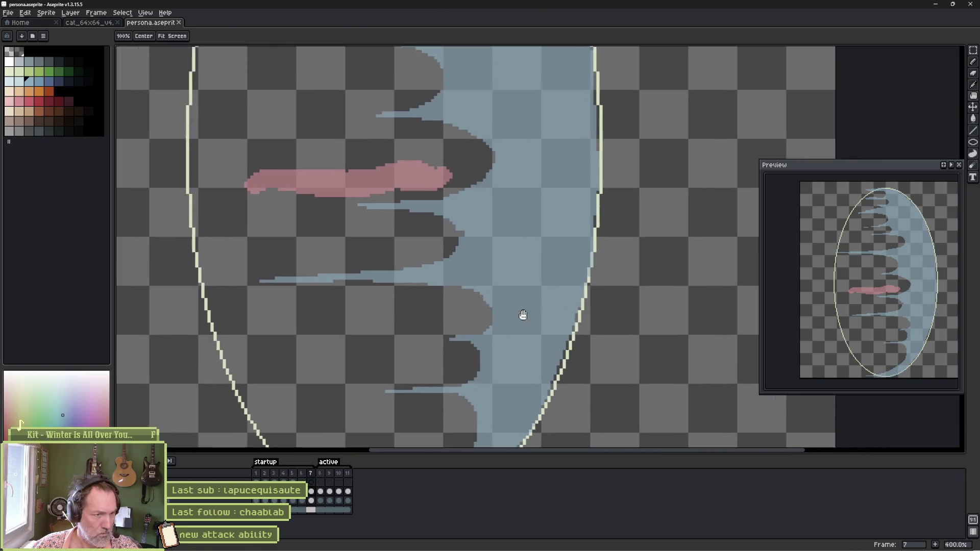
scroll(553, 277, "up", 1)
left_click_drag(554, 278, 511, 245)
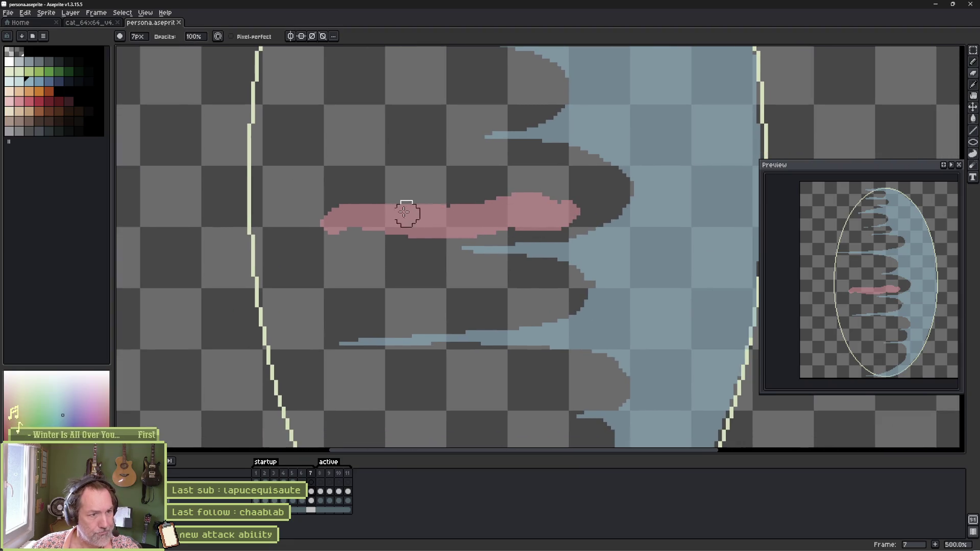
mouse_move(313, 212)
left_mouse_down()
mouse_move(394, 192)
mouse_move(513, 199)
left_mouse_up()
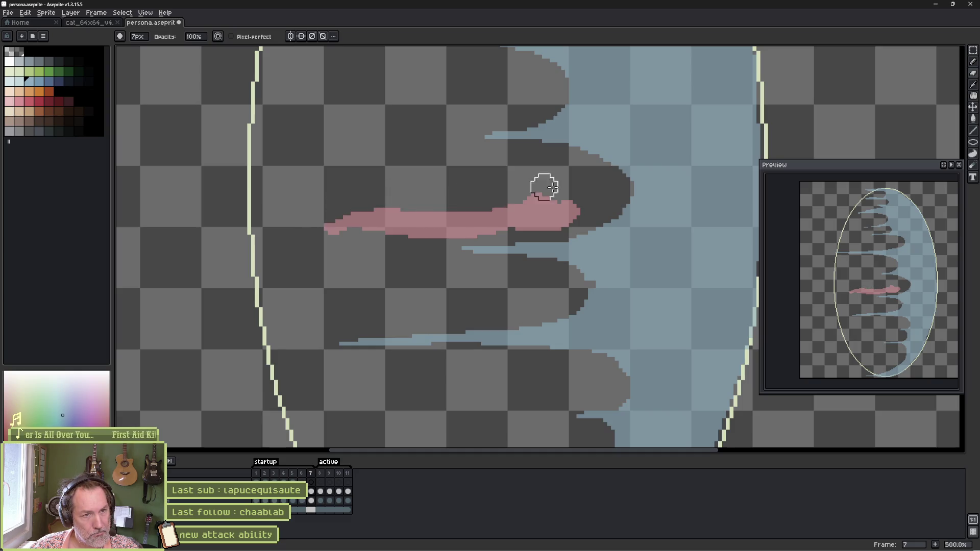
mouse_move(341, 244)
left_mouse_down()
mouse_move(341, 236)
mouse_move(401, 242)
left_mouse_up()
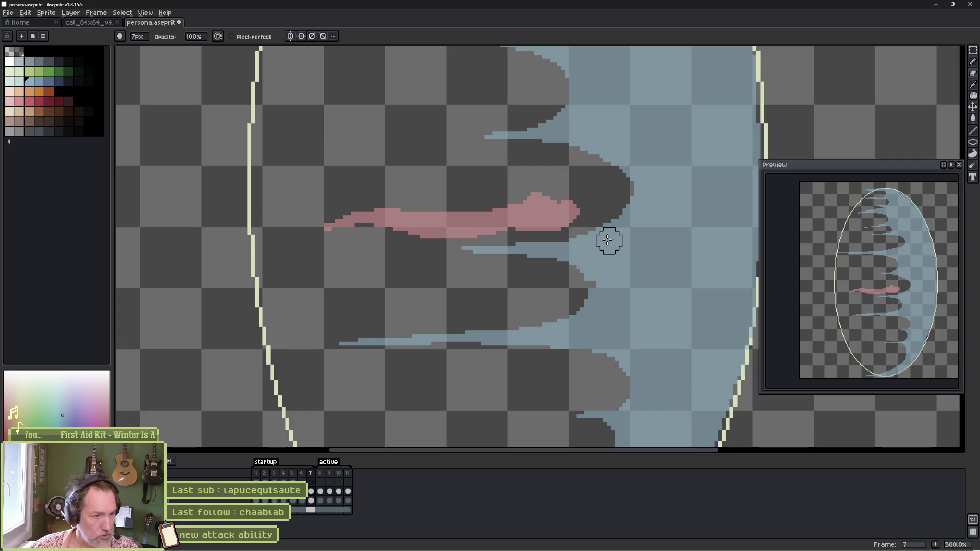
key("comma")
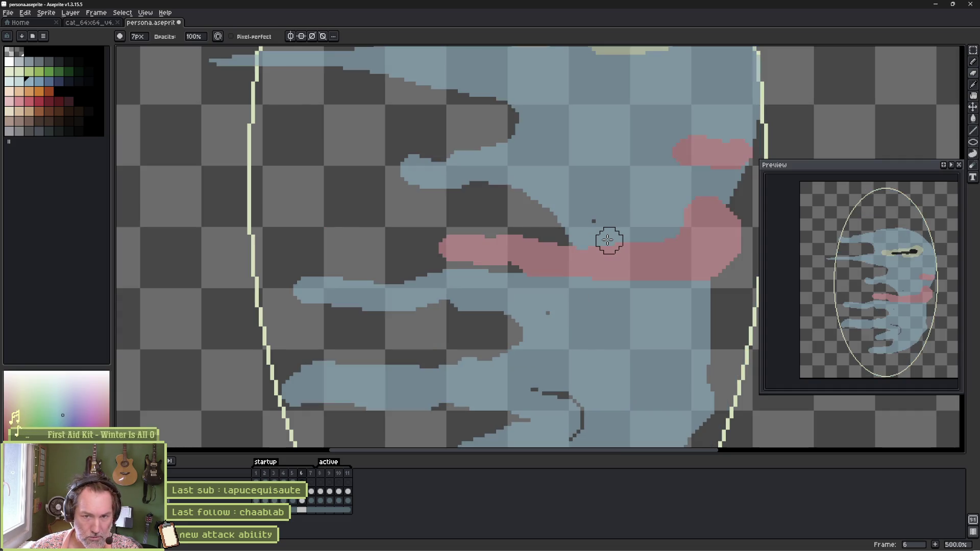
Duplicate frame 7 as a new frame 8 with Alt+N.
key("period")
key("period")
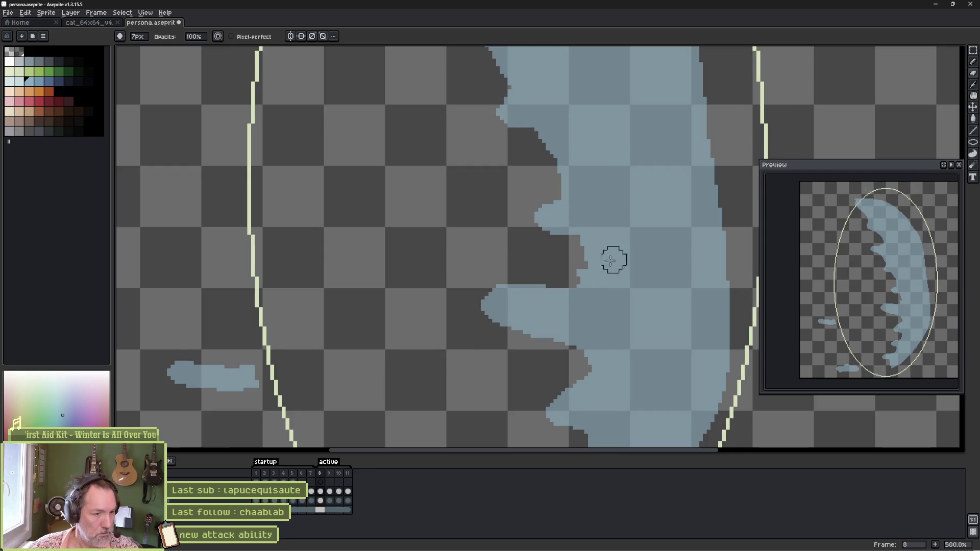
left_click(311, 493)
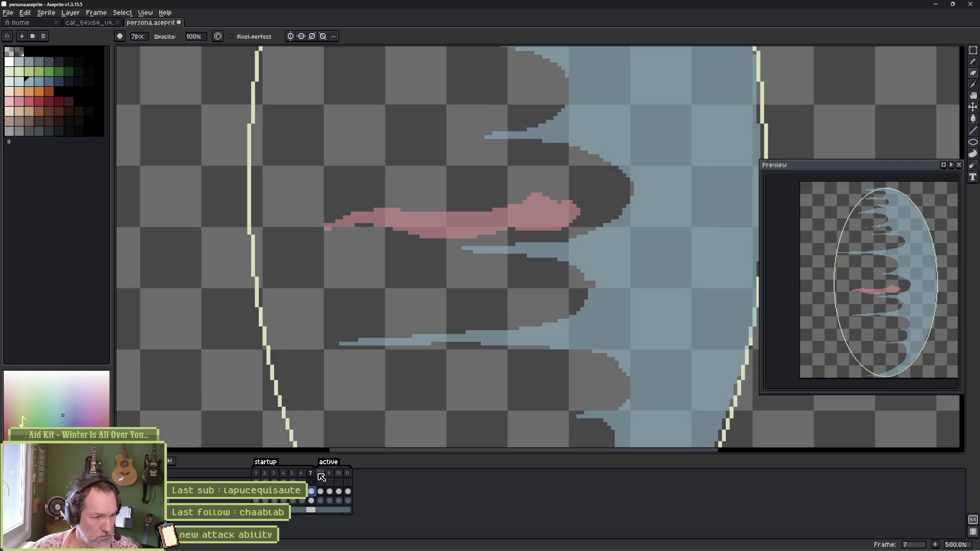
left_click(312, 474)
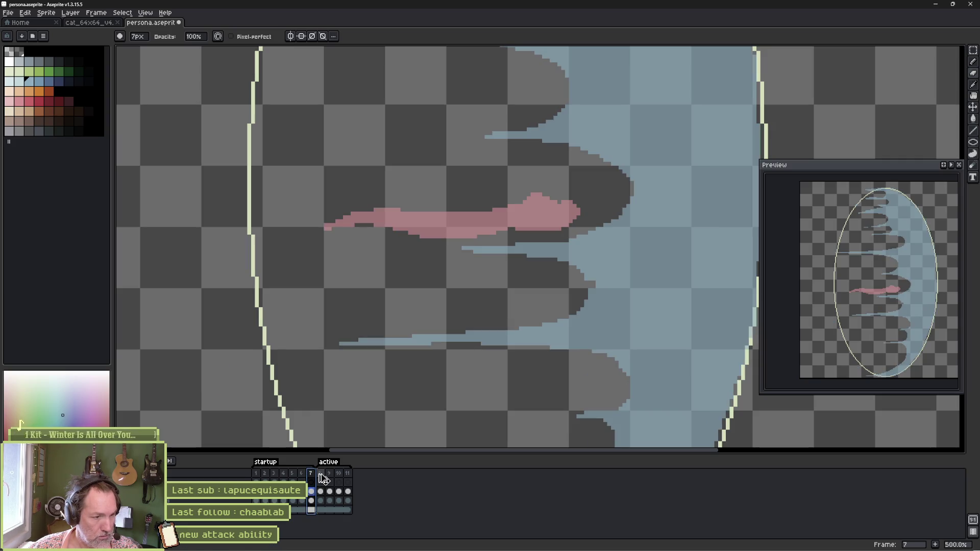
key("alt+n")
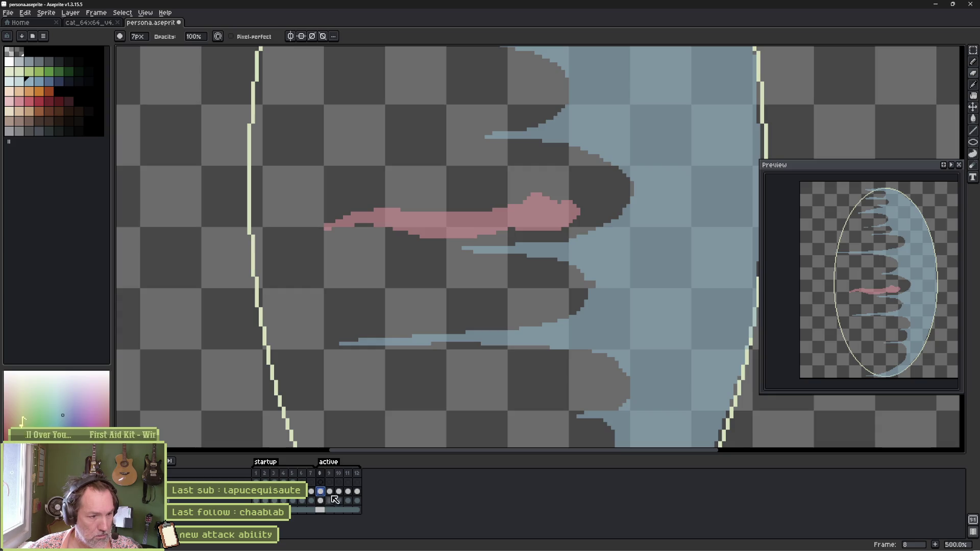
Clear frames 9 through 12, then paste frame 8's drawing into frame 9.
left_click(330, 493)
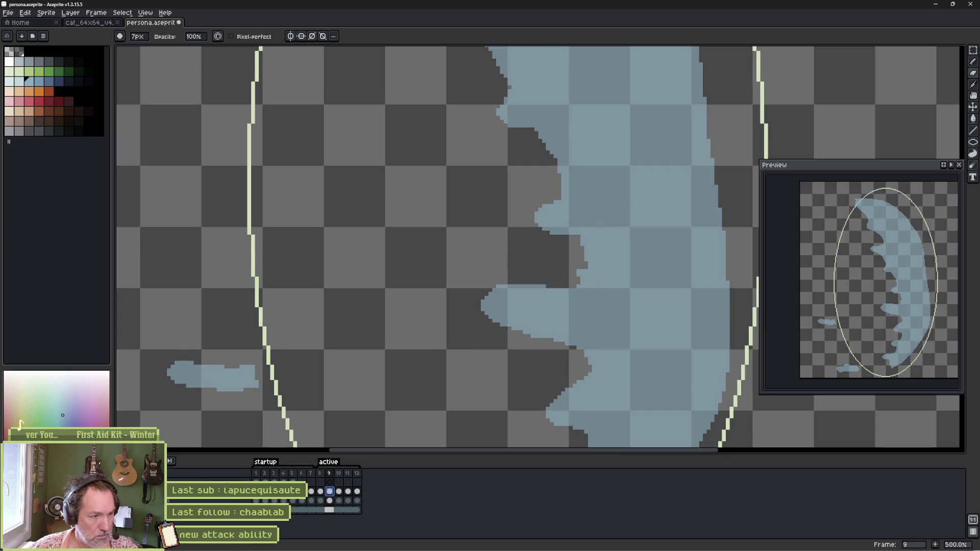
key("F3")
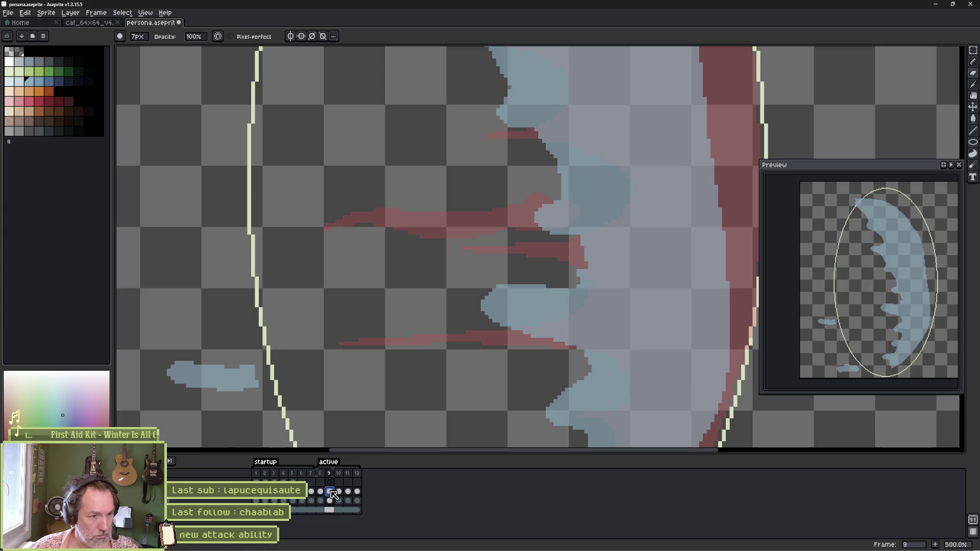
left_click_drag(333, 493, 389, 510)
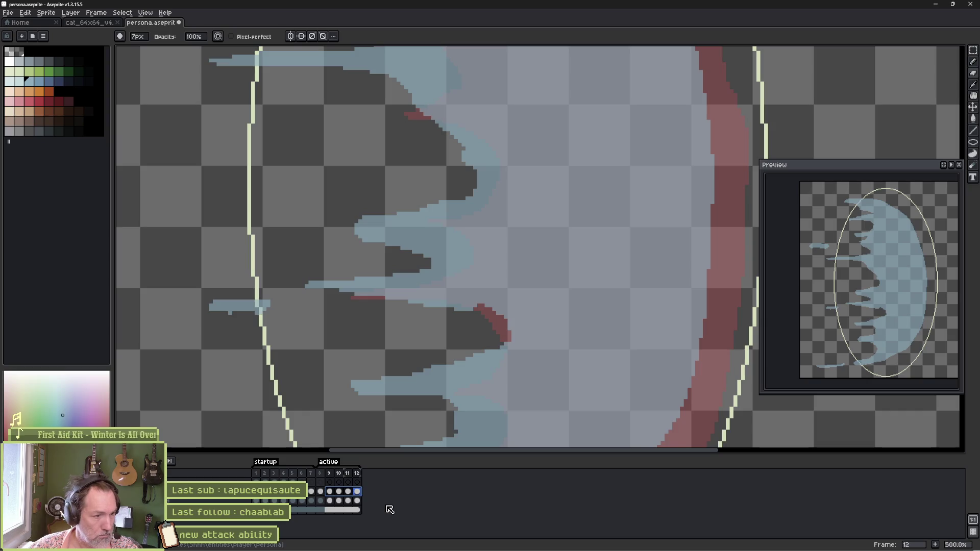
key("Delete")
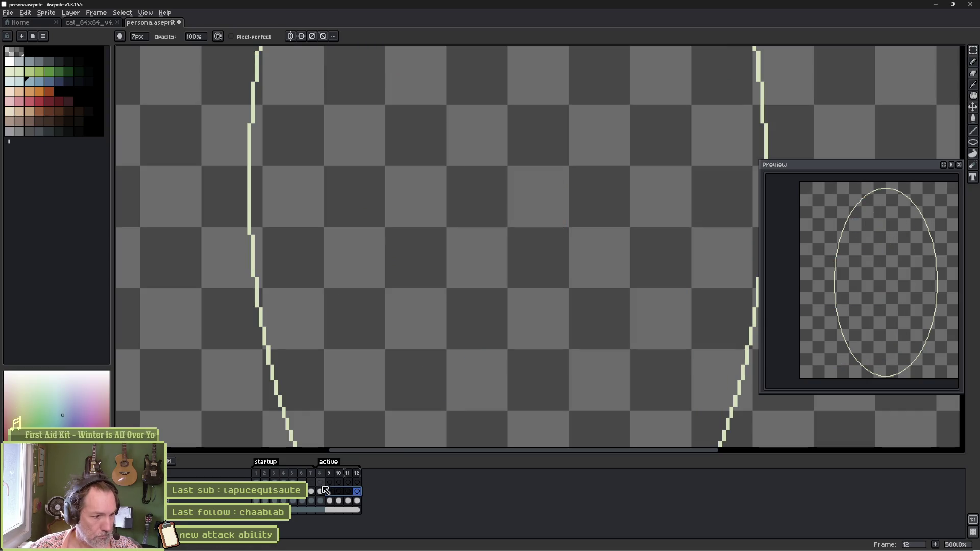
left_click(321, 492)
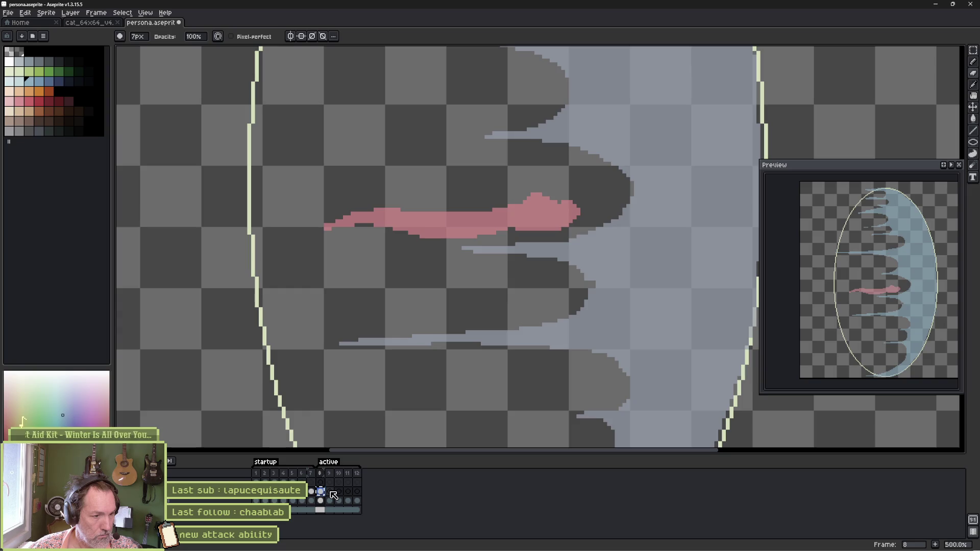
left_click(330, 492)
key("ctrl+v")
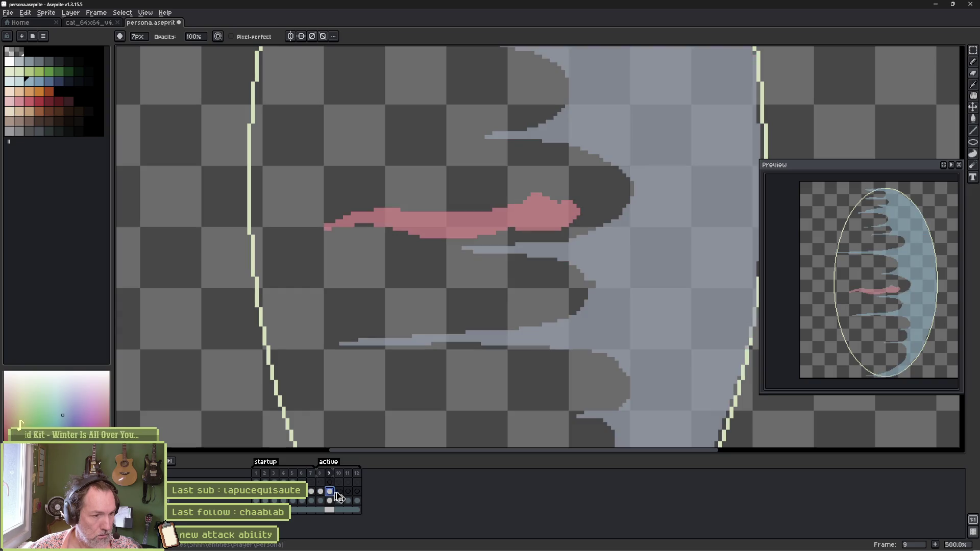
Move the left part of frame 9's pink streak left past the ellipse and thin its light-pink tail.
scroll(531, 298, "down", 2)
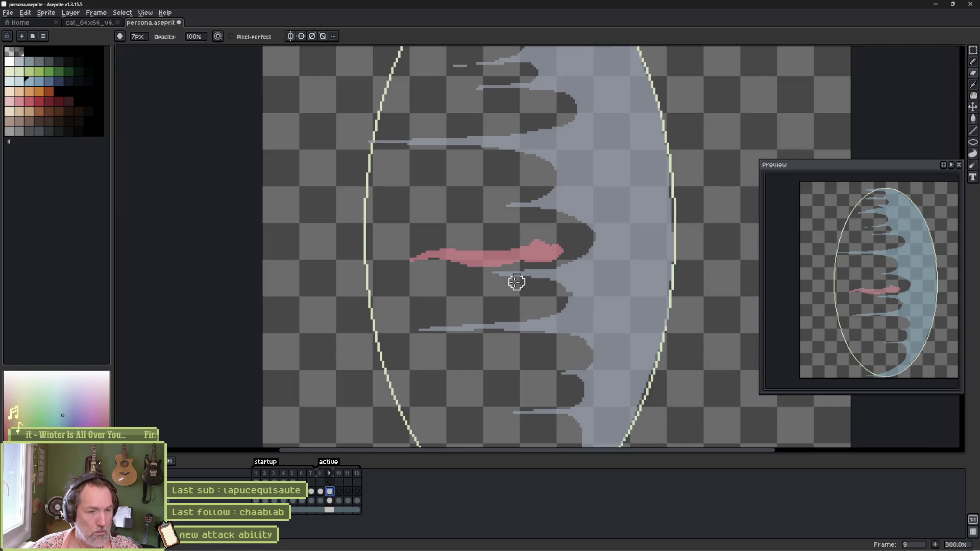
key("m")
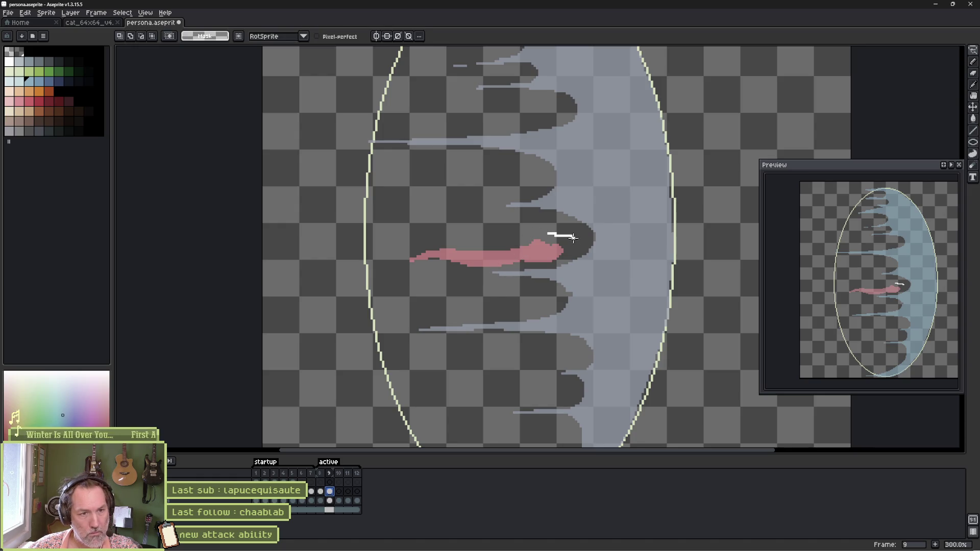
mouse_move(509, 267)
left_mouse_down()
mouse_move(549, 235)
mouse_move(481, 257)
mouse_move(413, 256)
left_mouse_up()
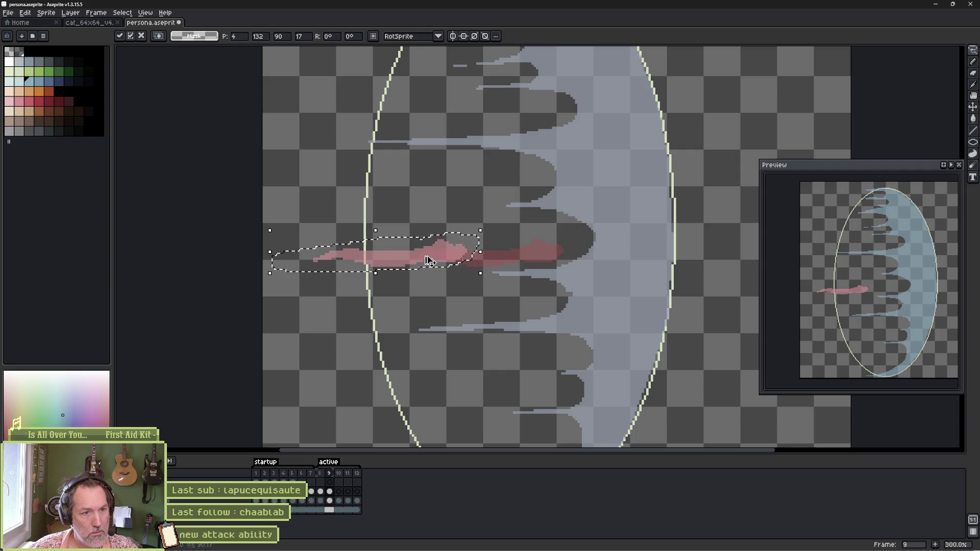
key("ctrl+d")
scroll(401, 263, "up", 2)
key("b")
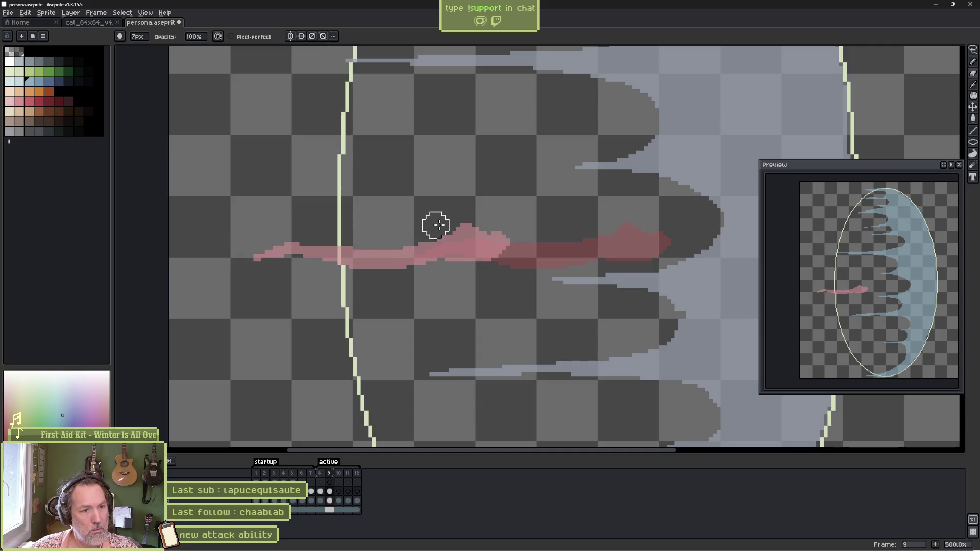
mouse_move(505, 228)
left_mouse_down()
mouse_move(407, 267)
mouse_move(339, 271)
left_mouse_up()
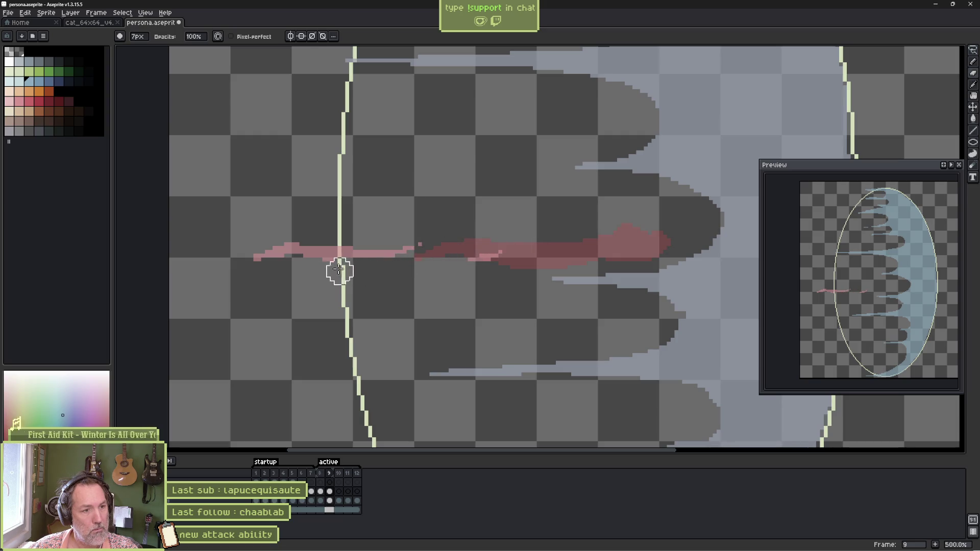
With the eraser ready, pan over frame 9's crescent bottom and lower tip, then back to the streak.
scroll(523, 293, "down", 1)
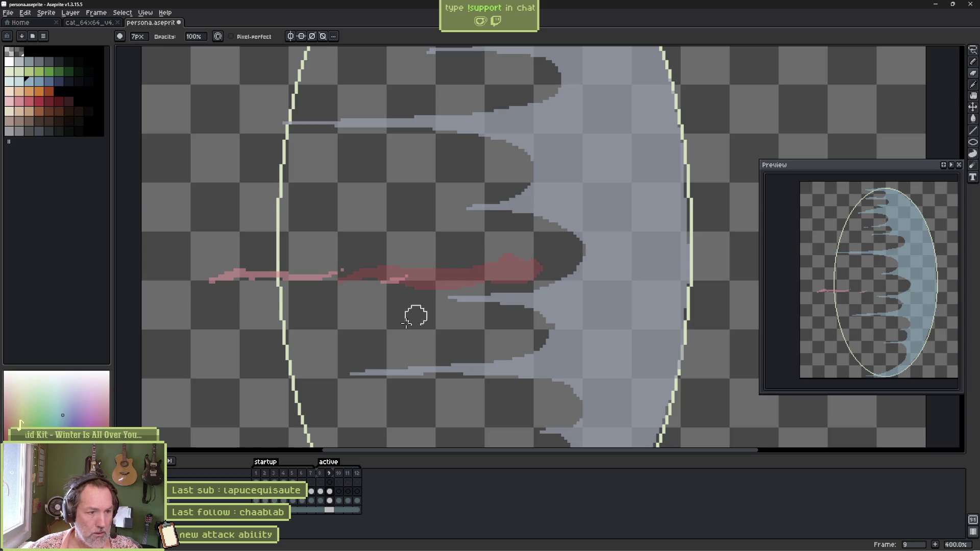
mouse_move(499, 339)
left_mouse_down()
mouse_move(515, 274)
mouse_move(489, 164)
left_mouse_up()
key("e")
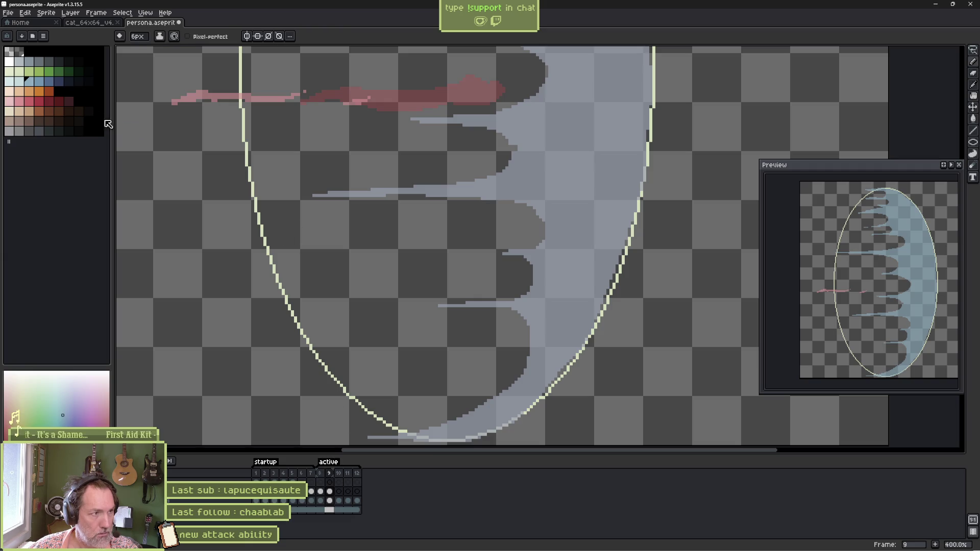
left_click_drag(482, 377, 536, 317)
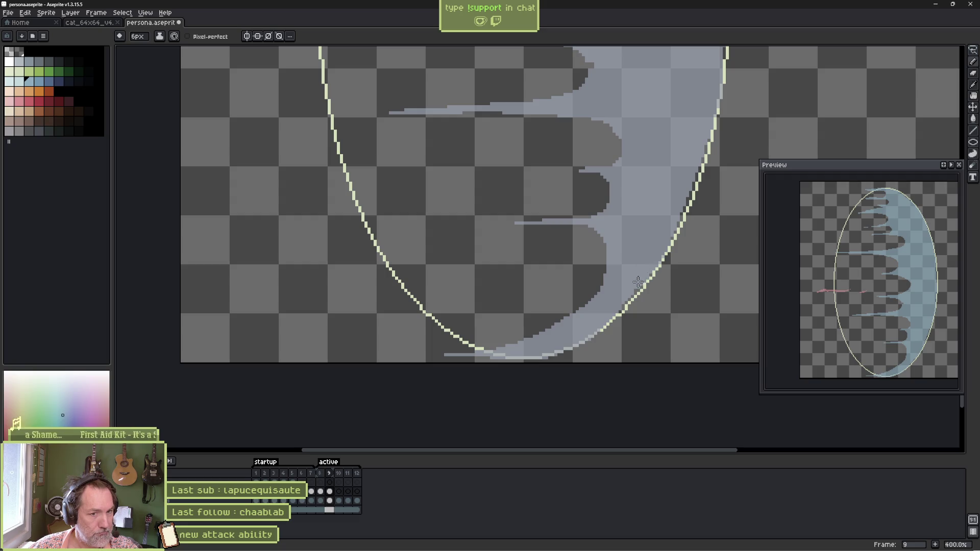
mouse_move(667, 179)
left_mouse_down()
mouse_move(556, 243)
mouse_move(542, 422)
mouse_move(529, 247)
mouse_move(541, 262)
left_mouse_up()
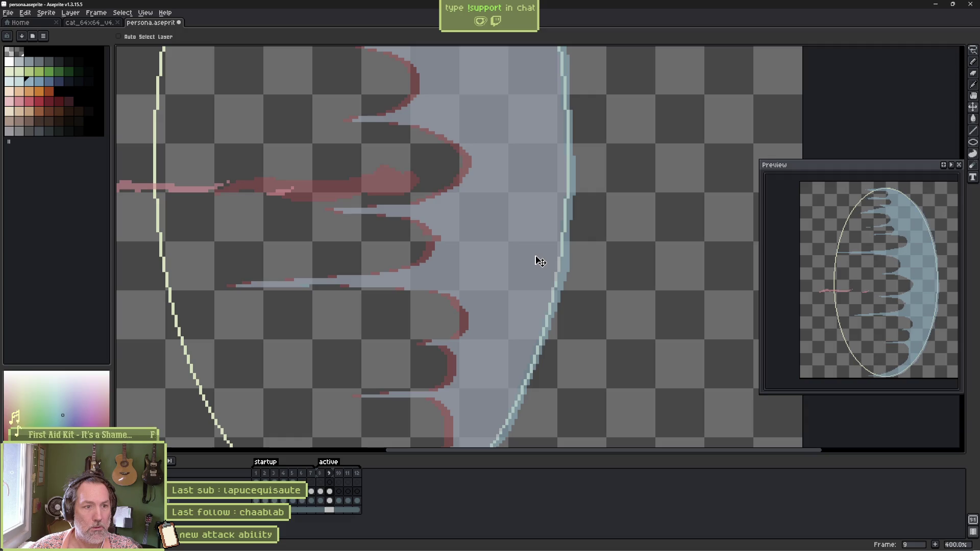
Zoom back to 500% on the crescent's top and pick the light blue-grey palette colour for the pencil.
scroll(540, 260, "down", 3)
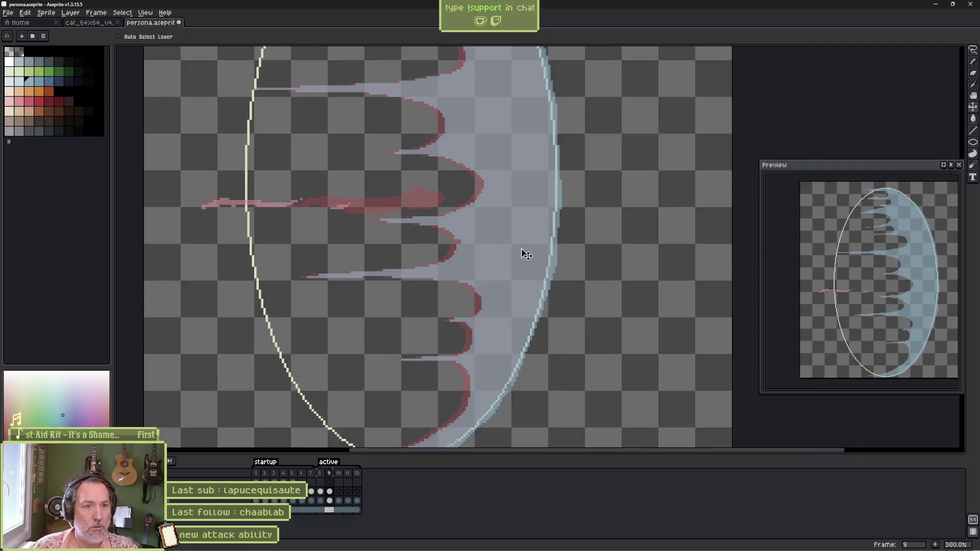
scroll(526, 254, "up", 1)
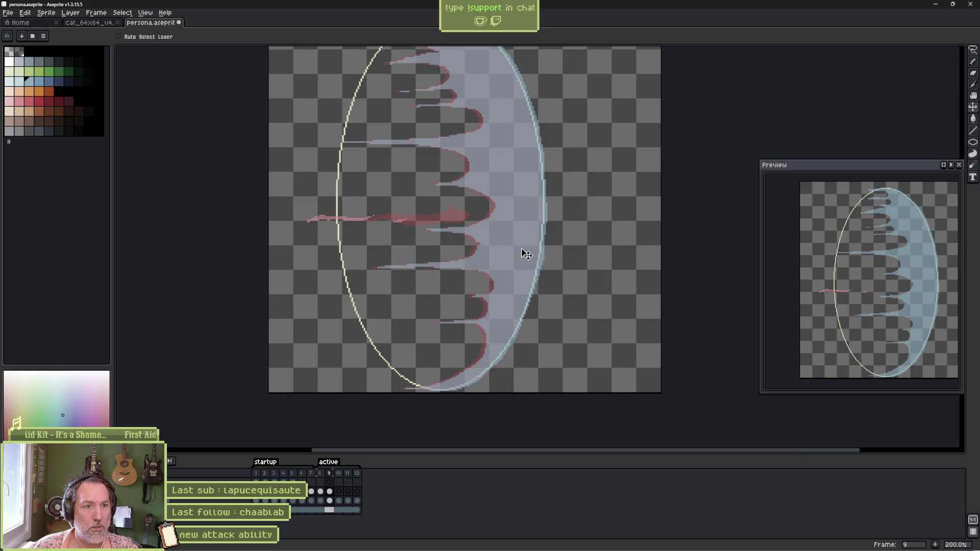
scroll(354, 182, "up", 3)
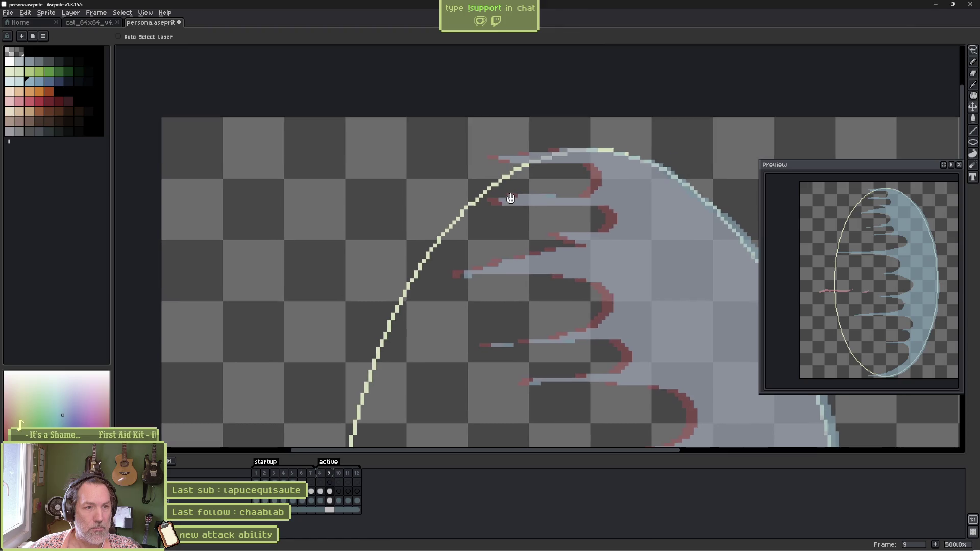
left_click_drag(521, 173, 512, 200)
key("b")
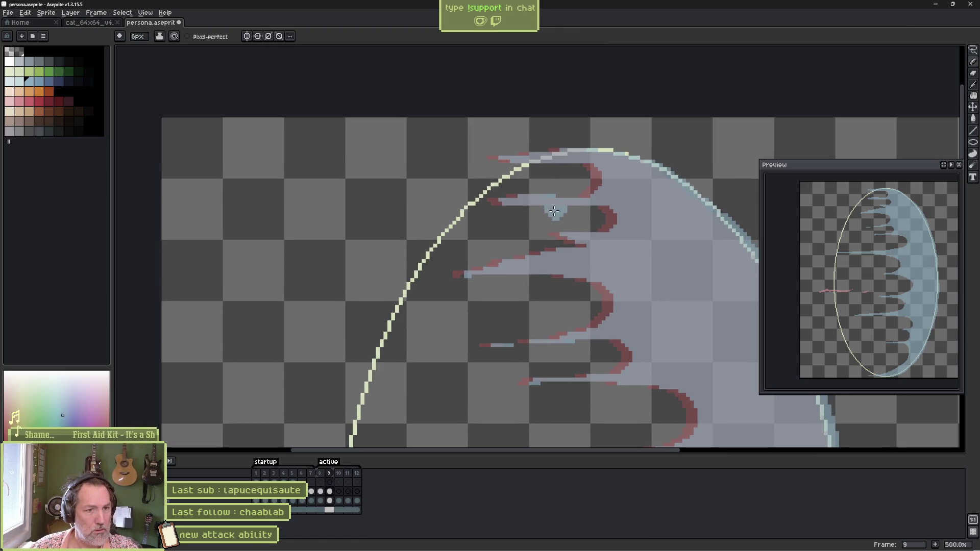
left_click(19, 80)
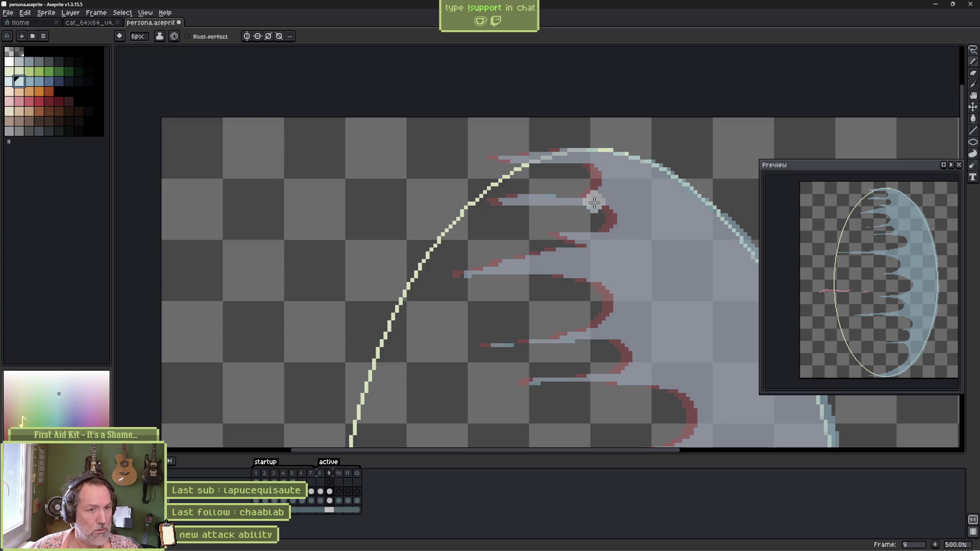
Set Layer 1's opacity to 65% in its layer properties.
double_click(188, 491)
left_click_drag(892, 174, 945, 174)
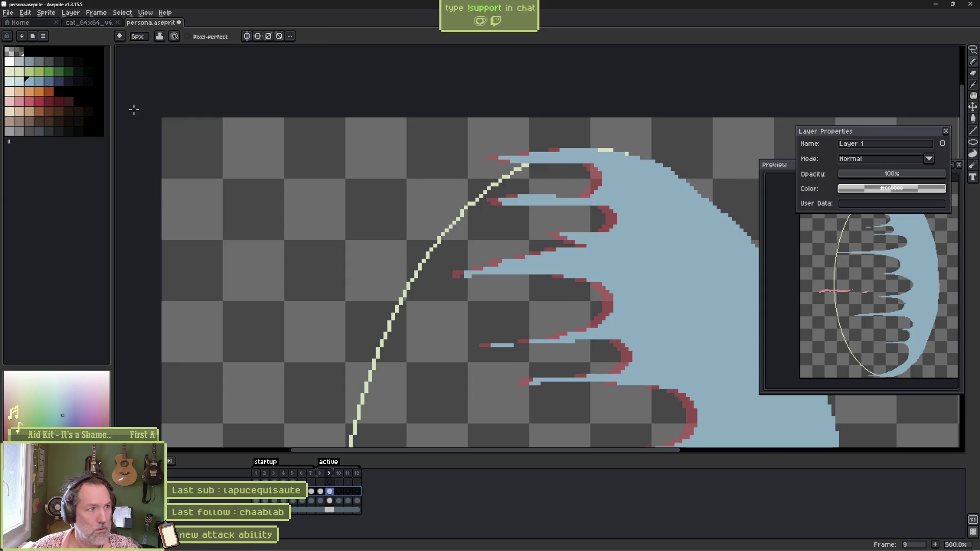
left_click(908, 175)
left_click_drag(909, 175, 911, 176)
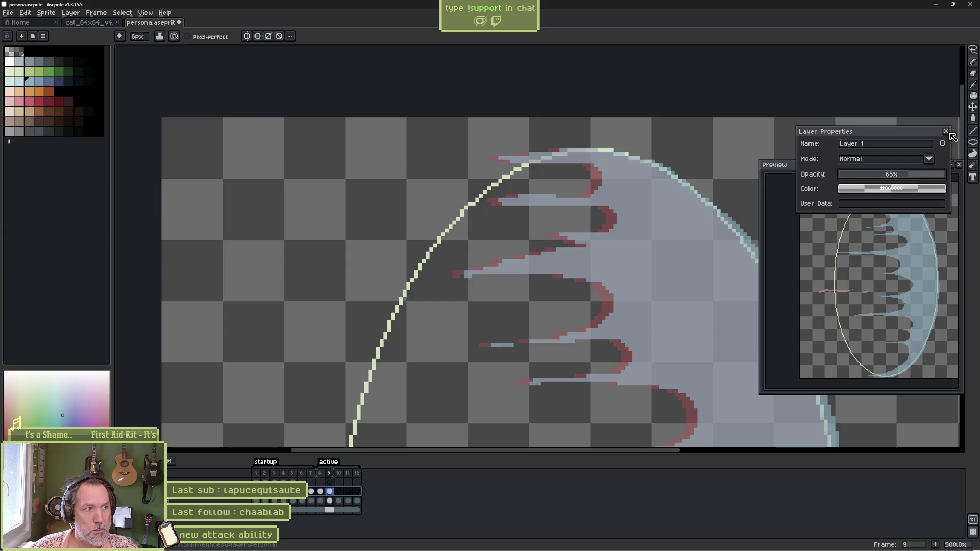
mouse_move(925, 139)
left_mouse_down()
mouse_move(925, 59)
mouse_move(891, 58)
mouse_move(891, 162)
mouse_move(910, 51)
left_mouse_up()
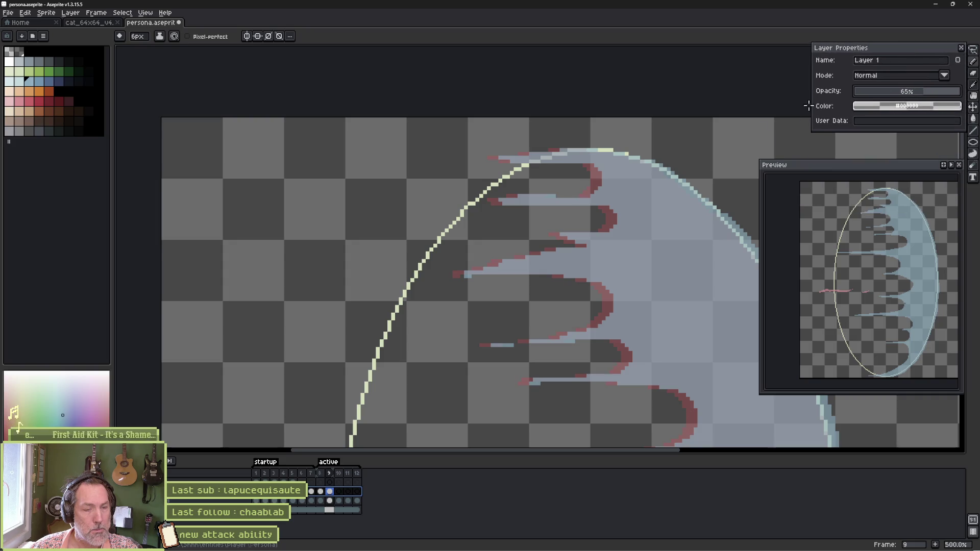
Paint a short light-blue dash above the upper tendrils and turn onion skin off.
left_click_drag(467, 159, 395, 160)
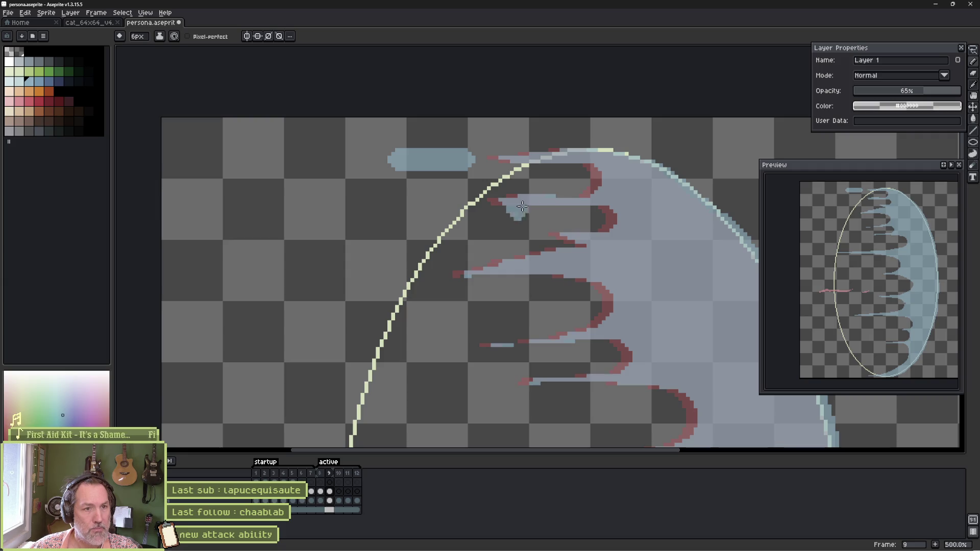
key("F3")
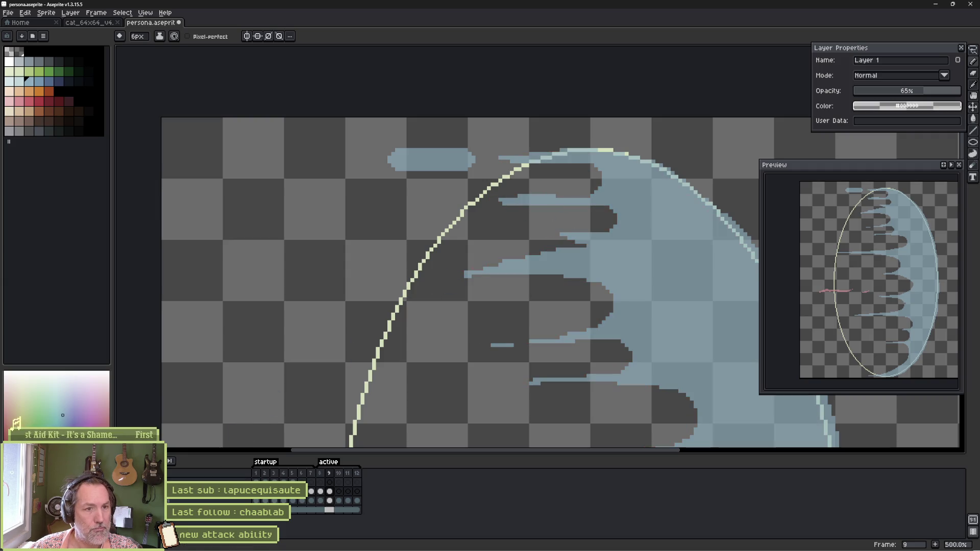
With onion skin back on, paint light blue along the crescent's top edge to join the dash.
key("F3")
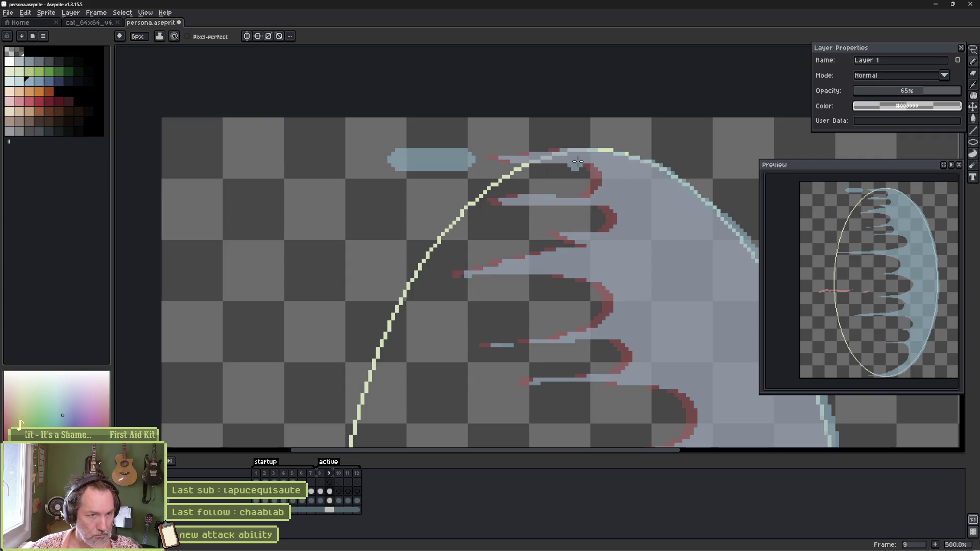
left_click_drag(585, 162, 474, 163)
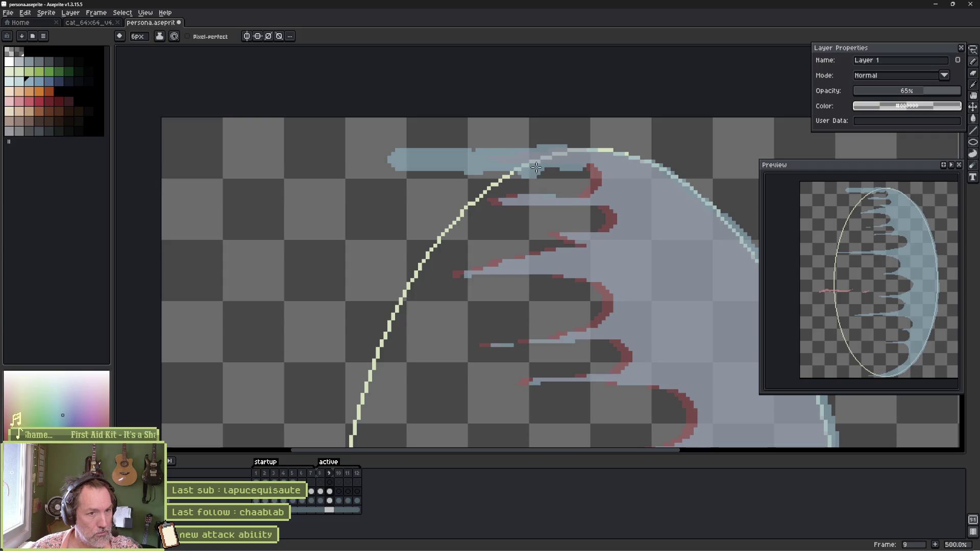
mouse_move(552, 182)
left_mouse_down()
mouse_move(526, 205)
mouse_move(502, 204)
left_mouse_up()
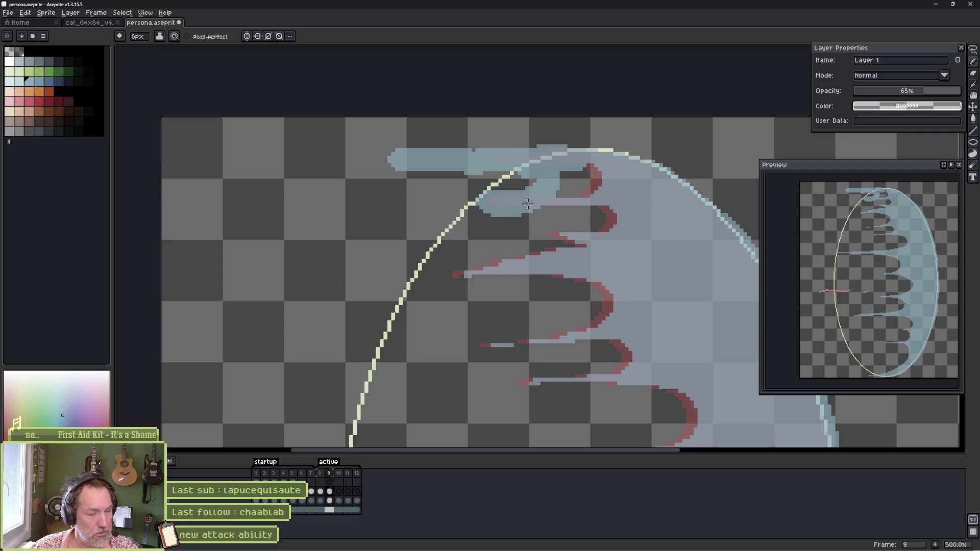
scroll(554, 217, "down", 3)
left_click_drag(579, 277, 497, 160)
Lasso a strip around the crescent's tendrils, then clear the selection.
left_click_drag(507, 77, 539, 173)
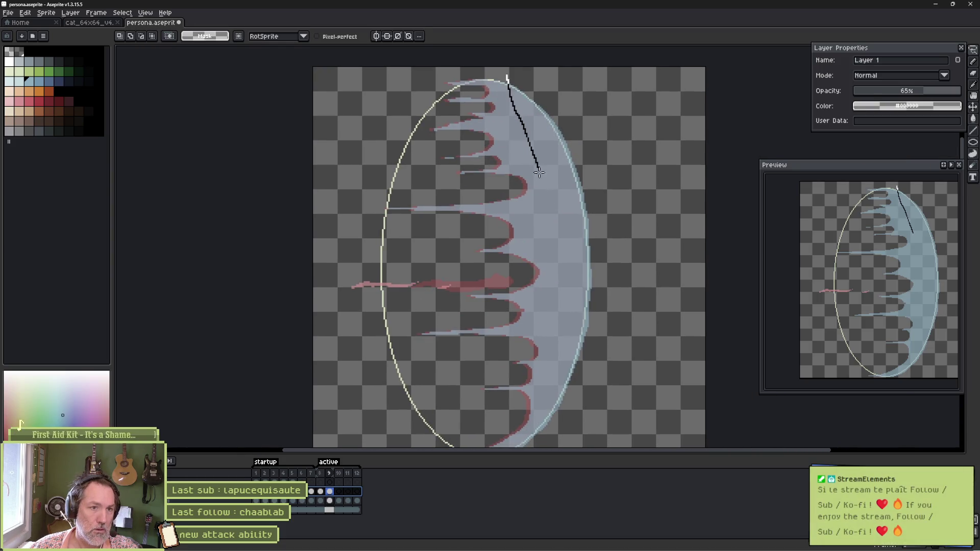
left_click_drag(545, 379, 544, 399)
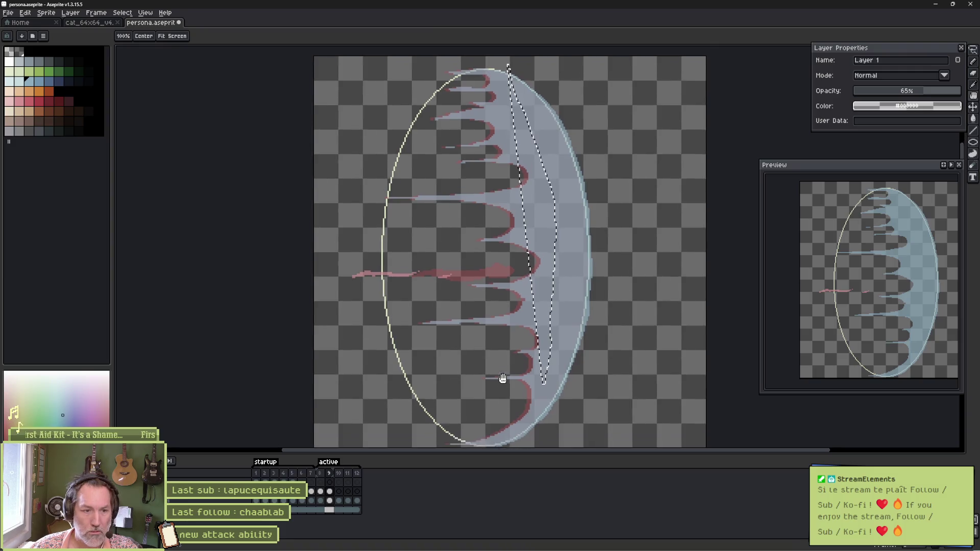
scroll(545, 332, "down", 3)
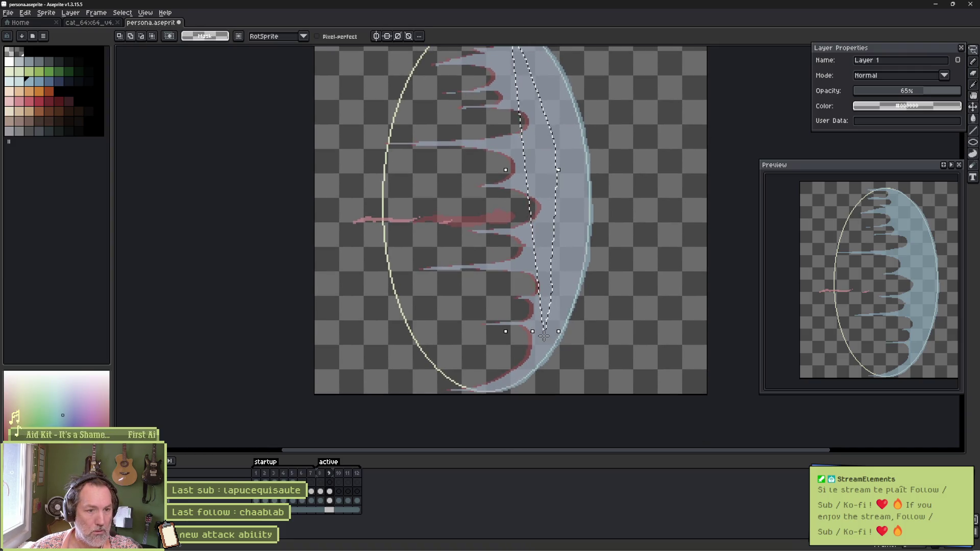
mouse_move(544, 337)
left_mouse_down()
mouse_move(523, 373)
mouse_move(465, 390)
mouse_move(375, 225)
mouse_move(357, 51)
mouse_move(403, 43)
left_mouse_up()
scroll(510, 97, "up", 4)
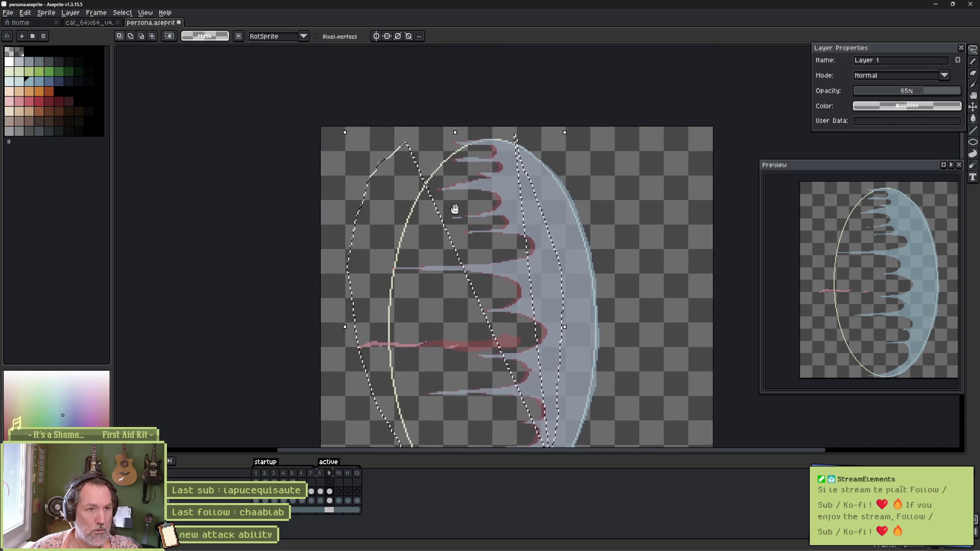
mouse_move(356, 160)
left_mouse_down()
mouse_move(460, 134)
mouse_move(515, 135)
mouse_move(521, 225)
mouse_move(541, 295)
mouse_move(542, 445)
left_mouse_up()
mouse_move(519, 347)
left_mouse_down()
mouse_move(556, 368)
mouse_move(545, 444)
left_mouse_up()
scroll(511, 337, "down", 2)
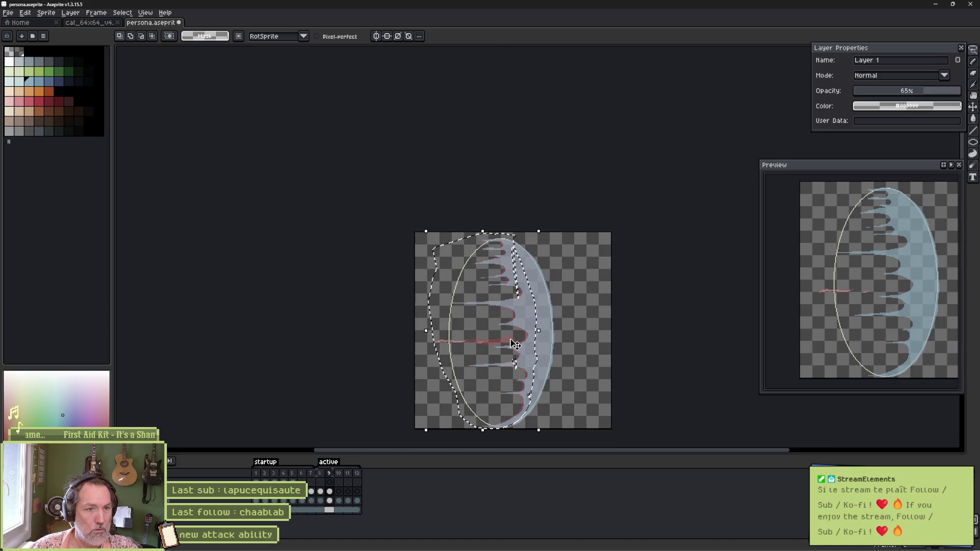
key("ctrl+d")
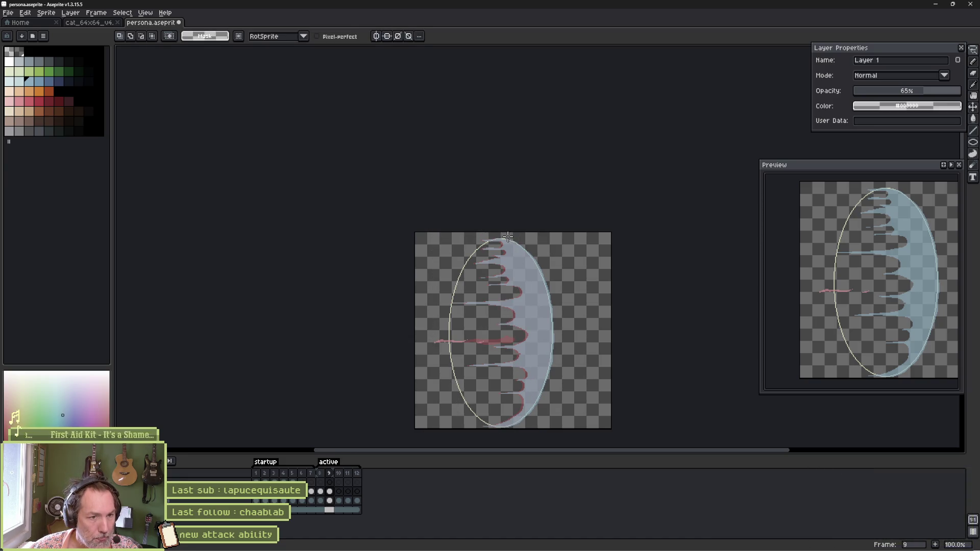
Lasso the tendril side, nudge it slightly left, and play the animation.
left_click_drag(534, 367, 530, 408)
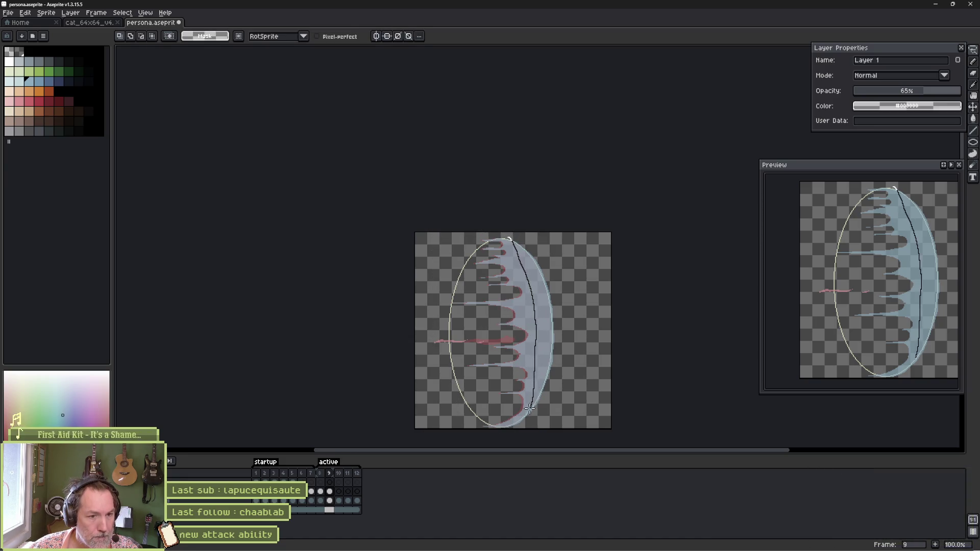
mouse_move(433, 360)
left_mouse_down()
mouse_move(480, 239)
mouse_move(506, 238)
left_mouse_up()
left_click_drag(494, 315, 482, 316)
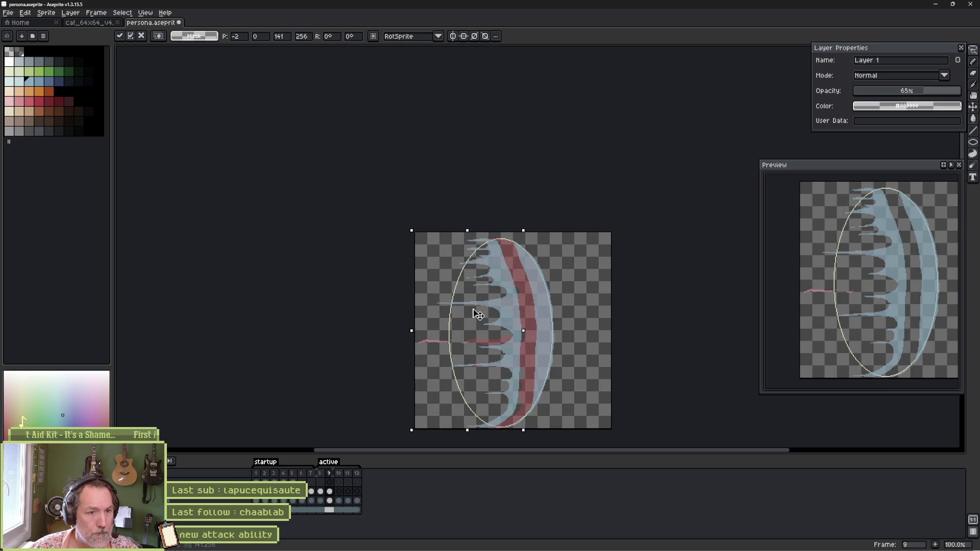
key("ctrl+d")
key("Return")
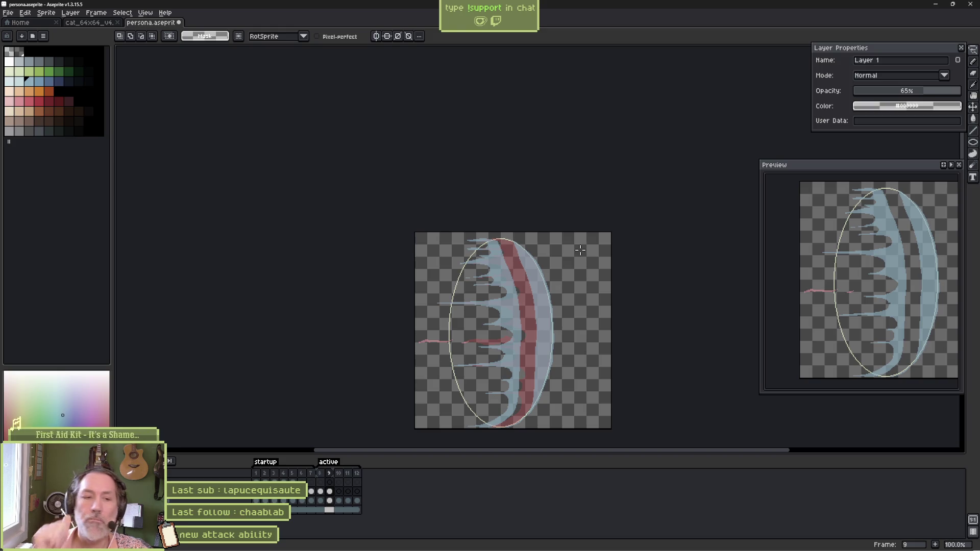
Make the timeline slightly taller, pan frame 9 down, and undo to restore the tendril-side selection.
scroll(537, 317, "up", 3)
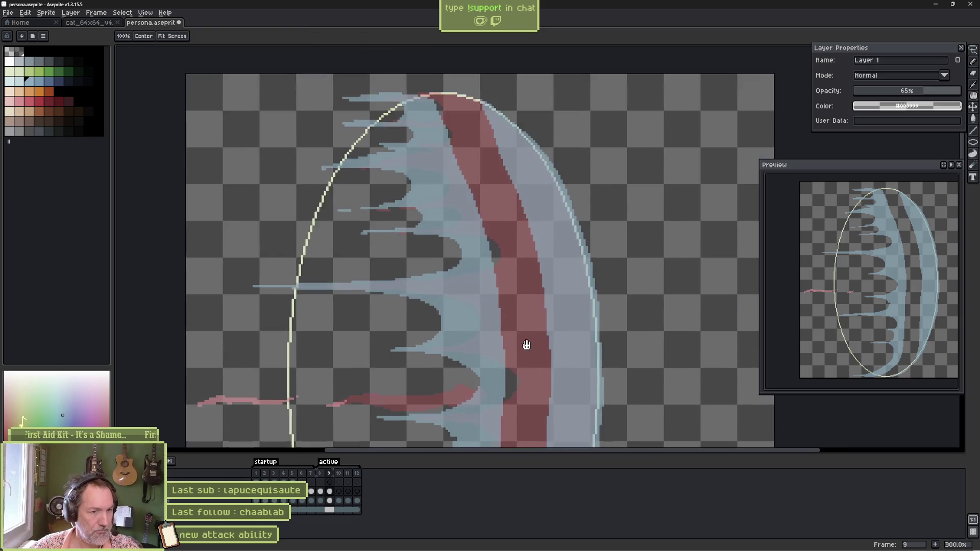
scroll(503, 256, "down", 2)
key("m")
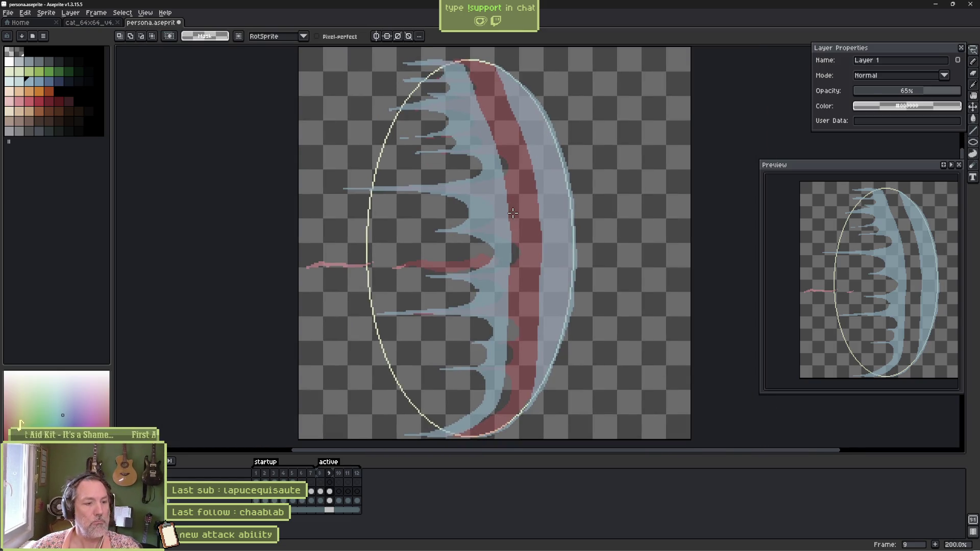
left_click_drag(488, 461, 498, 476)
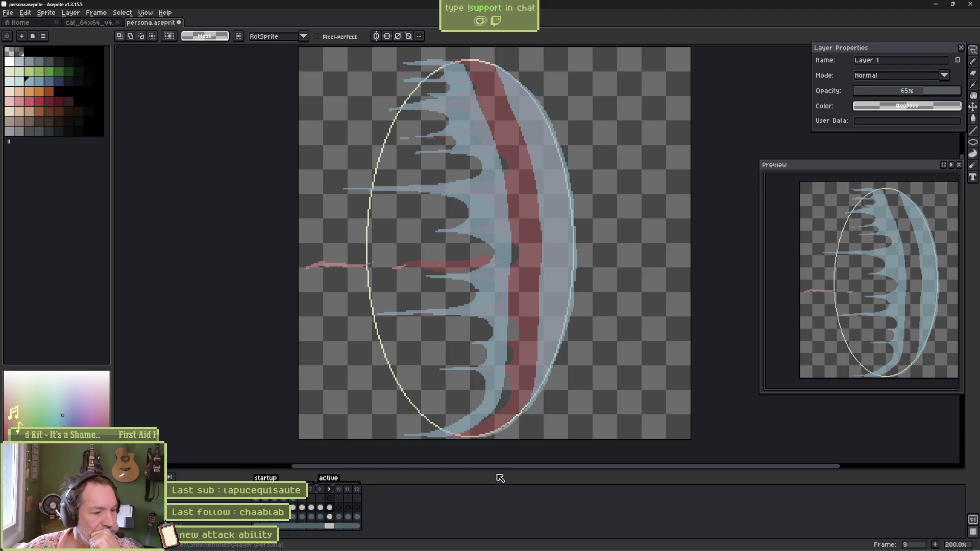
left_click_drag(616, 211, 615, 224)
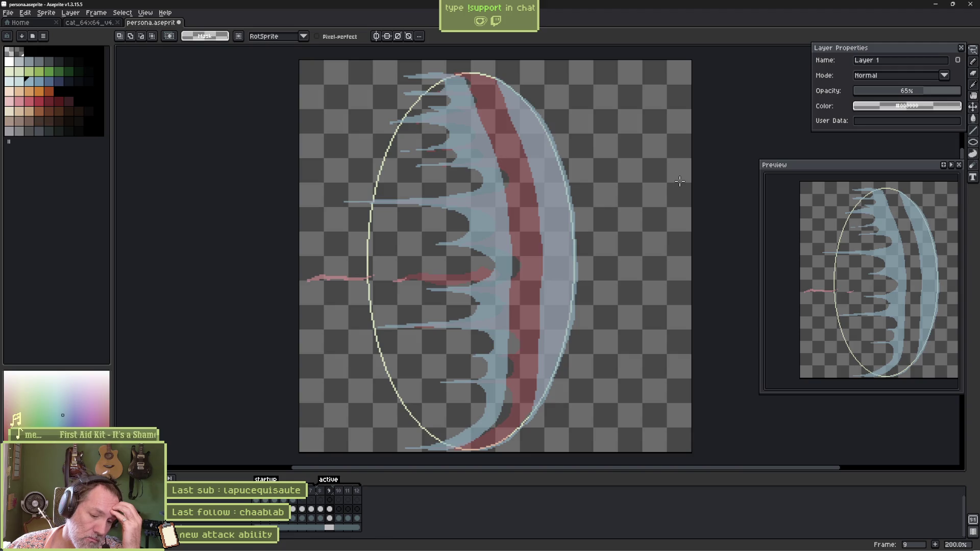
key("ctrl+z")
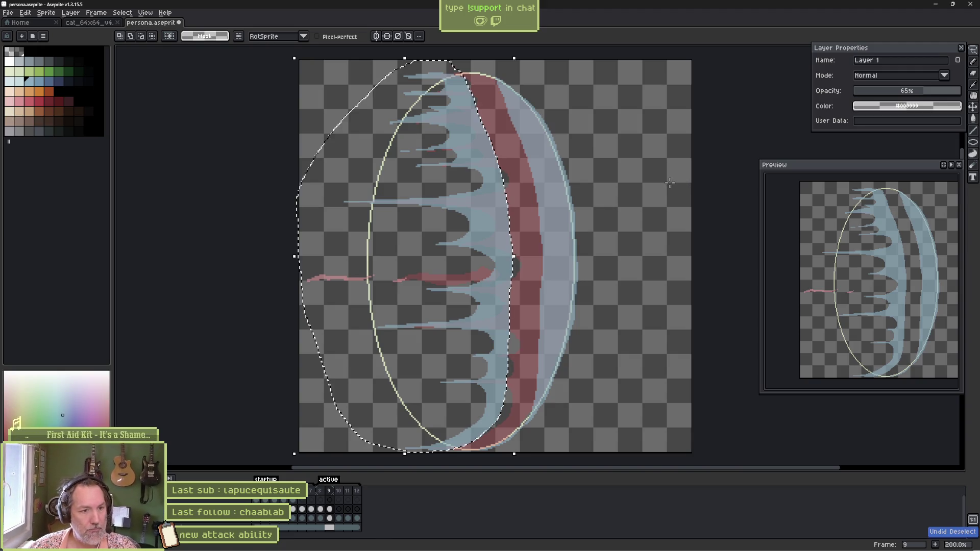
Shift the tendril-side selection right and stretch it left to meet the crescent edge.
left_click_drag(500, 171, 531, 171)
left_click_drag(323, 257, 256, 256)
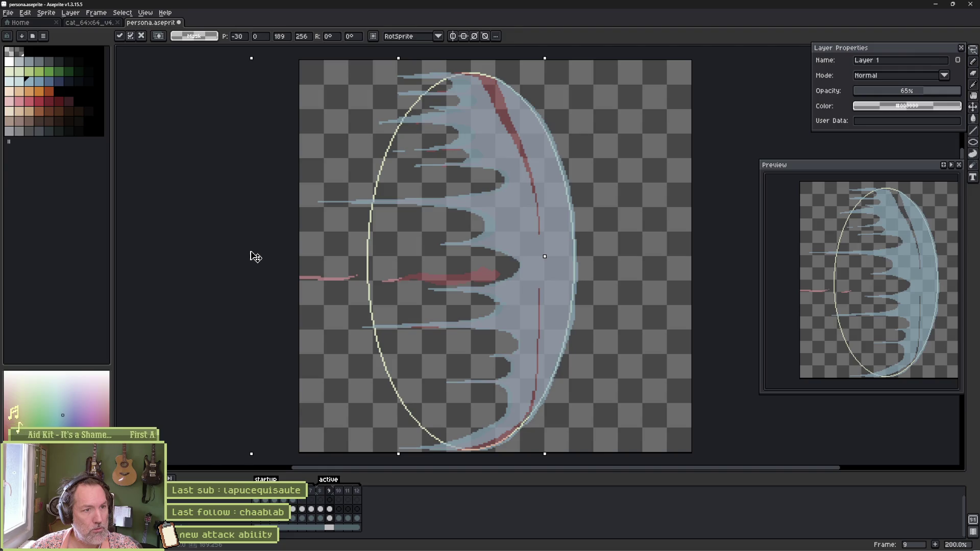
key("Return")
Fill the thin gap near the crescent's top with the paint bucket and brush.
key("b")
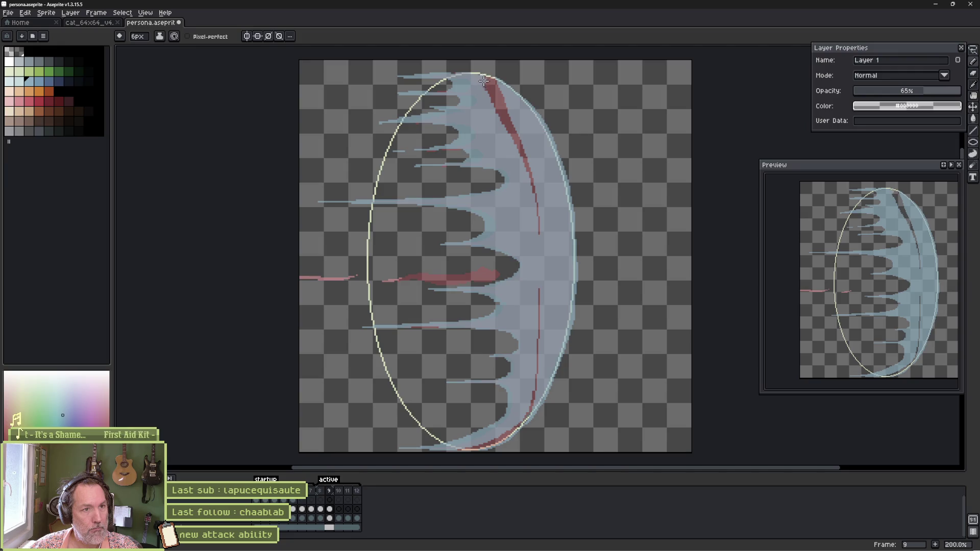
key("g")
left_click(516, 143)
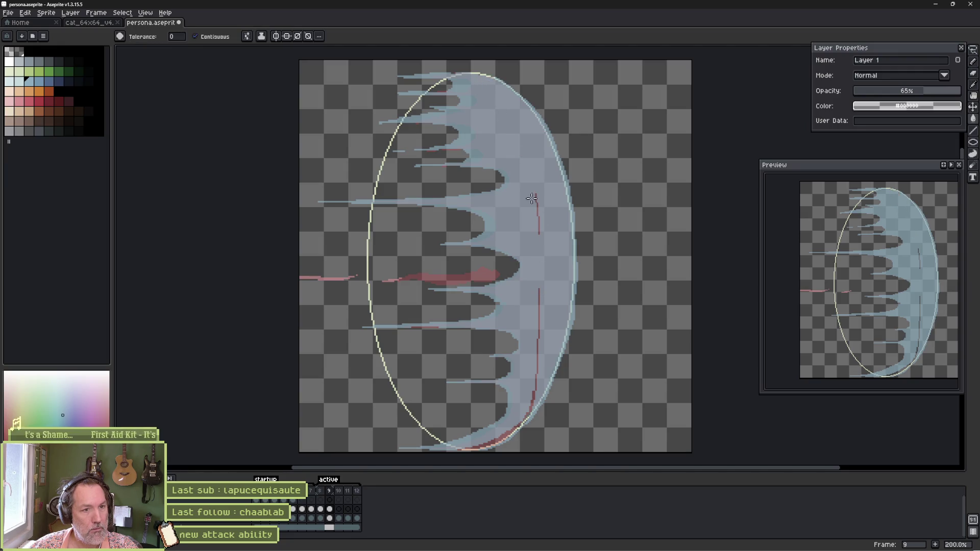
key("b")
left_click_drag(539, 201, 540, 218)
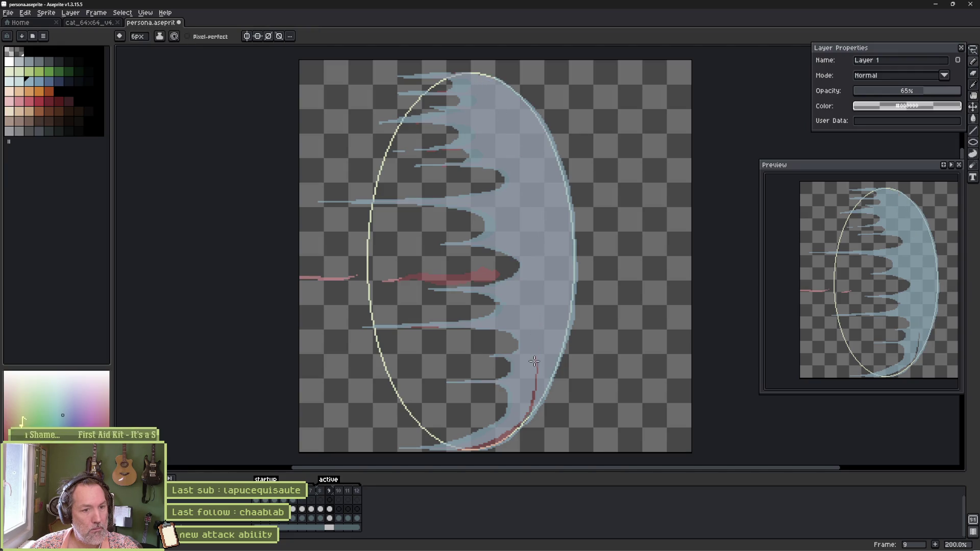
scroll(532, 342, "down", 4)
left_click_drag(545, 267, 532, 310)
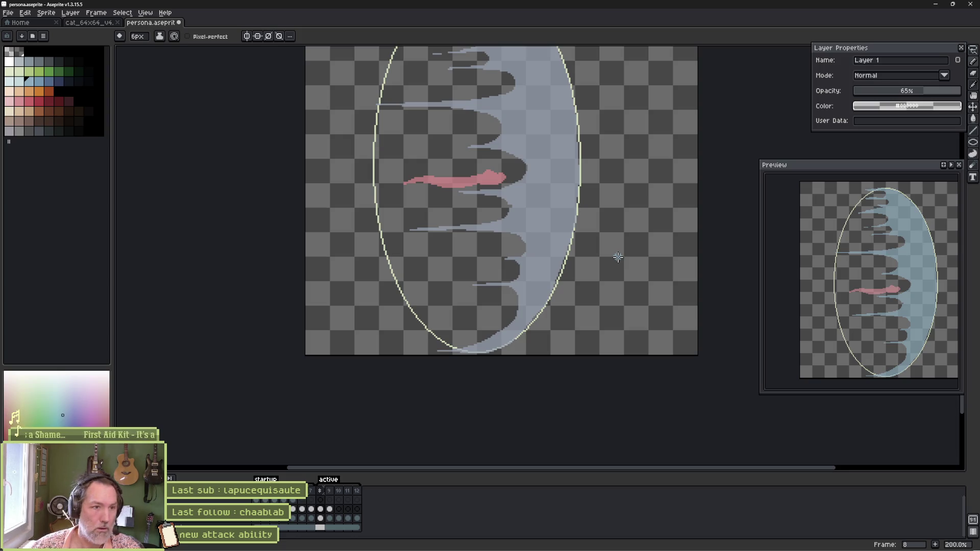
key("w")
left_click(492, 179)
key("Delete")
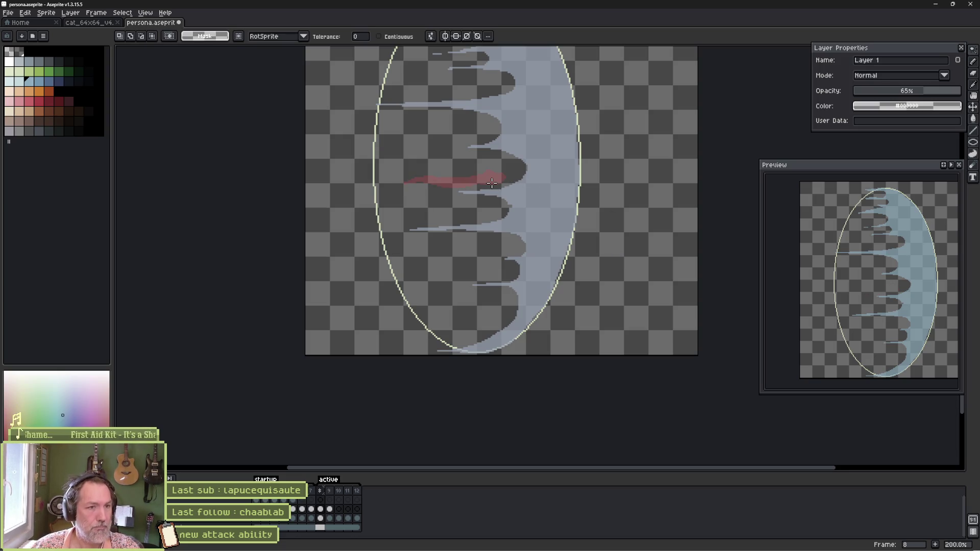
key("Right")
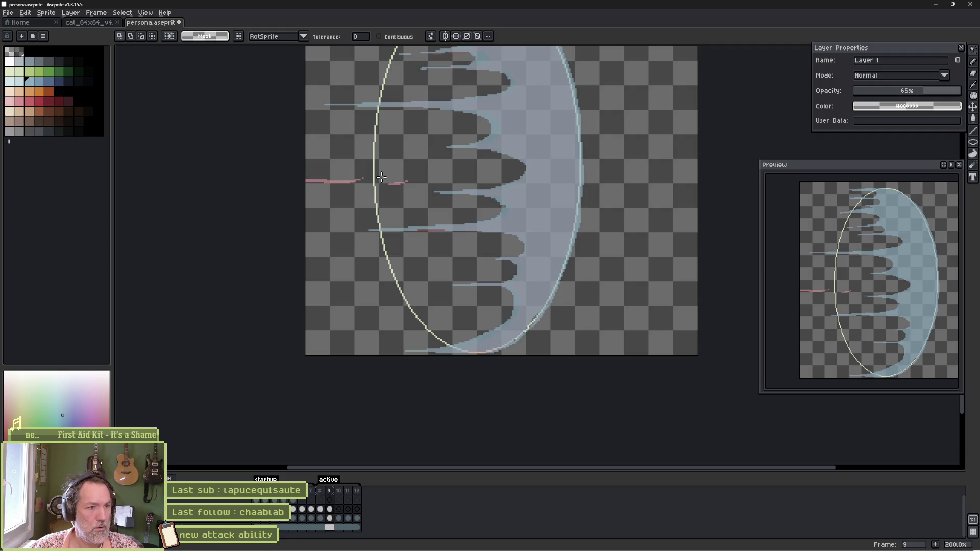
key("b")
key("Right")
key("Right")
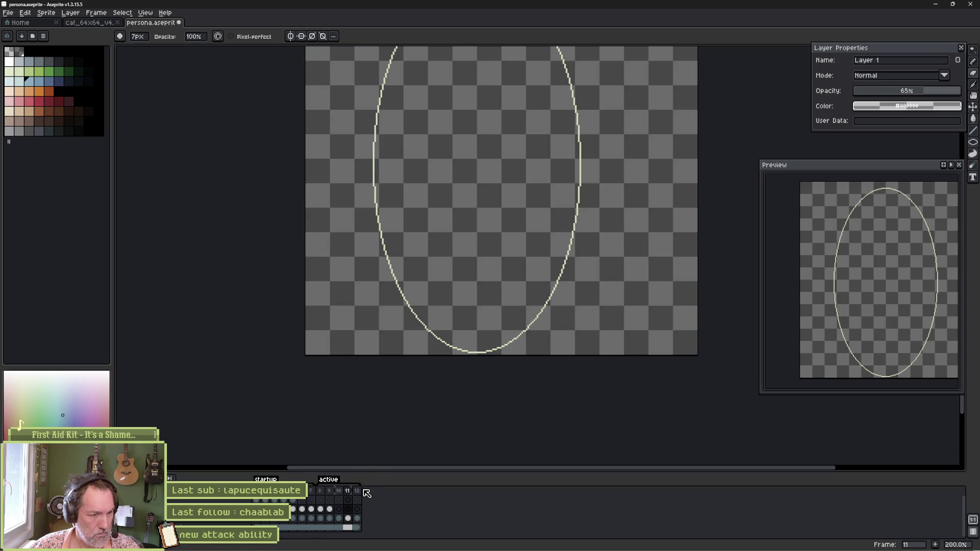
left_click(320, 509)
key("Right")
key("Left")
key("Right")
key("Left")
key("Right")
key("Left")
key("Right")
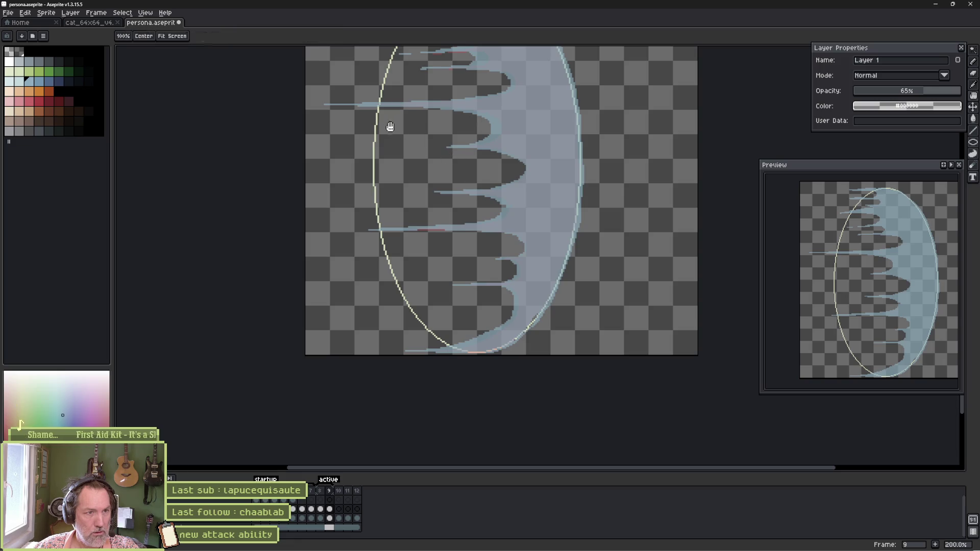
left_click_drag(390, 127, 411, 209)
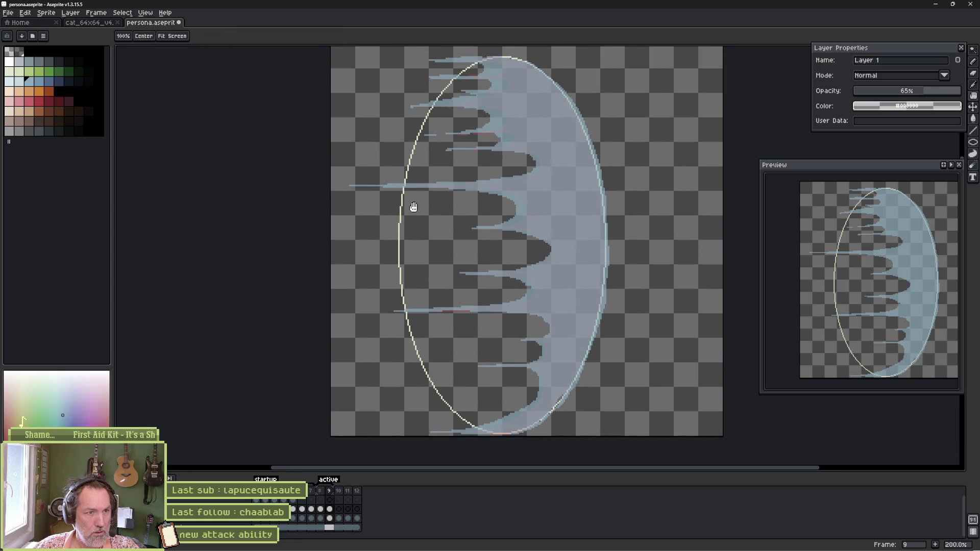
left_click(340, 511)
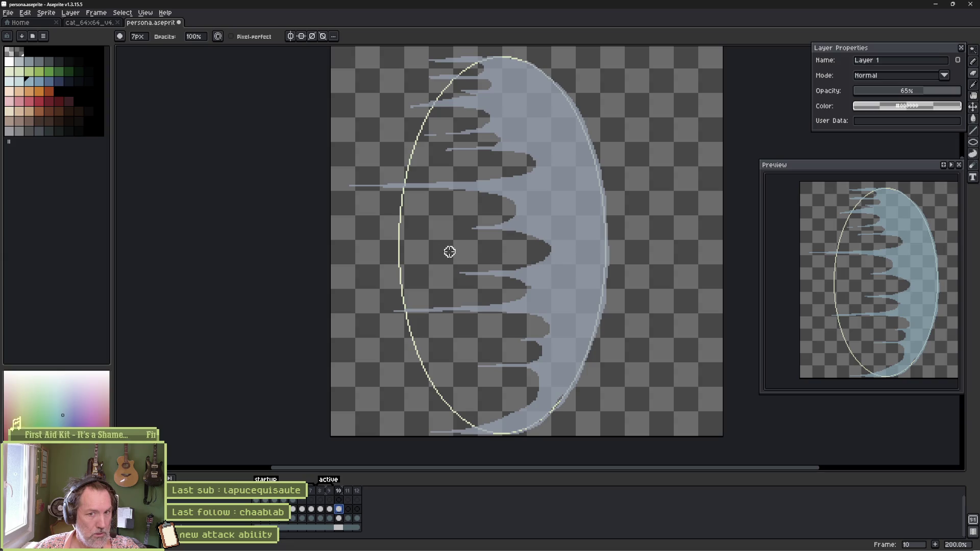
key("Left")
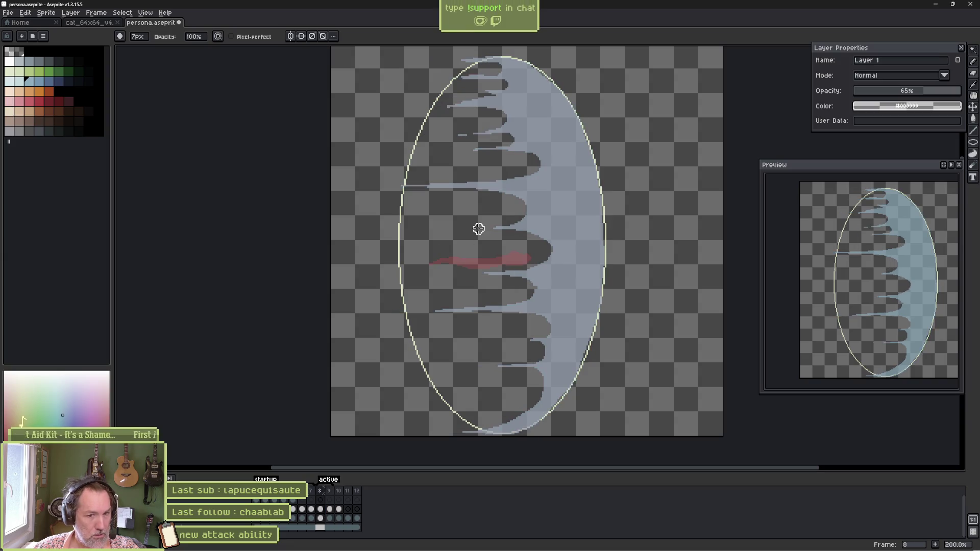
key("Right")
key("Left")
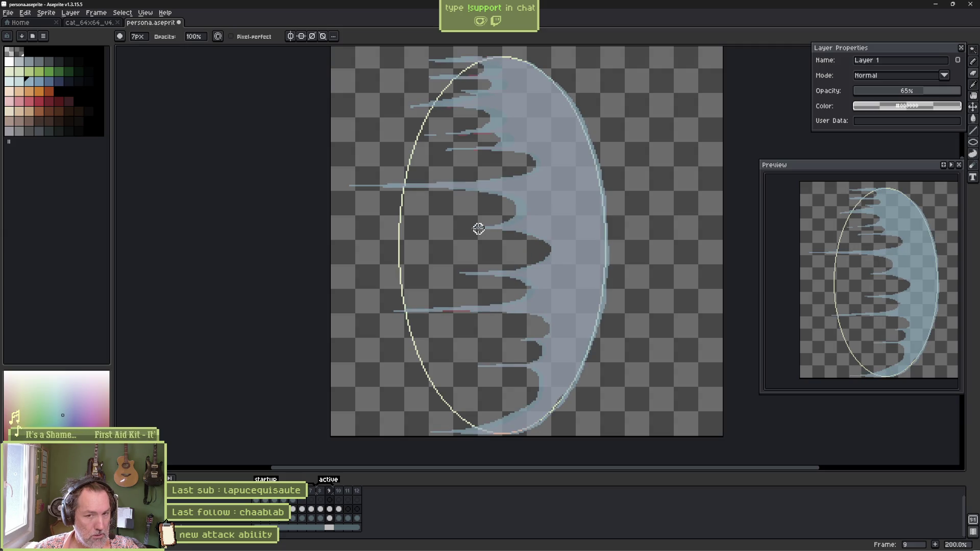
key("Right")
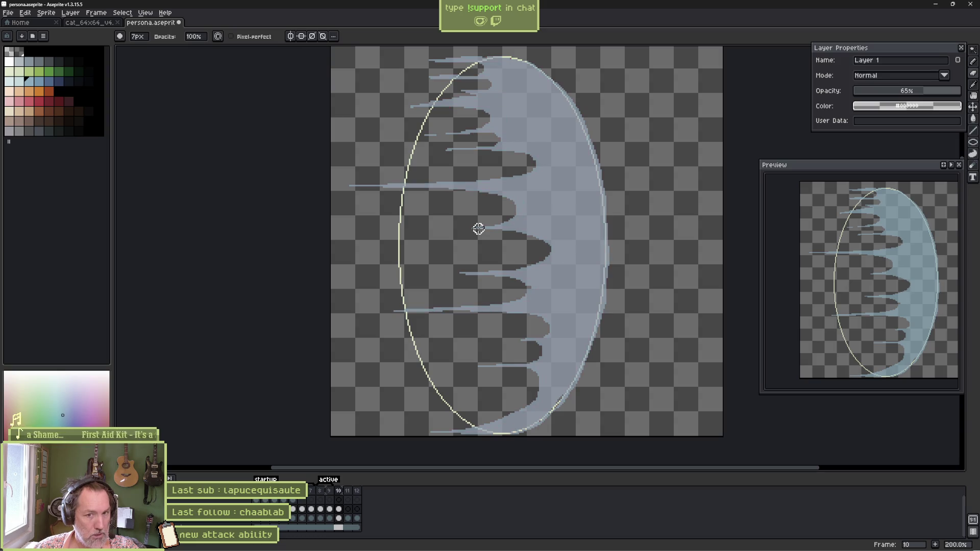
key("m")
scroll(454, 139, "down", 1)
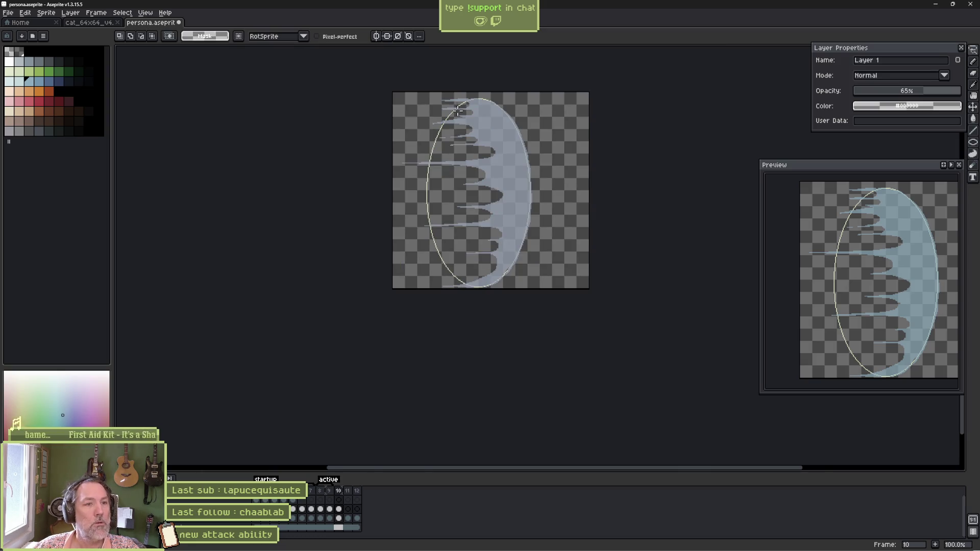
Lasso frame 10's left tendrils and dashes and shift them left.
left_click_drag(469, 92, 472, 158)
mouse_move(475, 214)
left_mouse_down()
mouse_move(472, 281)
mouse_move(402, 280)
mouse_move(444, 86)
left_mouse_up()
left_click_drag(462, 180, 439, 180)
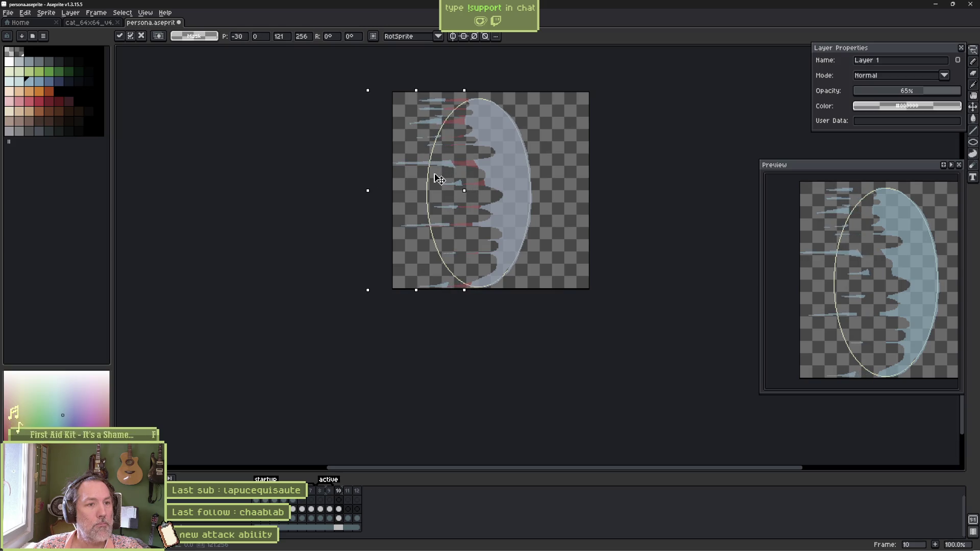
key("Return")
Erase the left end of a blue streak and flatten the lower streak's pointed tip.
scroll(409, 187, "up", 3)
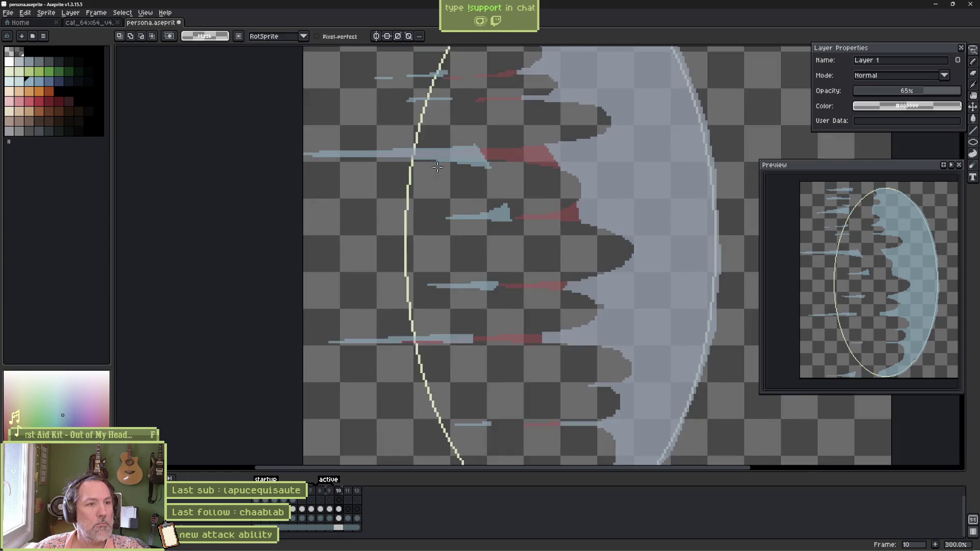
key("b")
mouse_move(339, 201)
left_mouse_down()
mouse_move(293, 212)
mouse_move(371, 234)
mouse_move(545, 226)
mouse_move(555, 217)
mouse_move(528, 193)
left_mouse_up()
mouse_move(523, 269)
left_mouse_down()
mouse_move(587, 277)
mouse_move(584, 301)
left_mouse_up()
left_click_drag(530, 356, 455, 267)
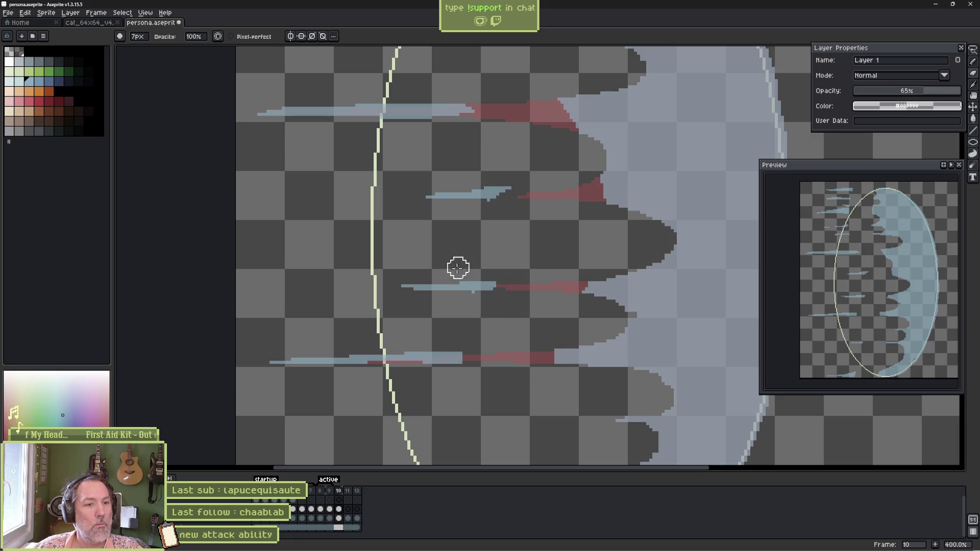
mouse_move(350, 300)
left_mouse_down()
mouse_move(394, 405)
mouse_move(395, 462)
left_mouse_up()
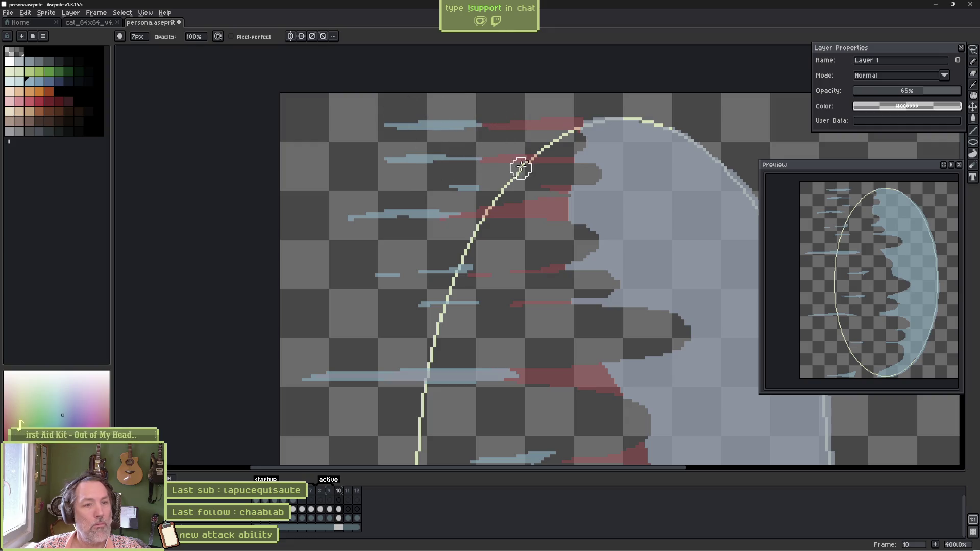
Reshape the jagged inner lobe edges near the top, then step back to frame 7.
scroll(519, 162, "right", 2)
scroll(519, 162, "up", 1)
mouse_move(530, 210)
left_mouse_down()
mouse_move(511, 224)
mouse_move(534, 235)
mouse_move(514, 203)
mouse_move(556, 195)
mouse_move(498, 217)
mouse_move(522, 226)
mouse_move(569, 284)
mouse_move(548, 311)
mouse_move(628, 344)
mouse_move(556, 381)
mouse_move(517, 166)
mouse_move(569, 184)
mouse_move(542, 221)
mouse_move(630, 283)
mouse_move(534, 313)
left_mouse_up()
mouse_move(554, 357)
left_mouse_down()
mouse_move(552, 247)
mouse_move(591, 265)
mouse_move(490, 291)
left_mouse_up()
mouse_move(506, 335)
left_mouse_down()
mouse_move(518, 275)
mouse_move(560, 256)
mouse_move(584, 265)
left_mouse_up()
mouse_move(515, 251)
left_mouse_down()
mouse_move(608, 265)
mouse_move(613, 298)
mouse_move(566, 309)
mouse_move(581, 279)
mouse_move(525, 300)
left_mouse_up()
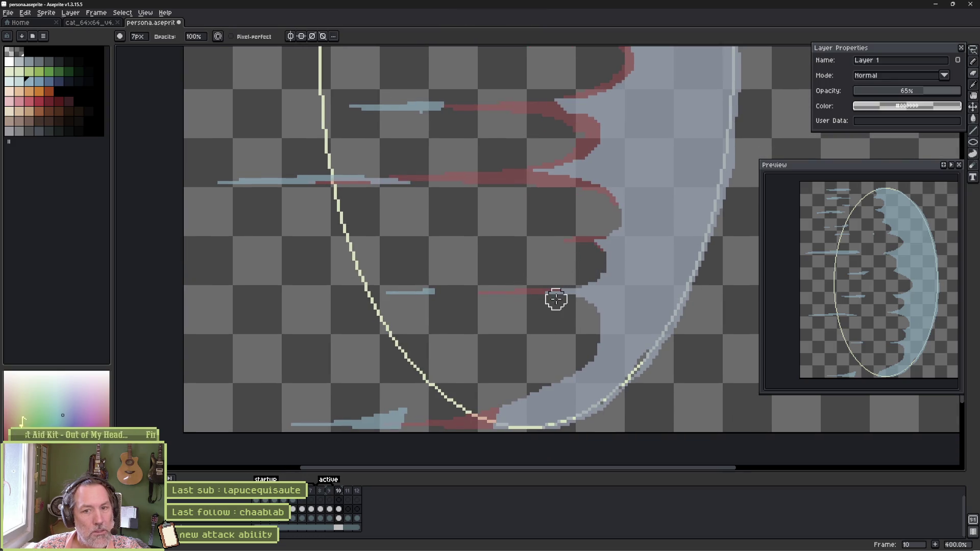
key("Left")
key("Left")
key("Left")
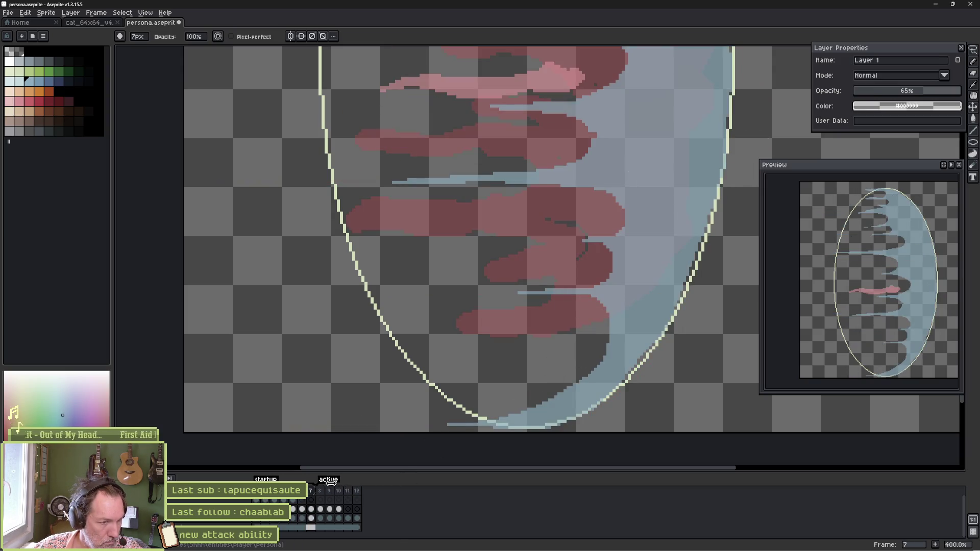
Check frame 8, then return to frame 10 with the middle tendrils in view.
left_click(325, 501)
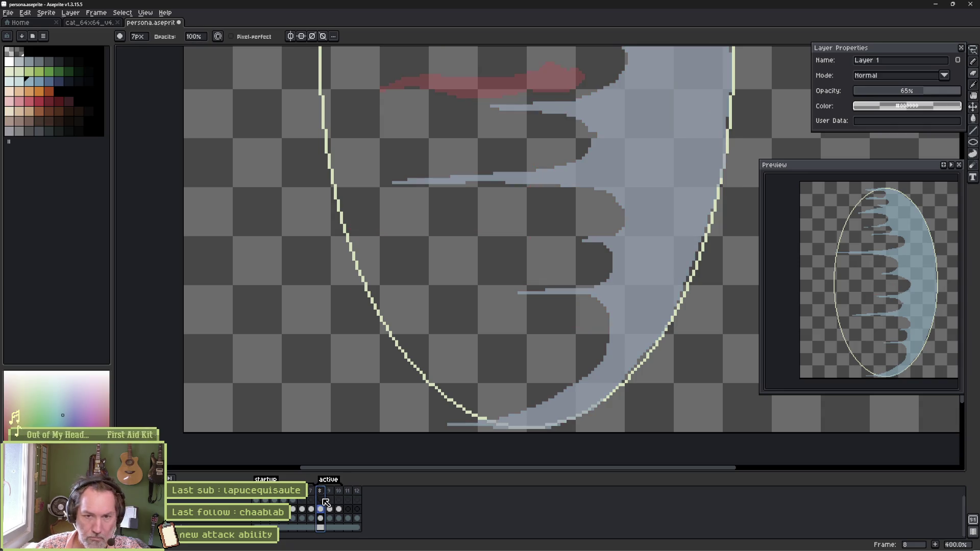
key("Right")
key("Right")
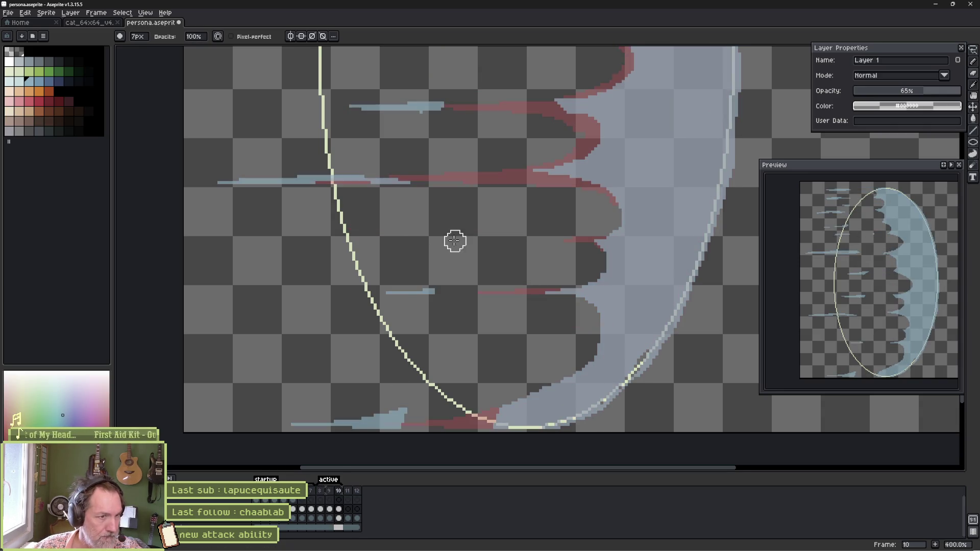
key("space")
left_click_drag(445, 173, 501, 328)
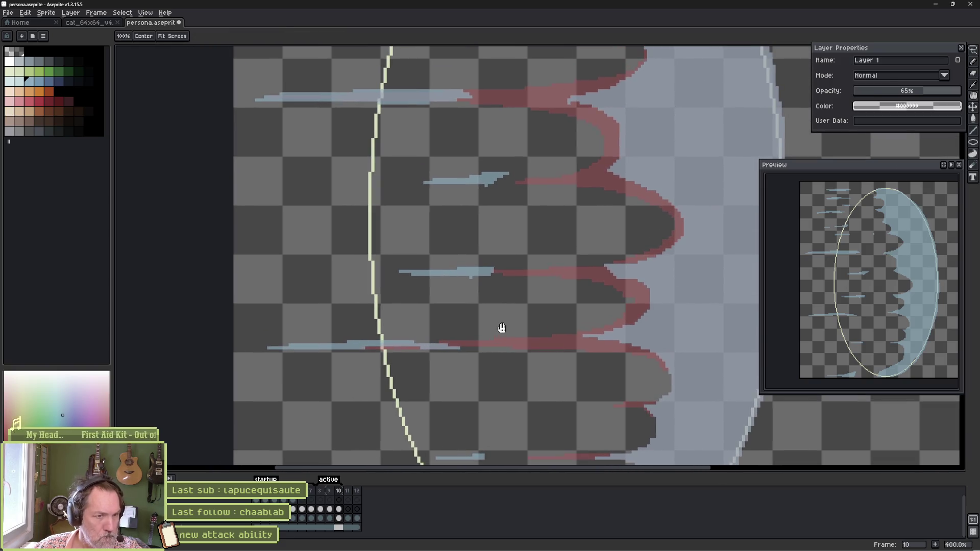
Lasso the middle blue dash and move it left, then select the upper dash.
key("m")
mouse_move(508, 256)
left_mouse_down()
mouse_move(383, 261)
mouse_move(482, 252)
mouse_move(433, 263)
left_mouse_up()
mouse_move(486, 151)
left_mouse_down()
mouse_move(534, 175)
mouse_move(490, 153)
mouse_move(490, 184)
mouse_move(513, 235)
left_mouse_up()
key("space")
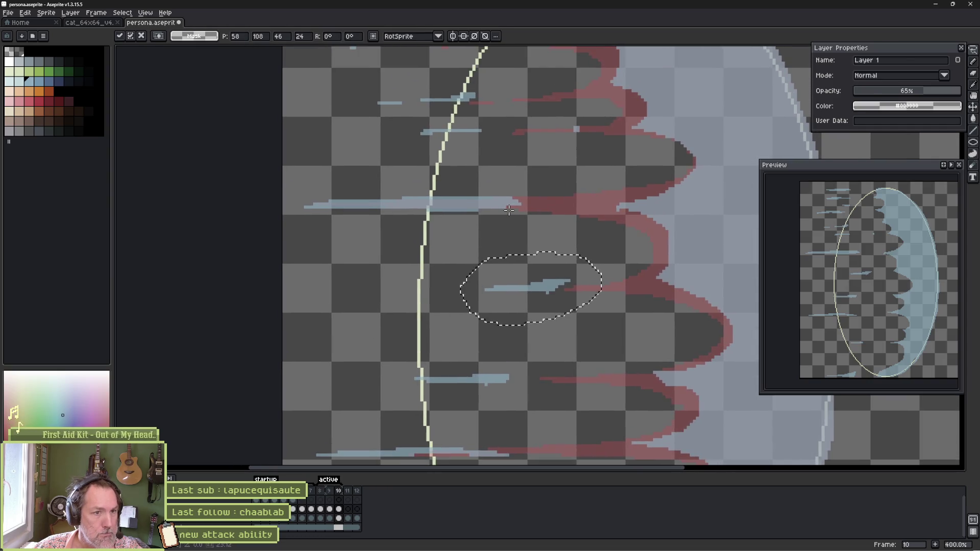
key("ctrl+d")
key("b")
key("space")
Move the middle dash left and slightly down, and shift the other dashes further left.
mouse_move(462, 128)
left_mouse_down()
mouse_move(477, 224)
mouse_move(472, 237)
mouse_move(475, 209)
mouse_move(438, 232)
left_mouse_up()
key("q")
left_click_drag(461, 177, 500, 178)
left_click_drag(372, 197, 373, 200)
left_click_drag(460, 193, 403, 186)
scroll(432, 102, "up", 4)
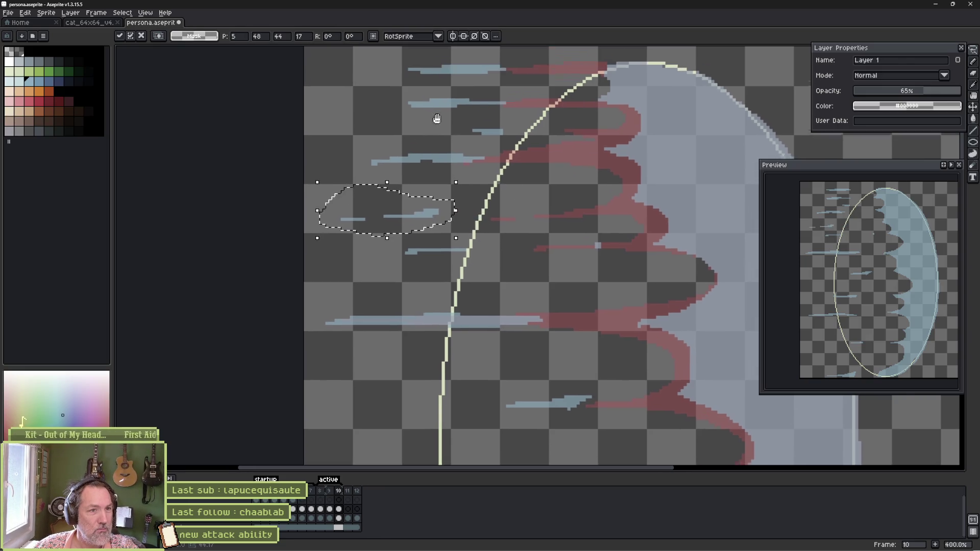
mouse_move(496, 166)
left_mouse_down()
mouse_move(533, 170)
mouse_move(497, 165)
mouse_move(430, 179)
left_mouse_up()
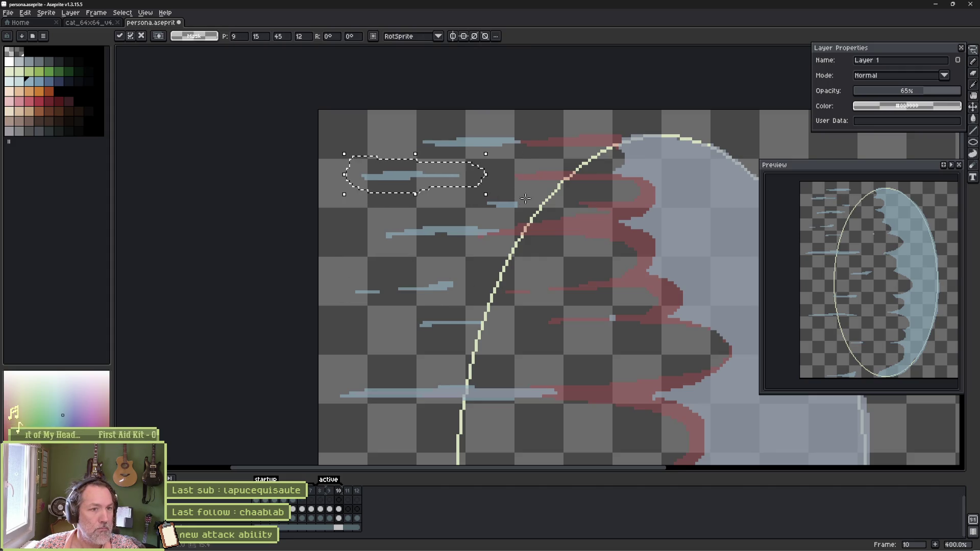
key("Return")
Flip between frames 9 and 10 to compare the dash positions.
key("Left")
key("Right")
key("Left")
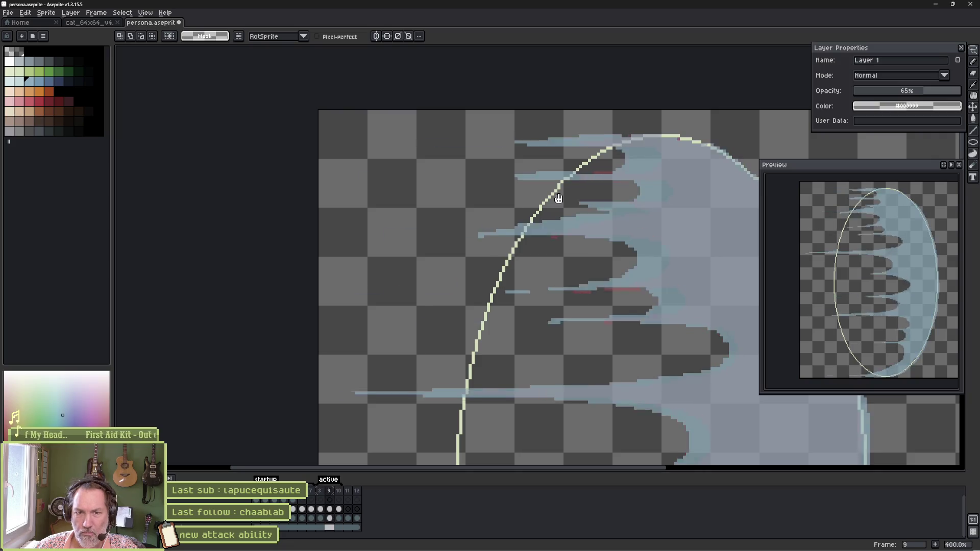
key("Right")
key("Left")
key("Right")
key("Left")
key("Right")
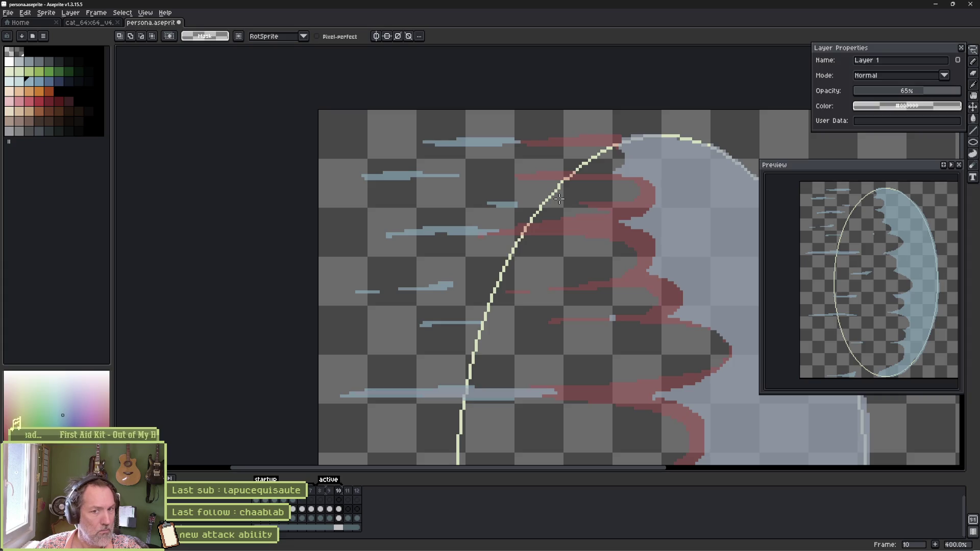
left_click_drag(652, 267, 552, 220)
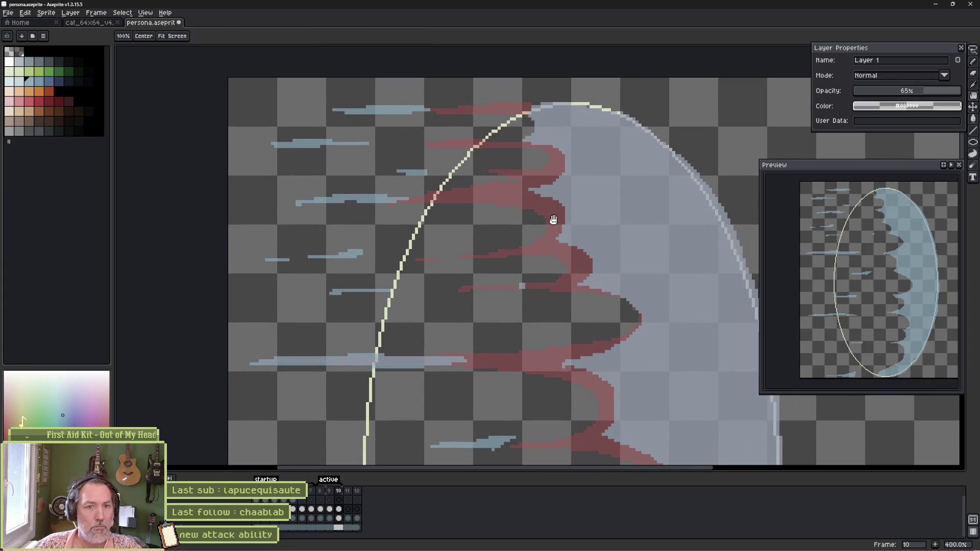
scroll(558, 164, "down", 1)
Trim the crescent's lower inner edge and fill its dark notches with light blue.
mouse_move(543, 182)
left_mouse_down()
mouse_move(494, 221)
mouse_move(519, 166)
left_mouse_up()
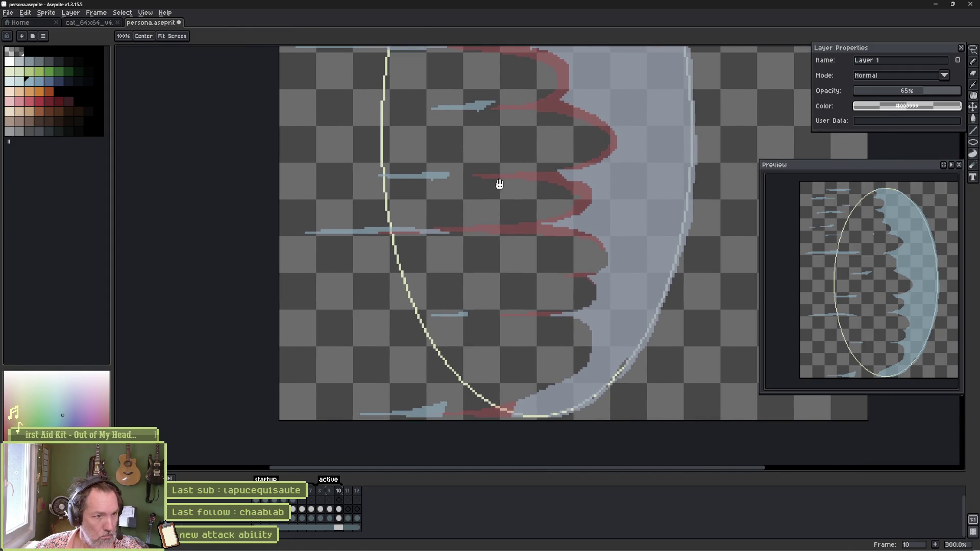
left_click_drag(458, 323, 468, 261)
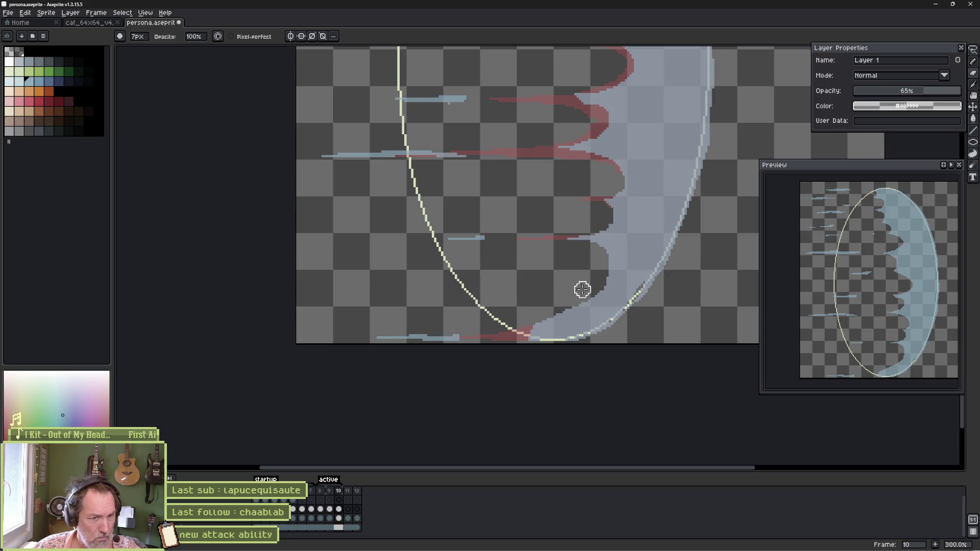
key("e")
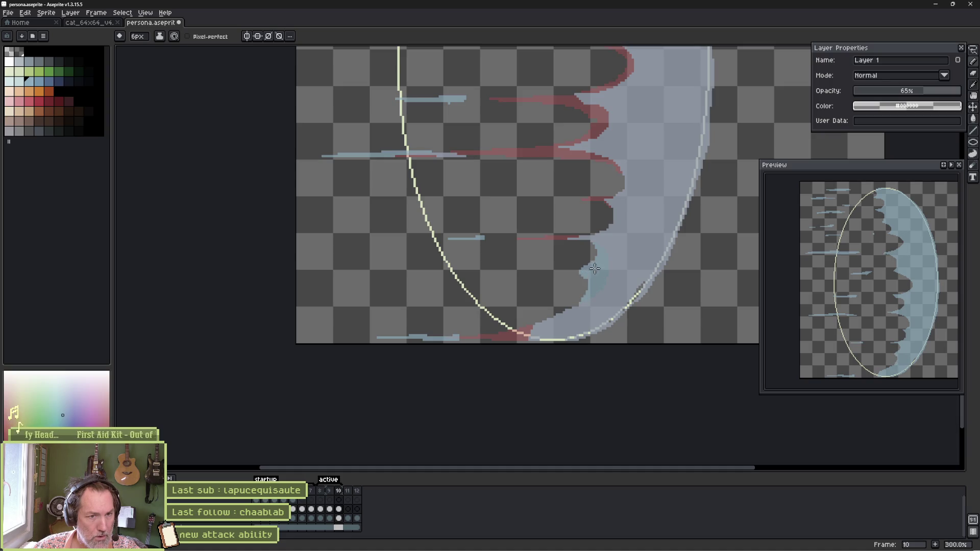
key("b")
left_click_drag(568, 300, 527, 328)
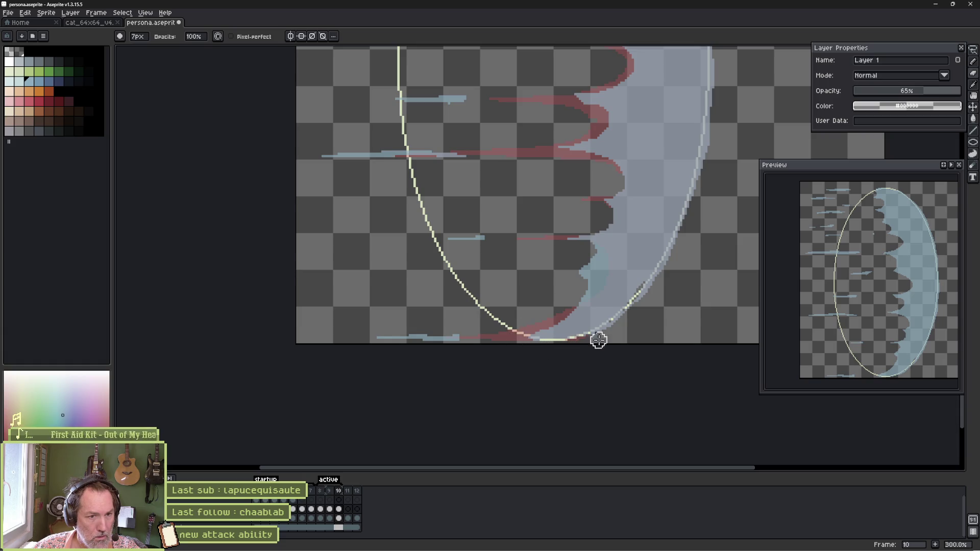
scroll(624, 248, "up", 2)
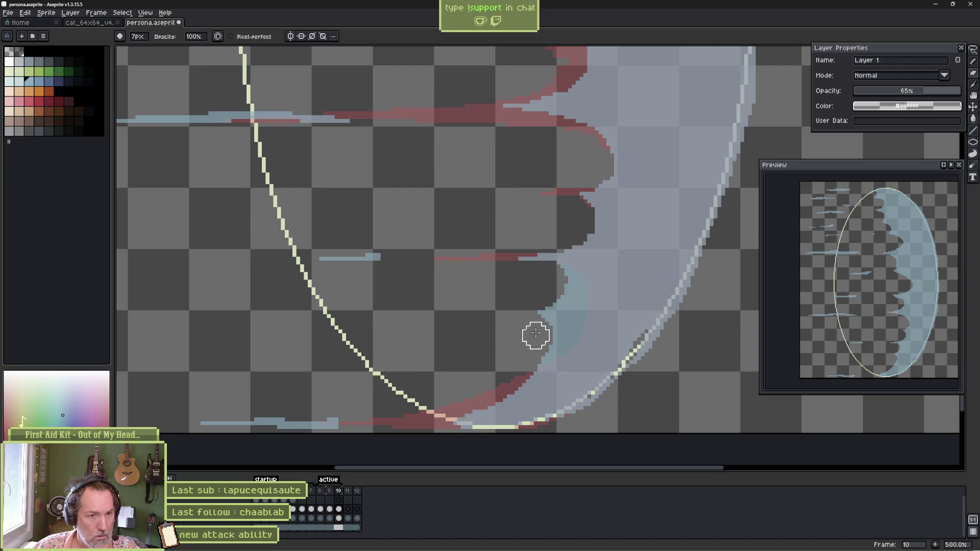
scroll(541, 298, "up", 2)
key("b")
left_click_drag(564, 309, 577, 292)
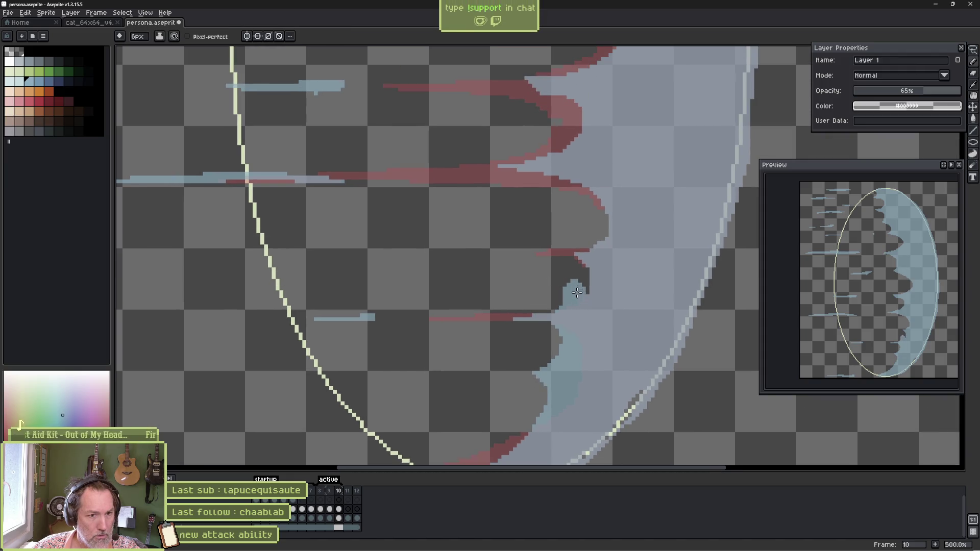
left_click_drag(610, 245, 595, 217)
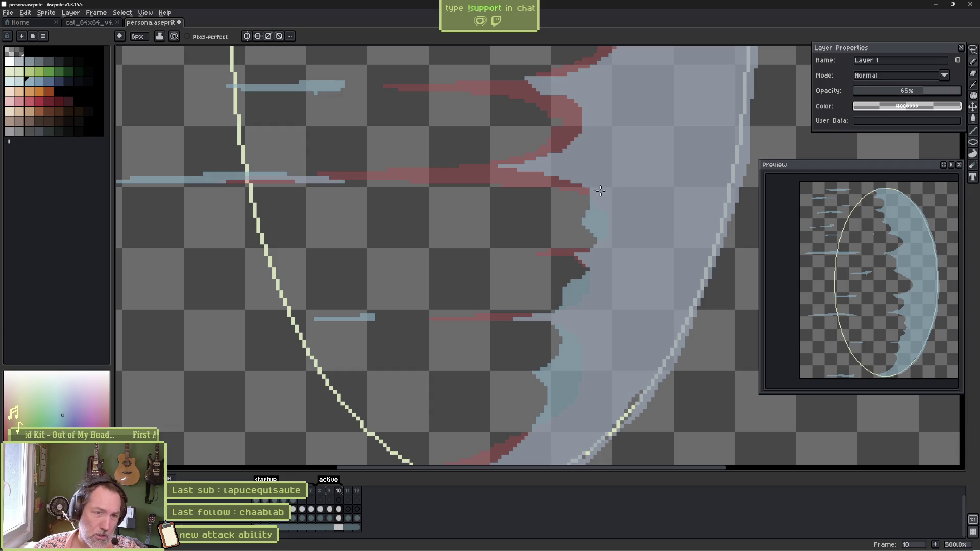
key("e")
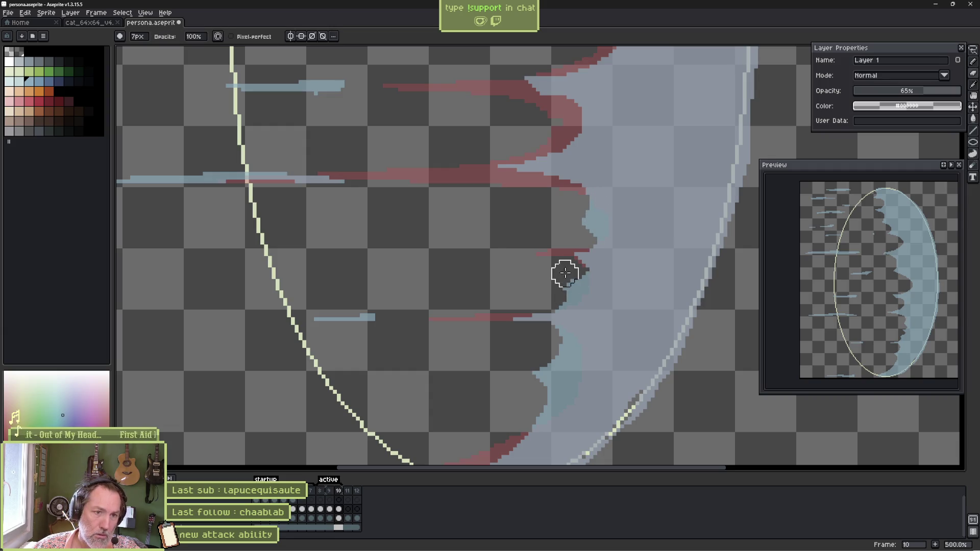
left_click_drag(573, 270, 574, 271)
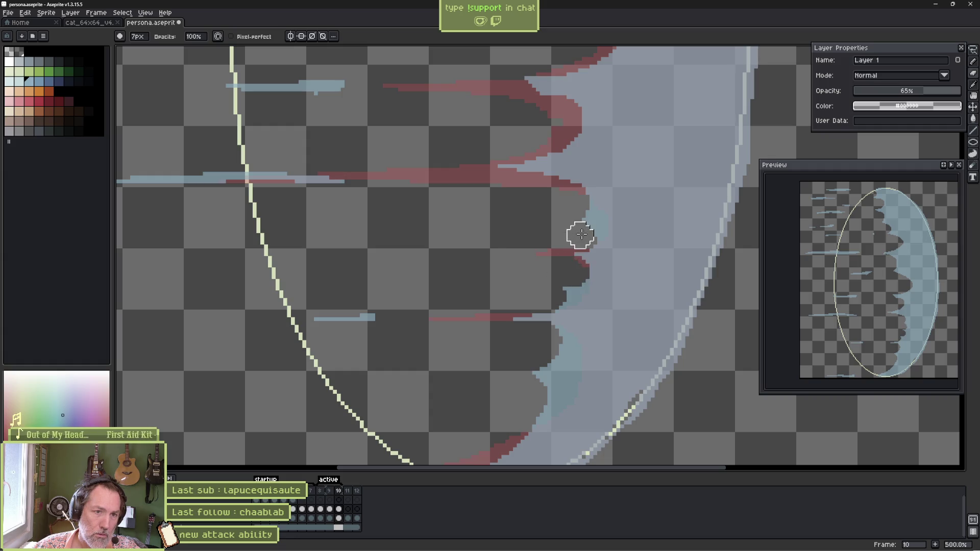
Erase excess light blue along the upper tendrils' edges.
left_click_drag(562, 170, 555, 252)
key("b")
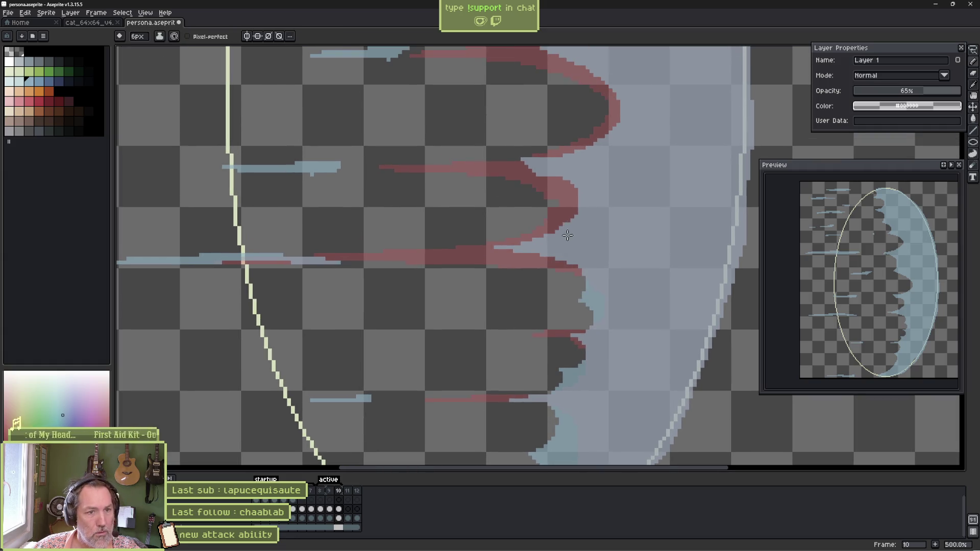
key("e")
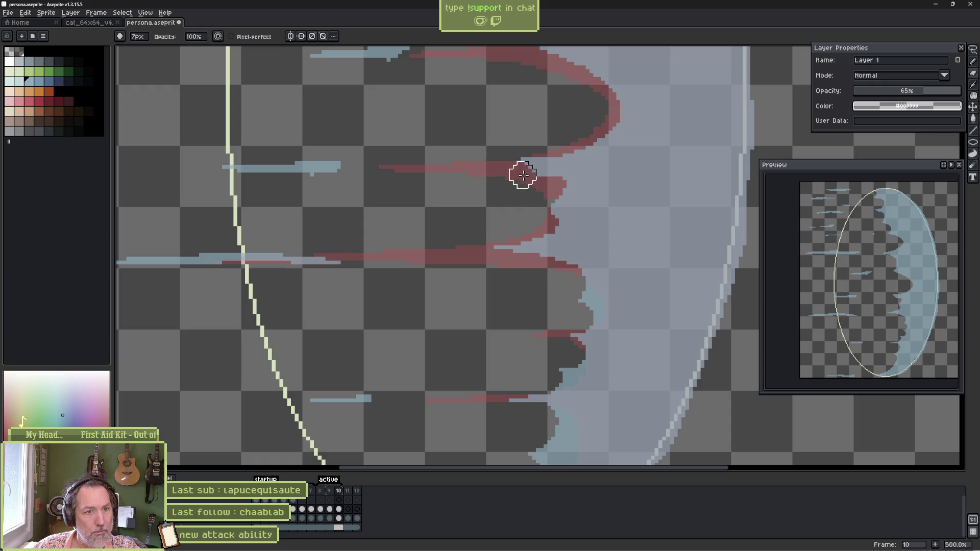
left_click(548, 185)
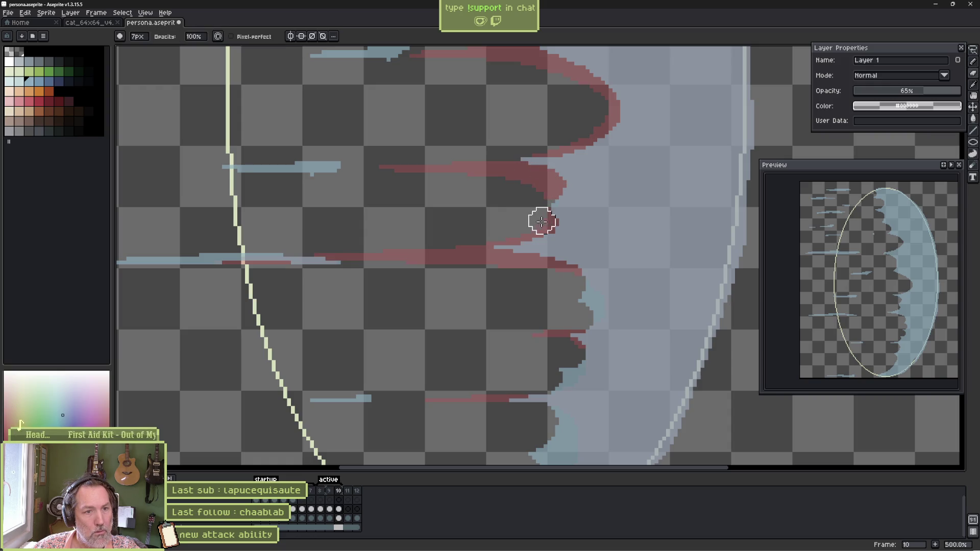
mouse_move(543, 191)
left_mouse_down()
mouse_move(544, 294)
mouse_move(561, 258)
mouse_move(542, 251)
mouse_move(570, 236)
mouse_move(570, 213)
mouse_move(542, 246)
mouse_move(576, 255)
left_mouse_up()
key("b")
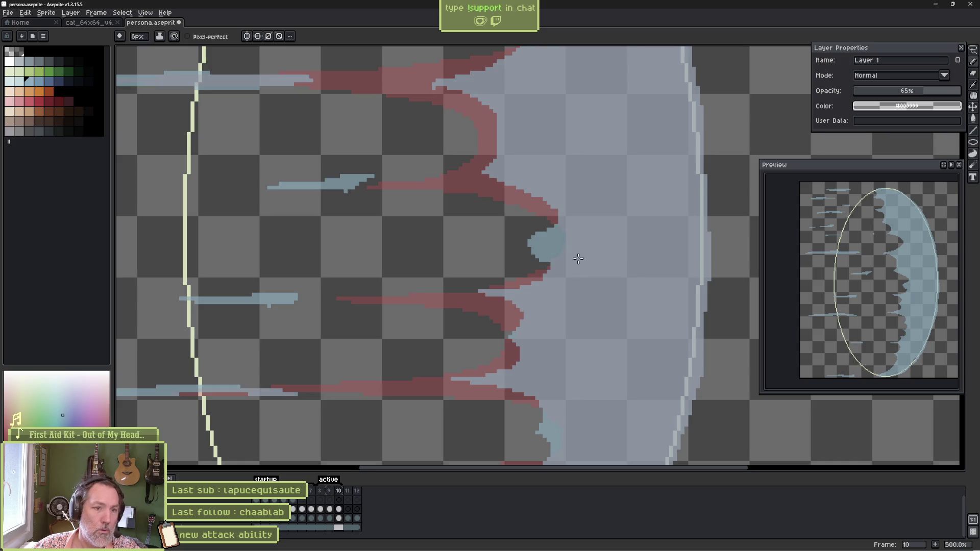
key("e")
mouse_move(496, 195)
left_mouse_down()
mouse_move(544, 210)
mouse_move(507, 252)
mouse_move(534, 268)
left_mouse_up()
scroll(510, 324, "up", 5)
key("b")
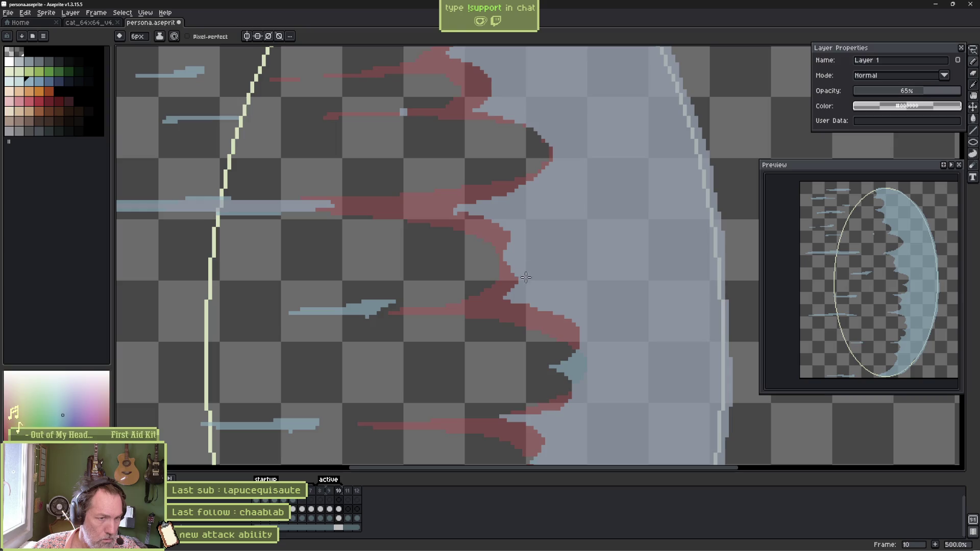
key("e")
mouse_move(464, 225)
left_mouse_down()
mouse_move(501, 229)
mouse_move(485, 267)
mouse_move(510, 271)
mouse_move(501, 280)
mouse_move(502, 268)
mouse_move(537, 253)
mouse_move(488, 225)
mouse_move(516, 235)
left_mouse_up()
key("b")
scroll(490, 271, "up", 4)
key("e")
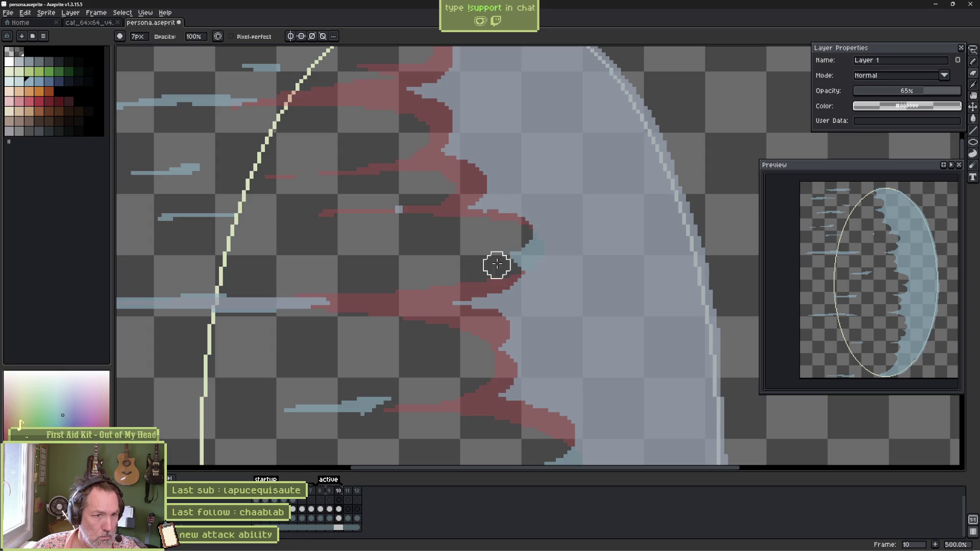
scroll(492, 245, "up", 3)
key("b")
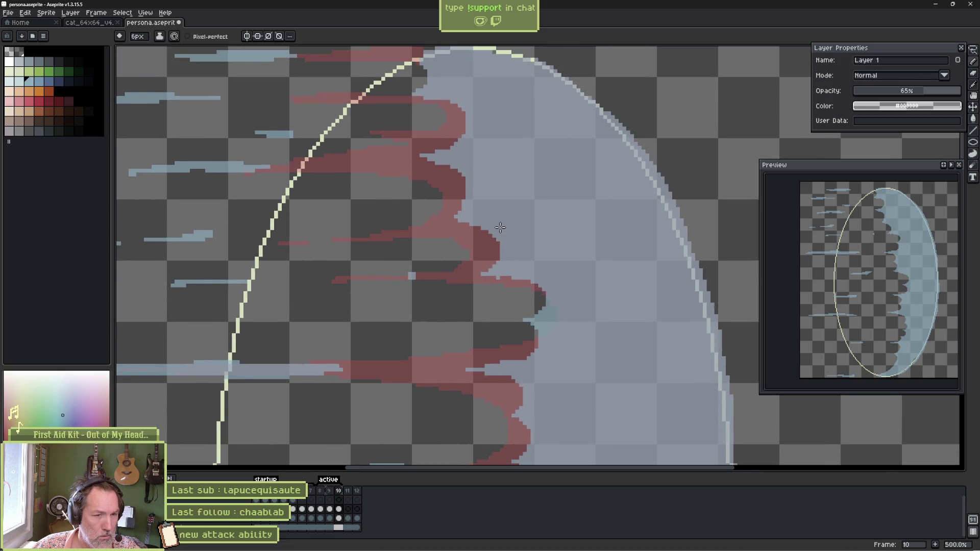
Compare frame 10 against frame 9, then move on to frame 11.
key("Left")
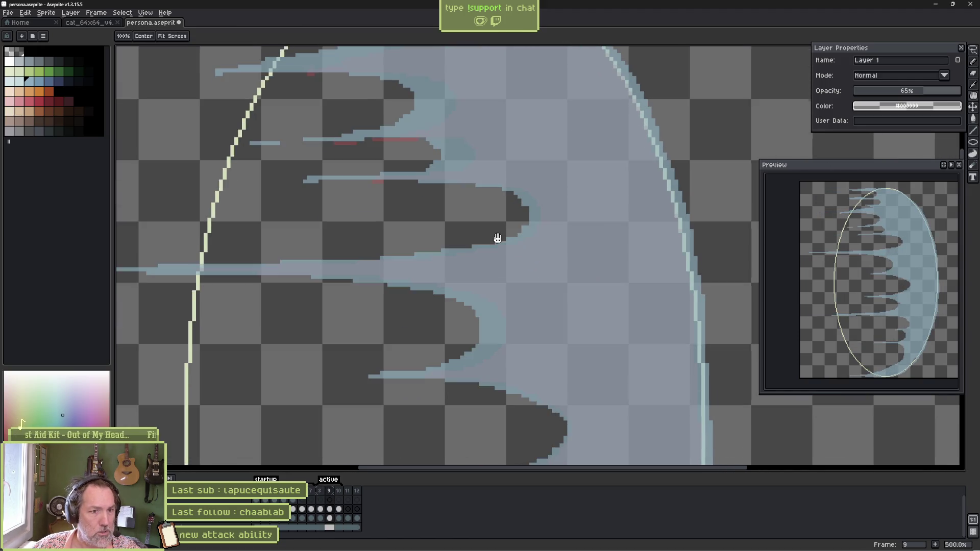
left_click_drag(518, 268, 499, 233)
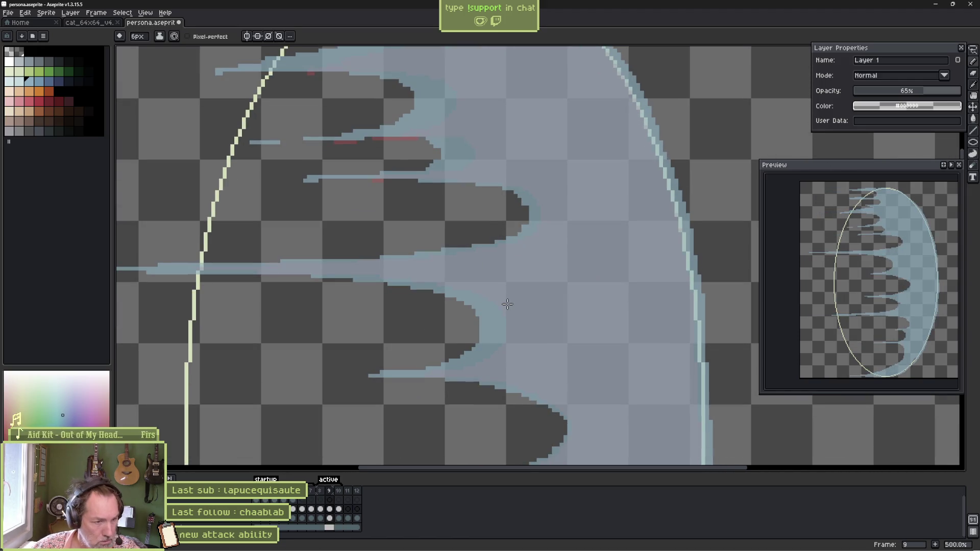
key("Right")
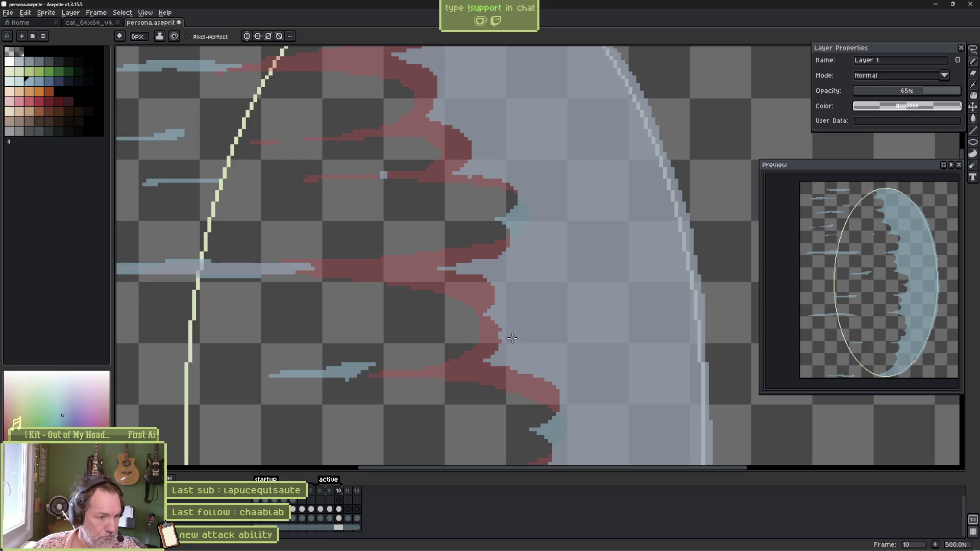
left_click(348, 509)
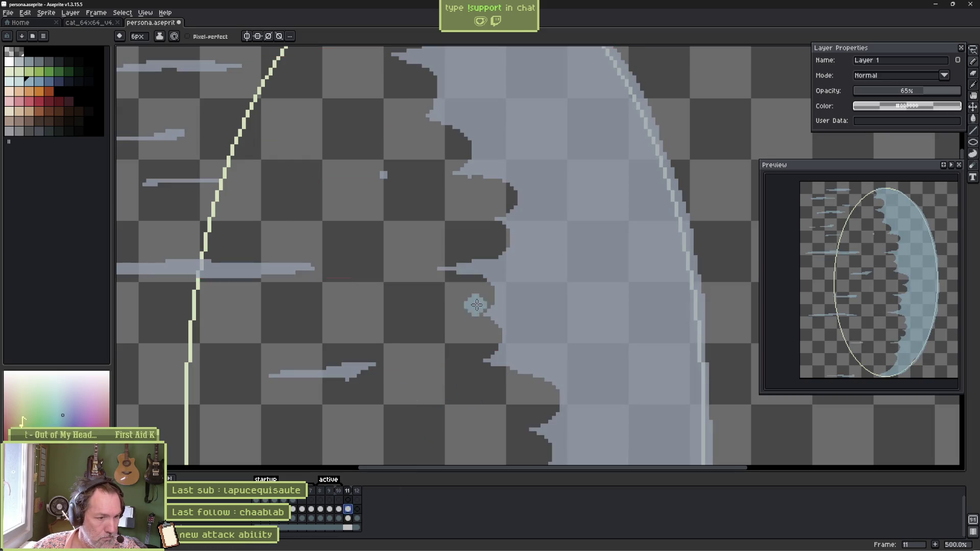
Move frame 11's left-side blue dashes about 39 px left with a rectangular selection.
scroll(602, 274, "left", 5)
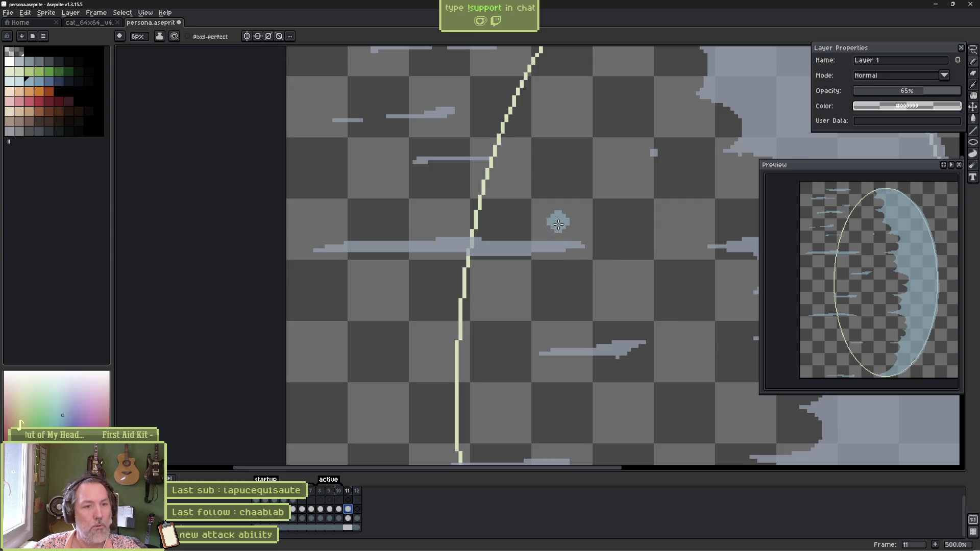
scroll(559, 223, "down", 4)
key("m")
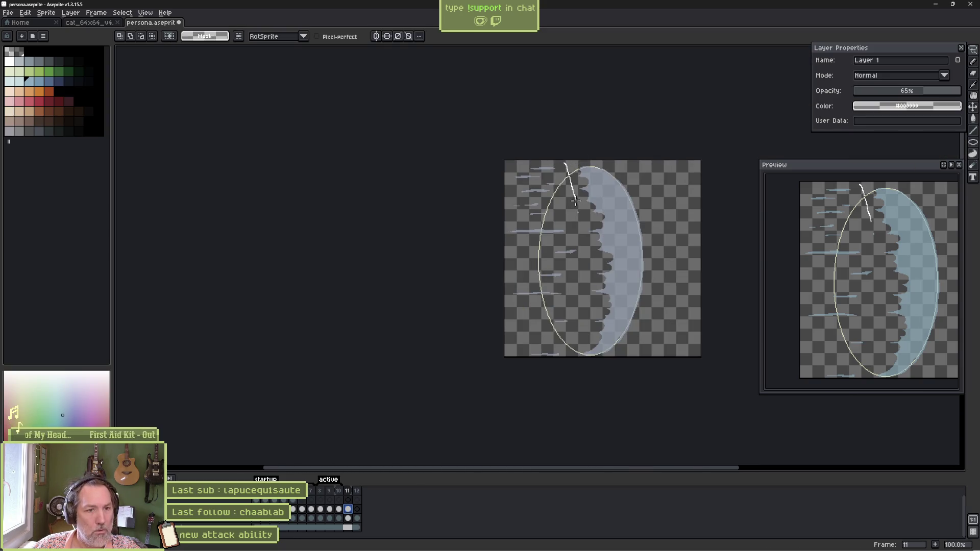
left_click_drag(503, 161, 587, 359)
left_click_drag(554, 287, 524, 287)
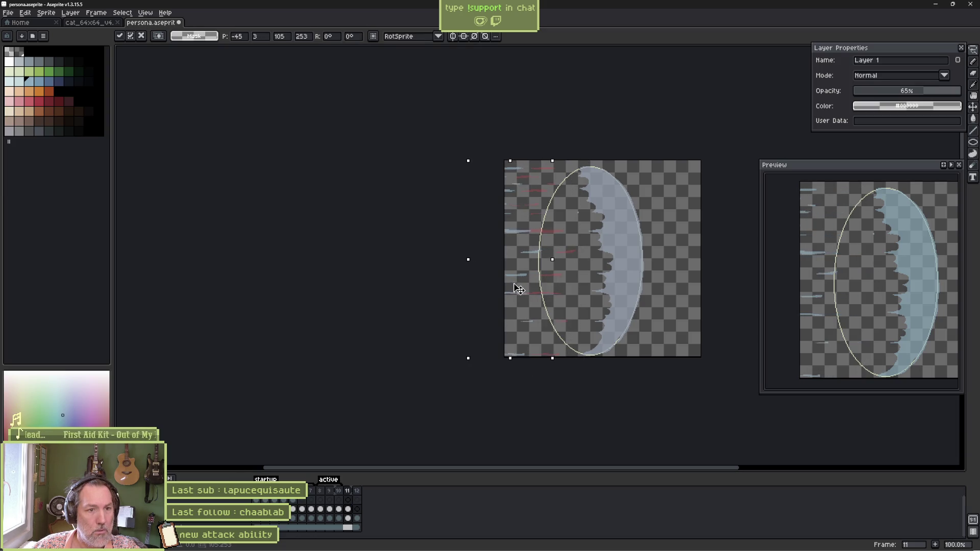
key("Return")
Erase the left end of one dash and lasso another dash to move it right.
scroll(514, 276, "up", 3)
key("e")
left_click_drag(503, 270, 492, 271)
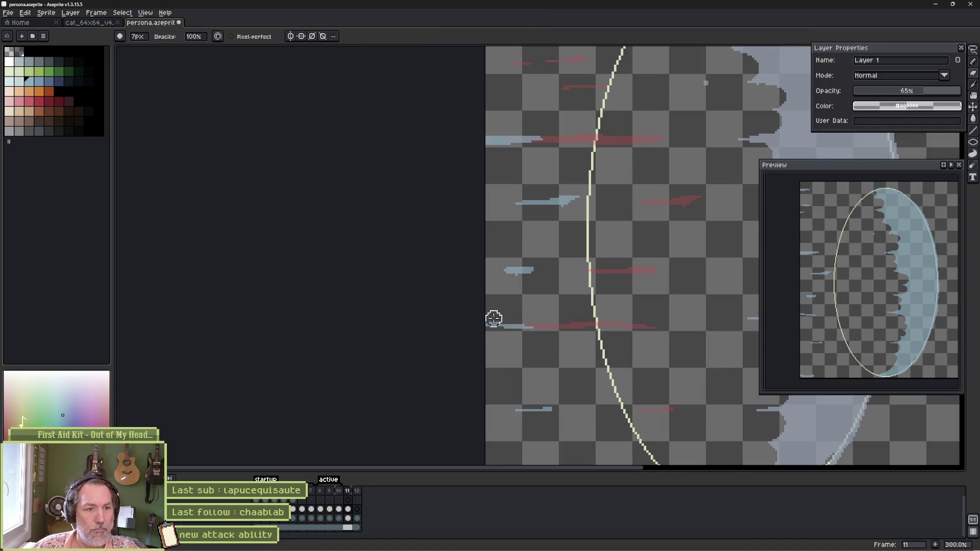
key("q")
mouse_move(556, 258)
left_mouse_down()
mouse_move(490, 286)
mouse_move(555, 259)
mouse_move(571, 274)
left_mouse_up()
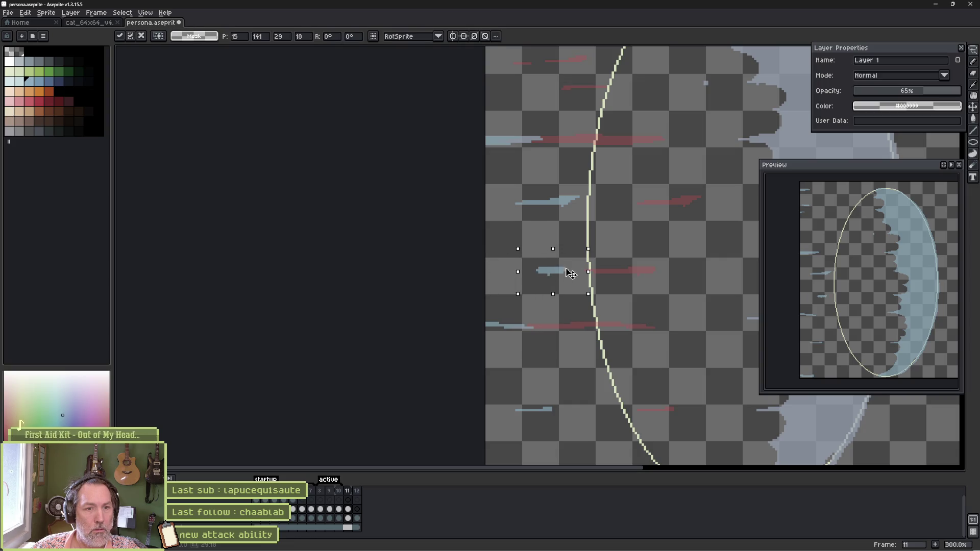
key("ctrl+d")
key("e")
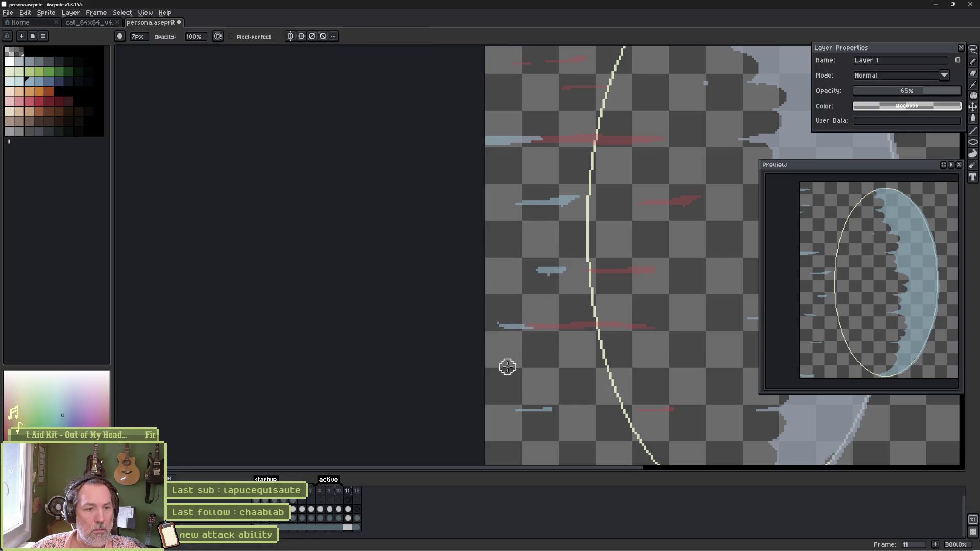
Toggle onion skin and step back to frame 10 to compare.
scroll(554, 385, "up", 3)
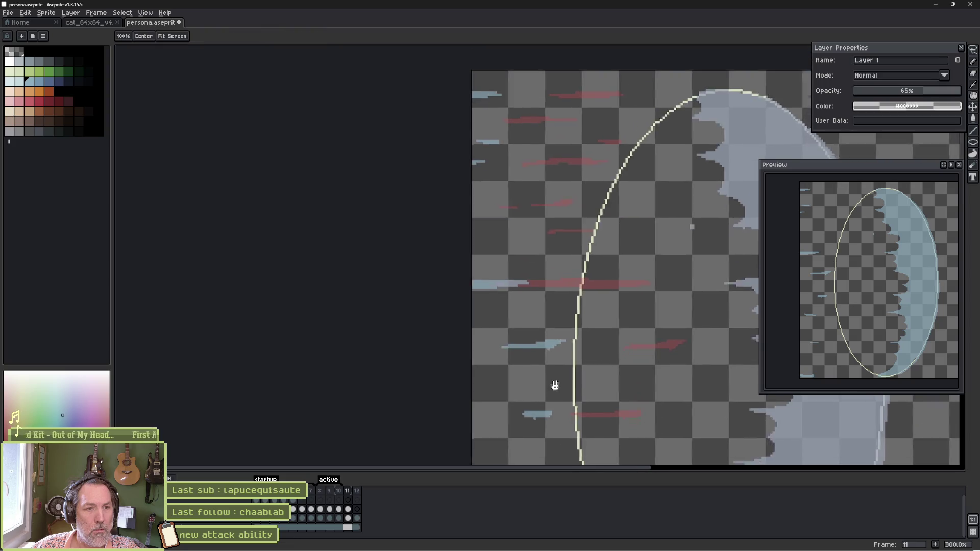
scroll(562, 263, "up", 1)
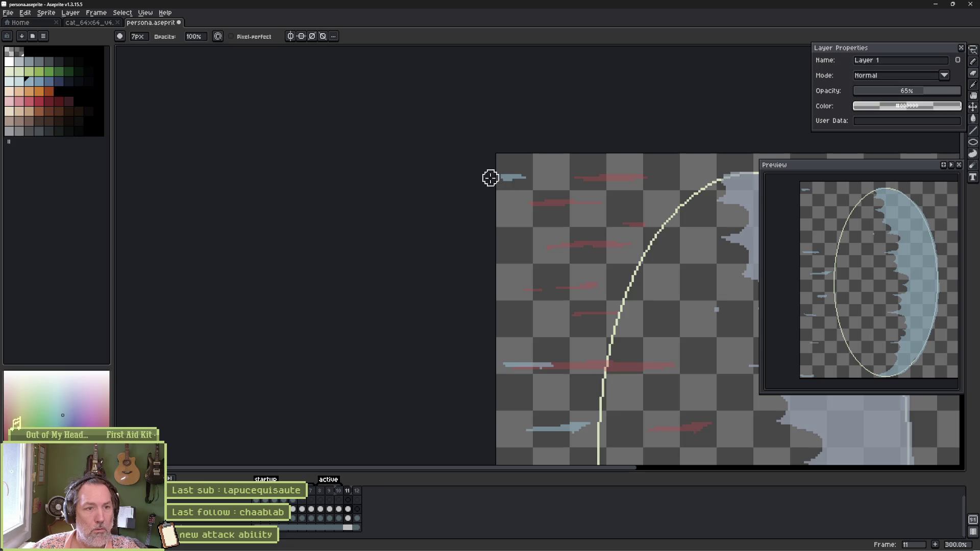
scroll(717, 308, "right", 5)
scroll(718, 308, "down", 3)
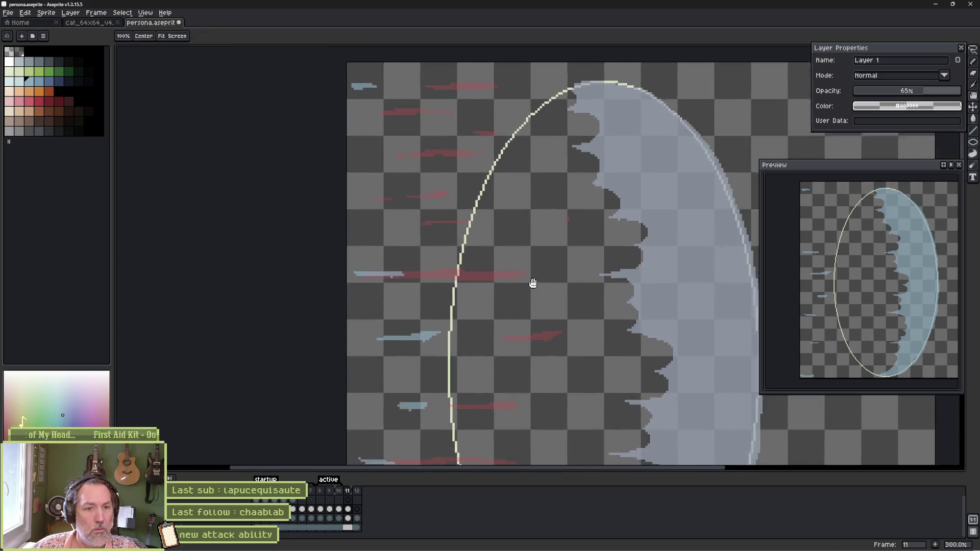
key("F3")
key("F3")
key("F3")
key("F3")
key("Left")
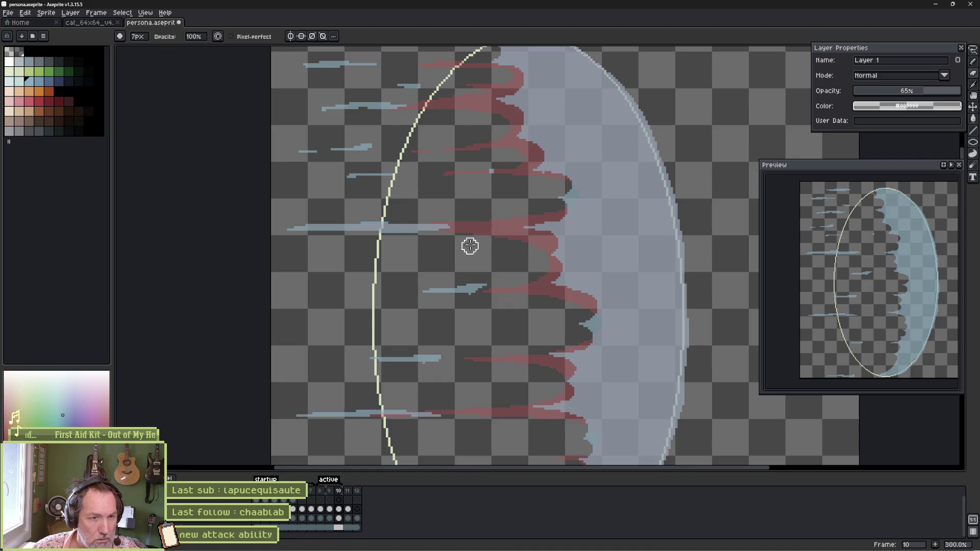
On frame 11, extend a light-blue spike leftward from the inner edge and carve away light blue between the spikes.
key("Right")
key("e")
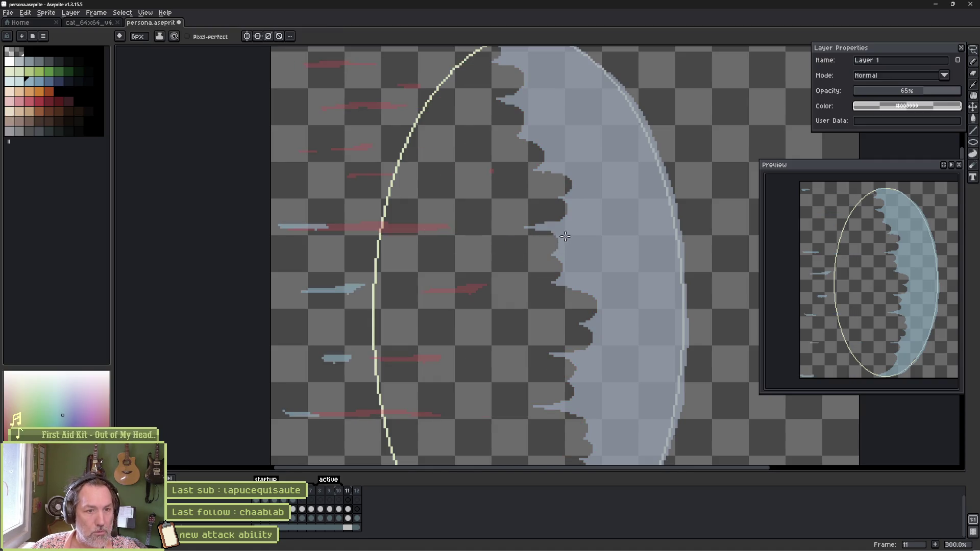
mouse_move(546, 255)
left_mouse_down()
mouse_move(518, 256)
mouse_move(587, 293)
left_mouse_up()
key("b")
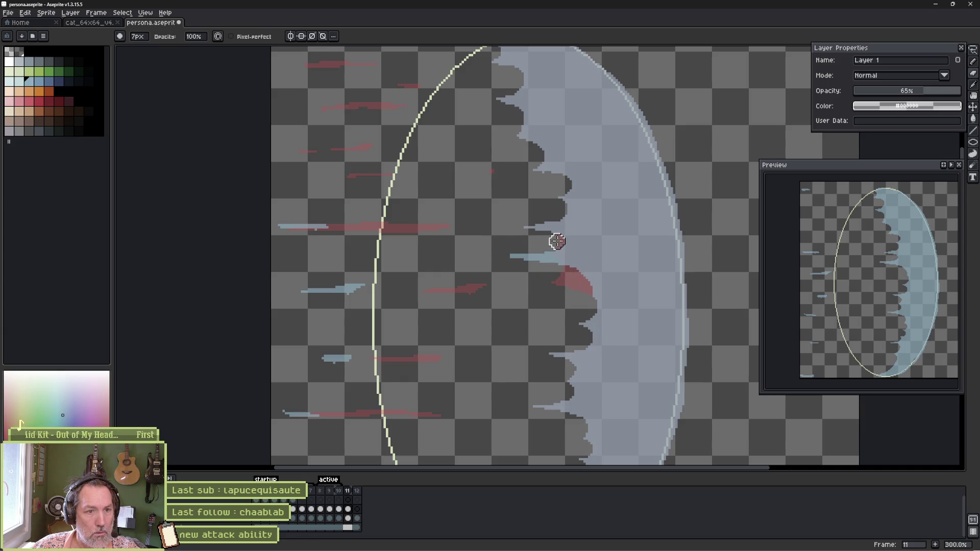
left_click_drag(566, 221, 546, 225)
key("e")
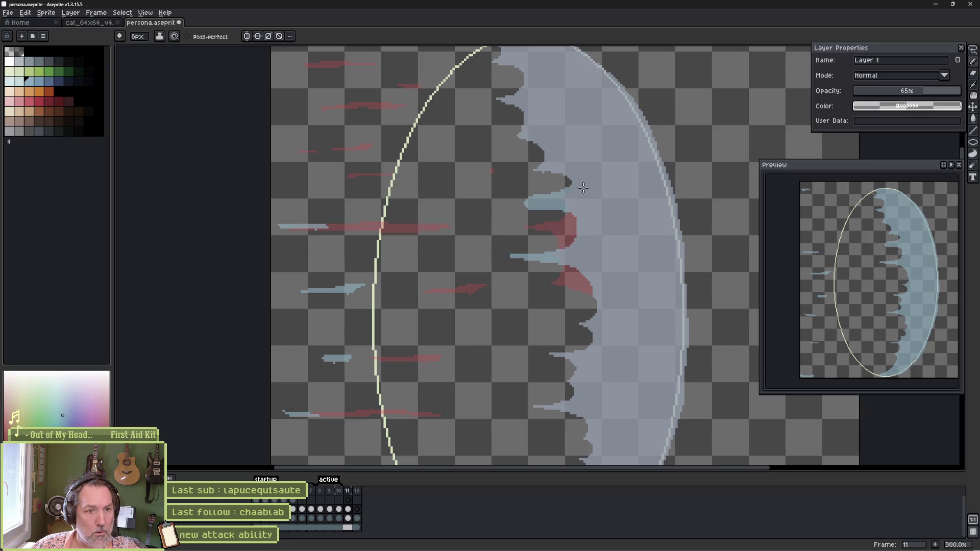
Erase light blue below a spike and notch the inner edge, checking against frame 10.
key("b")
left_click_drag(516, 207, 561, 216)
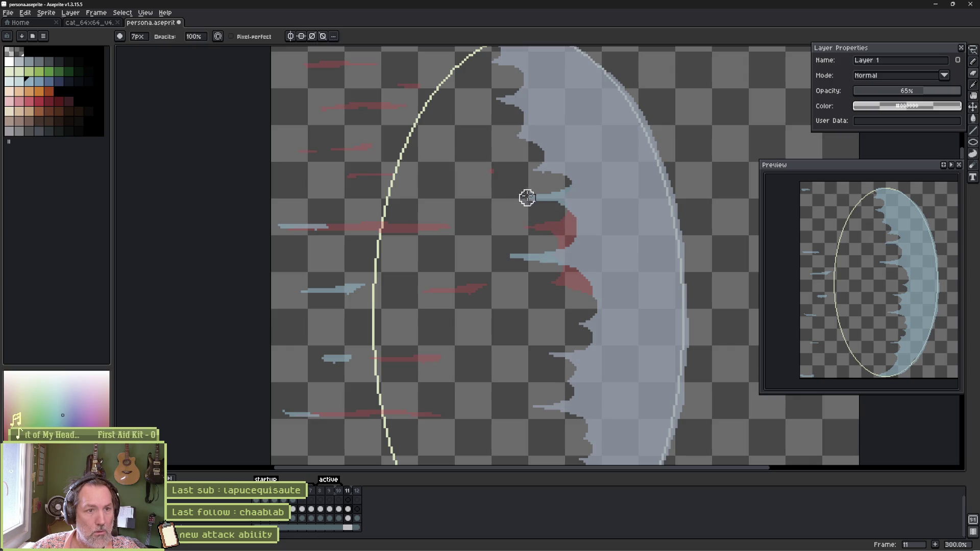
left_click_drag(555, 169, 543, 169)
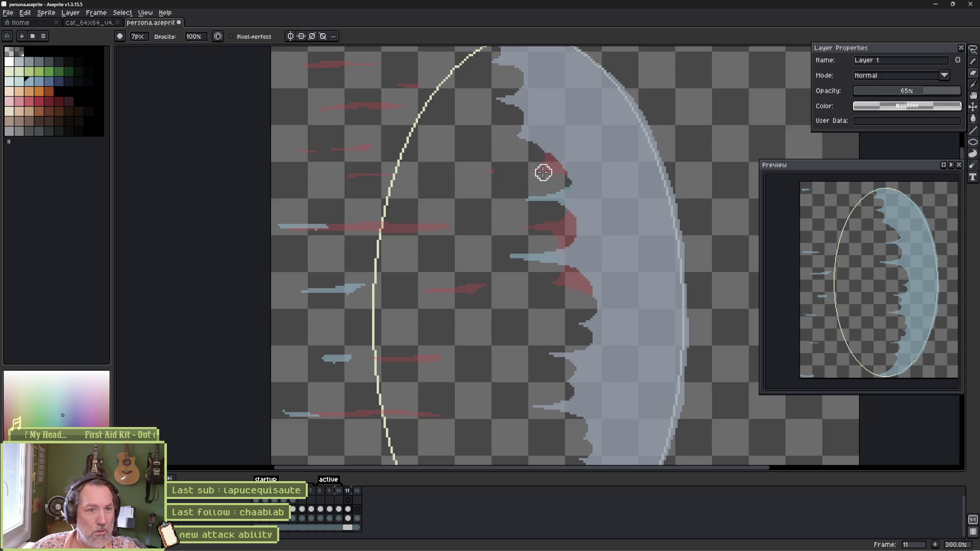
left_click_drag(561, 306, 519, 220)
key("comma")
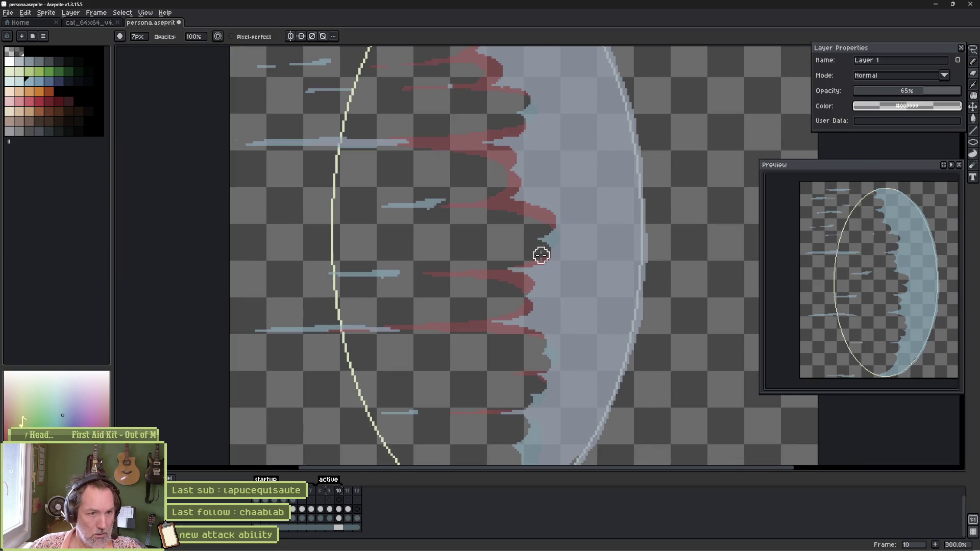
key("period")
Partly refill a notch with light blue and sharpen a spike's underside, comparing with frame 10.
key("e")
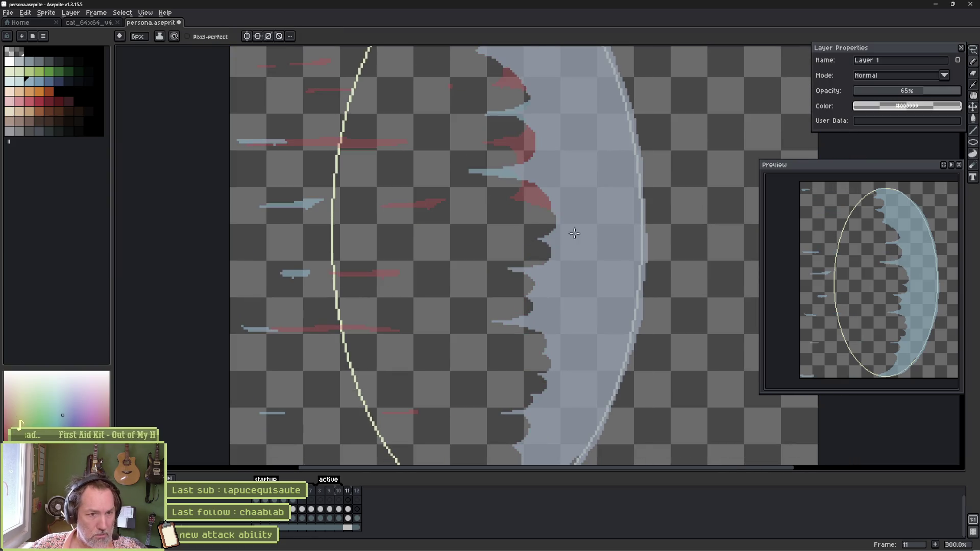
mouse_move(544, 210)
left_mouse_down()
mouse_move(506, 236)
mouse_move(467, 238)
mouse_move(553, 256)
left_mouse_up()
key("comma")
key("period")
key("b")
mouse_move(507, 271)
left_mouse_down()
mouse_move(536, 274)
mouse_move(534, 284)
left_mouse_up()
key("comma")
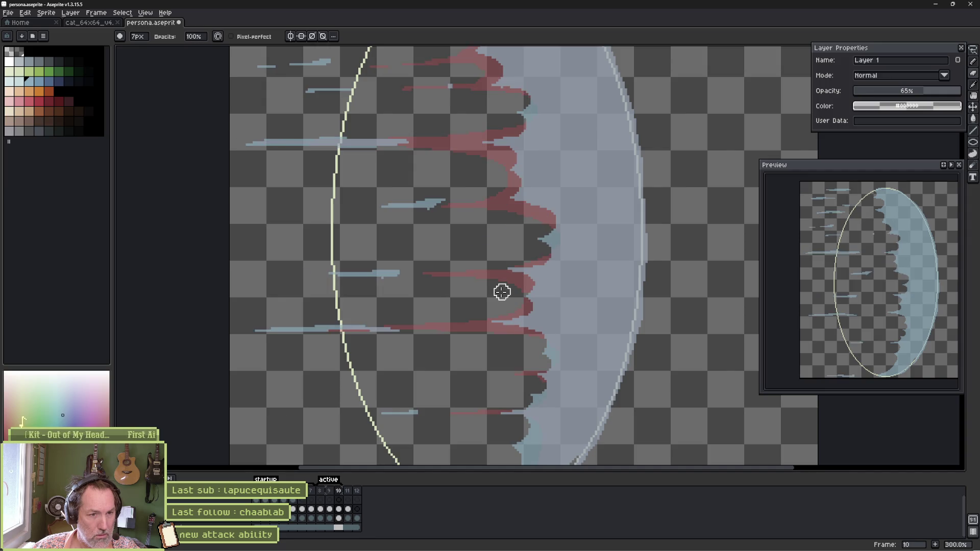
key("period")
Paint light blue over the dark gaps along the edge and beside a spike.
key("e")
mouse_move(542, 296)
left_mouse_down()
mouse_move(483, 300)
mouse_move(532, 309)
mouse_move(532, 326)
left_mouse_up()
key("b")
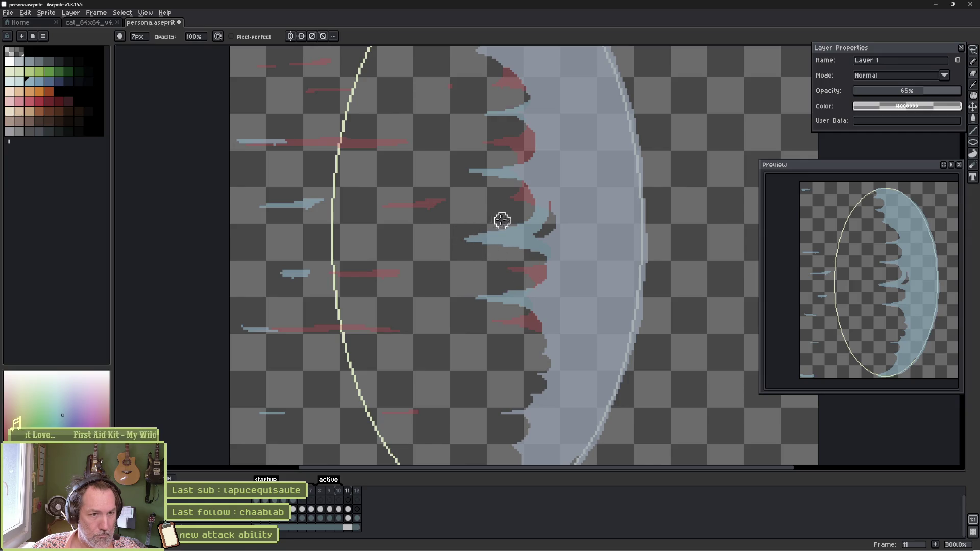
key("e")
left_click_drag(559, 200, 537, 238)
Play the slash animation, jump to frame 8, and play it again to review.
key("Return")
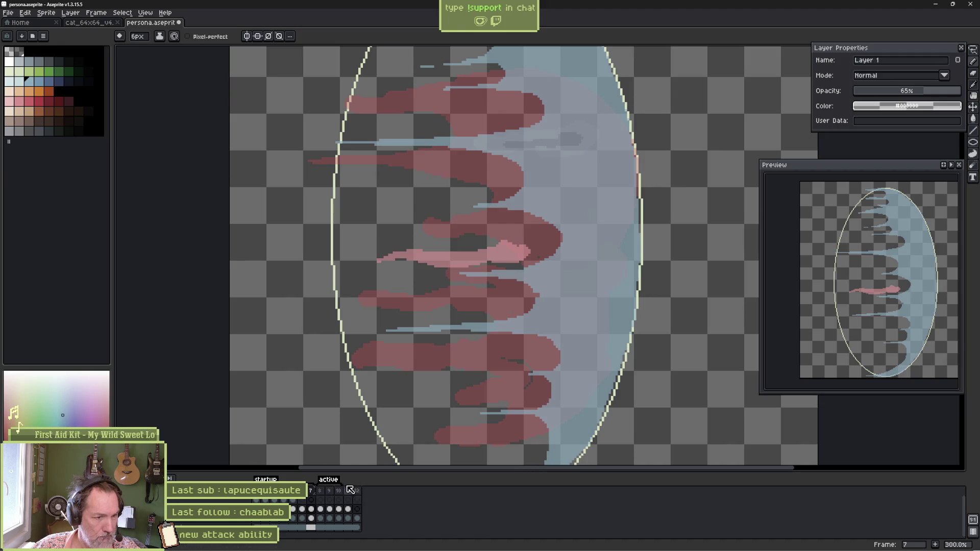
left_click(322, 492)
key("Return")
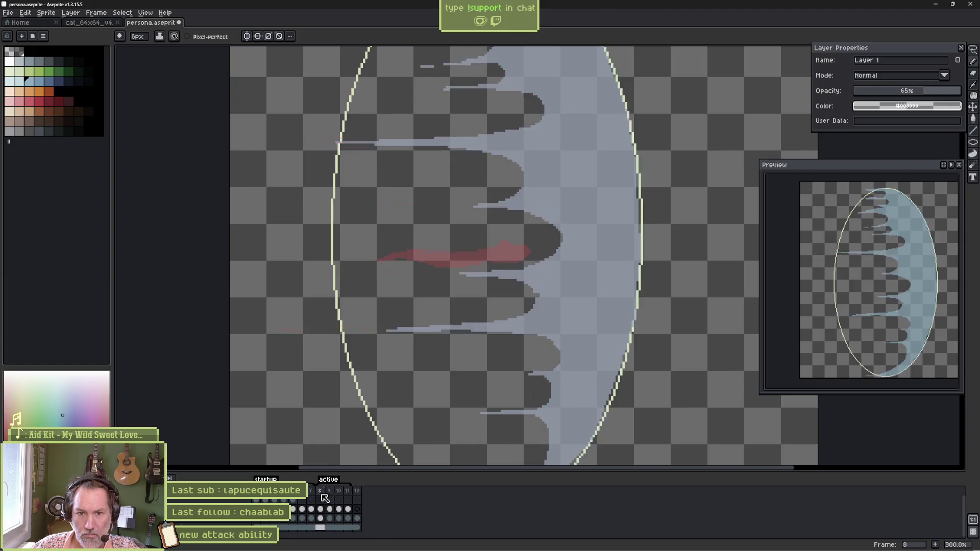
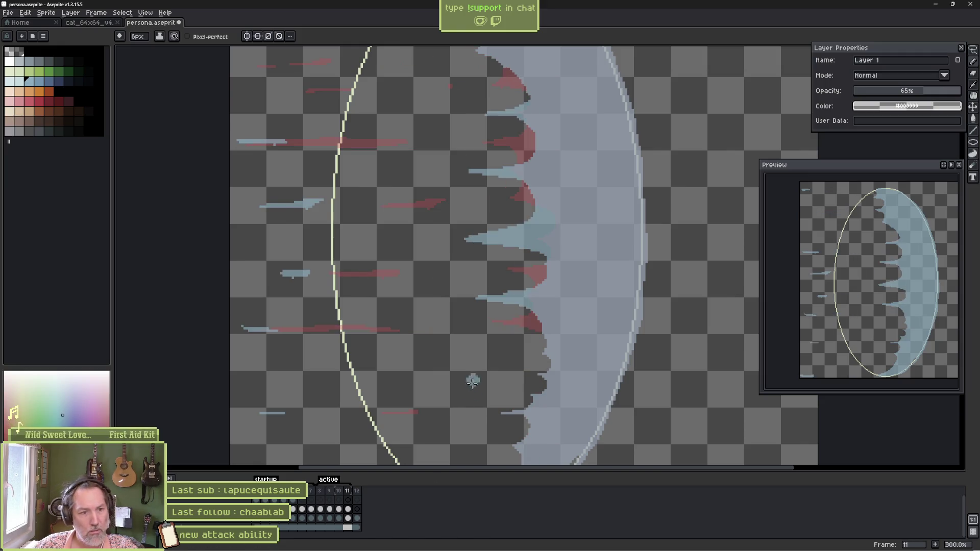
Save persona.aseprite and zoom in on frame 9.
key("v")
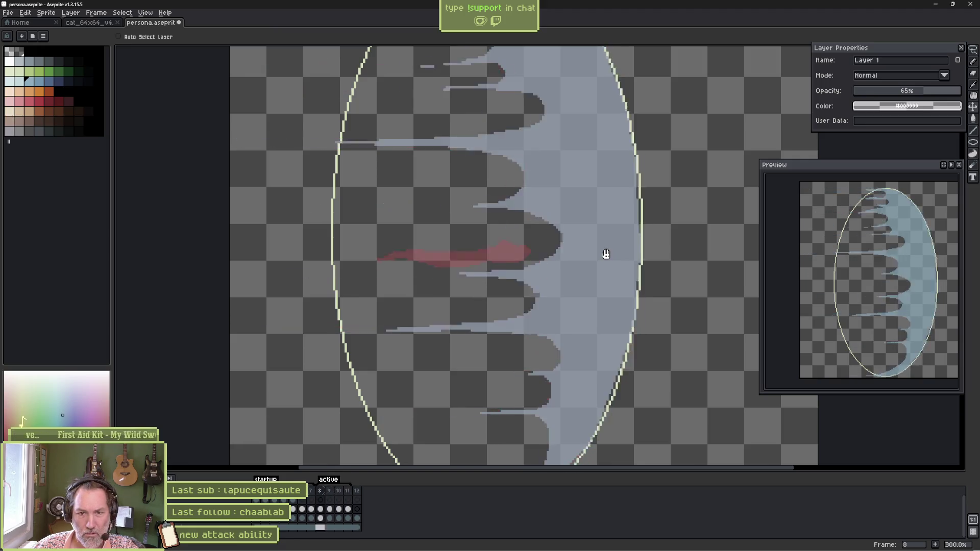
key("ctrl+s")
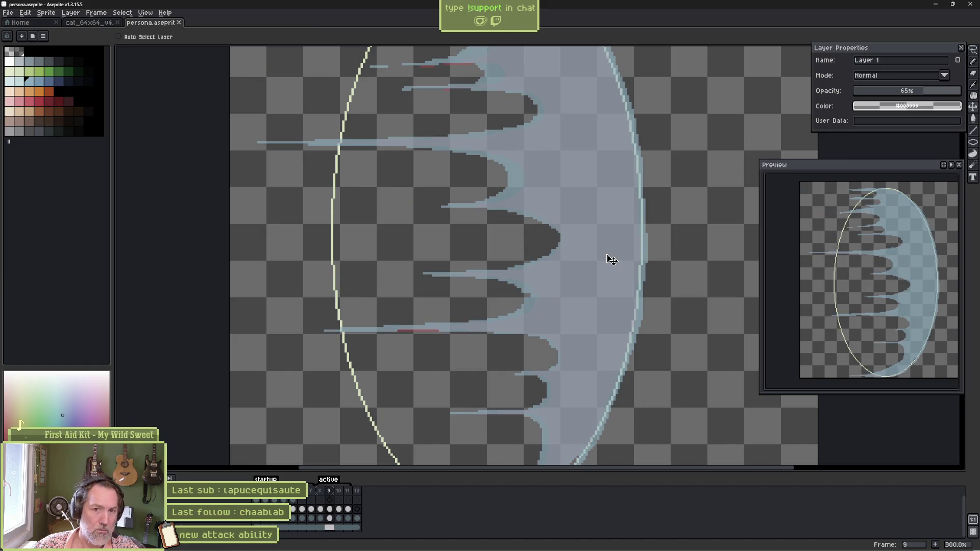
scroll(564, 212, "up", 1)
Add a short horizontal streak beside the dome outline on frame 9, then preview the animation.
key("b")
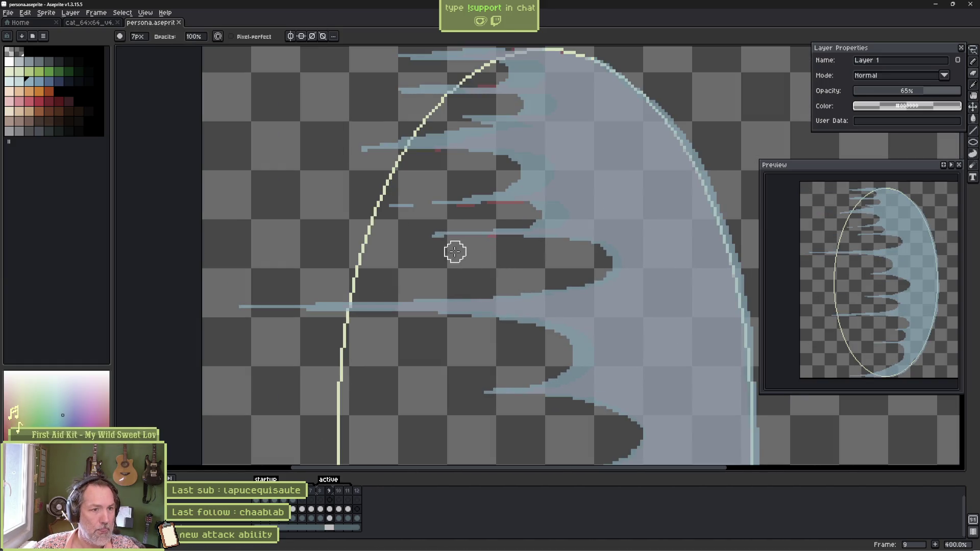
key("e")
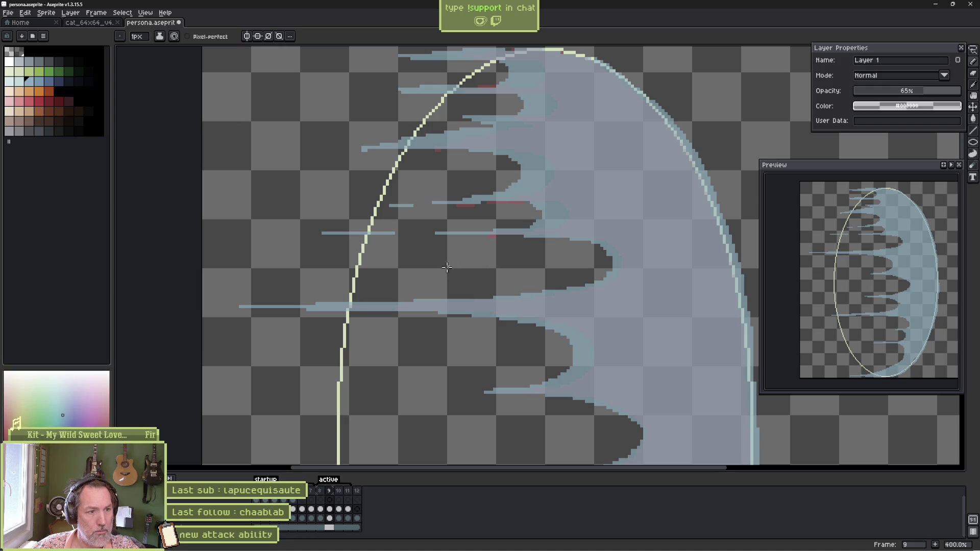
key("b")
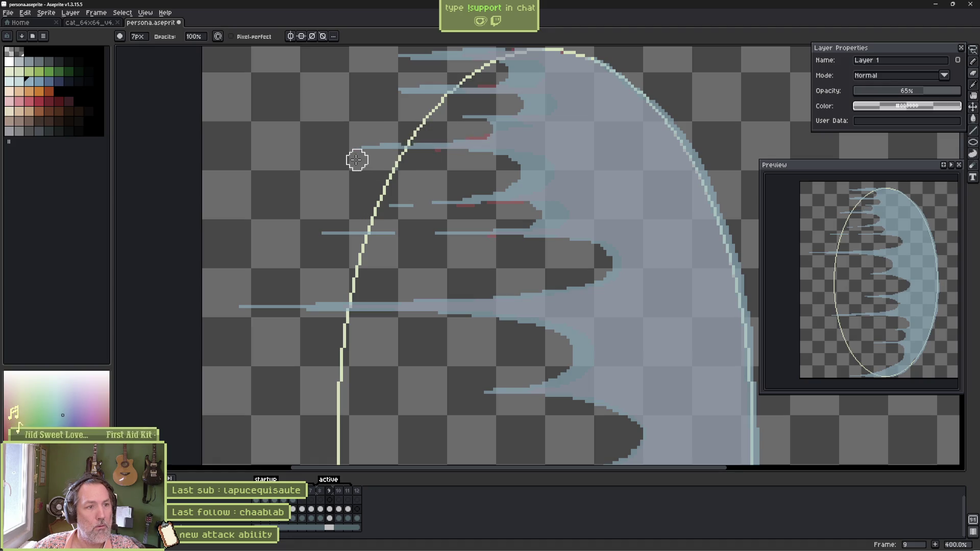
key("e")
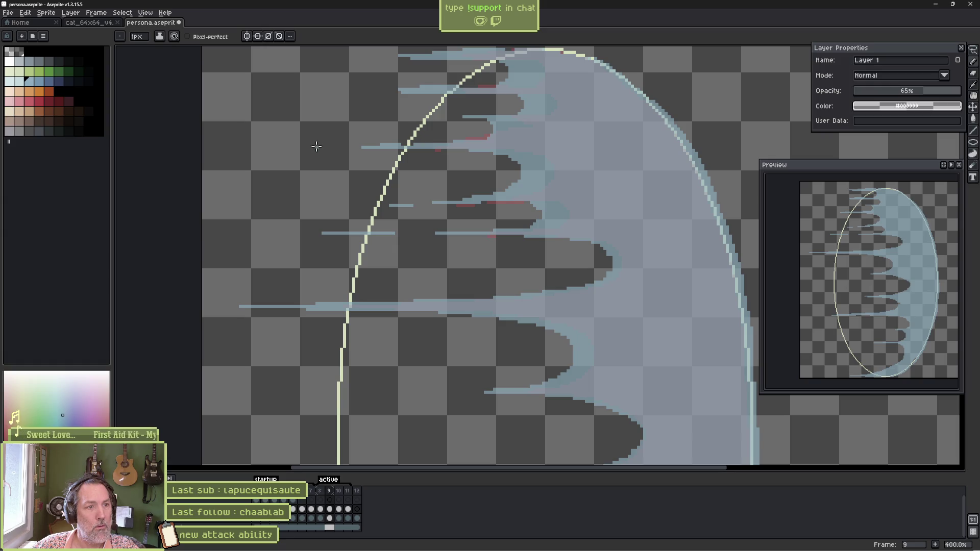
key("Return")
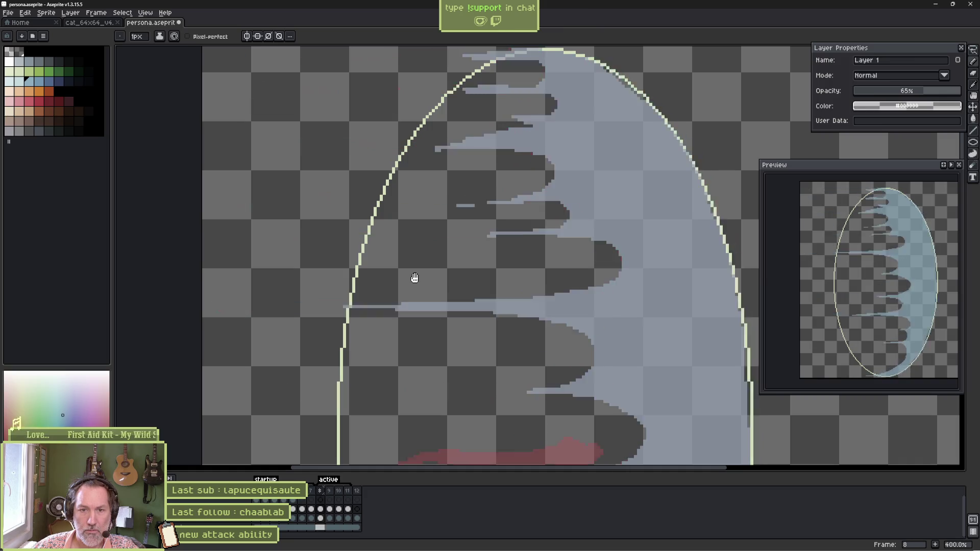
key("Return")
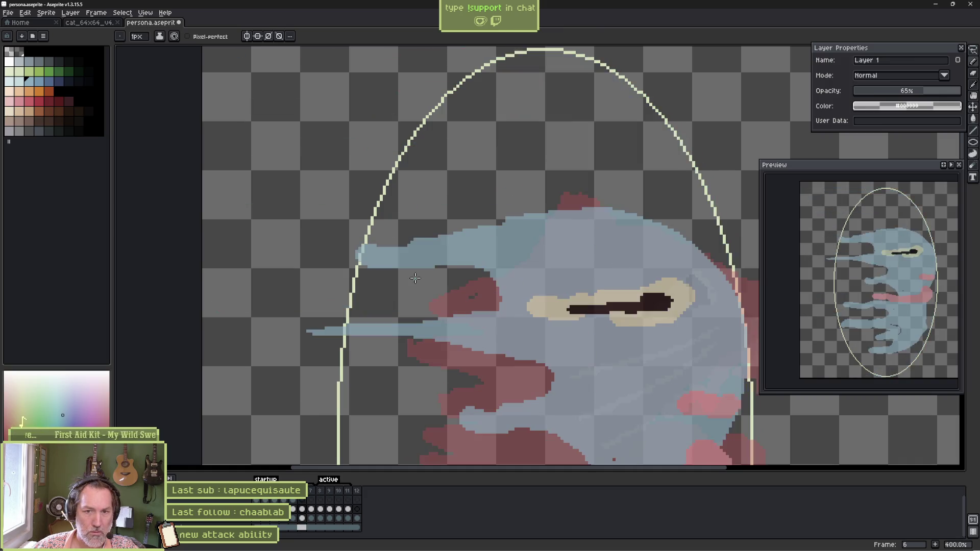
Set a 2px brush and erase the short blue streak on frame 10.
mouse_move(415, 278)
left_mouse_down()
mouse_move(489, 223)
mouse_move(299, 252)
mouse_move(459, 250)
left_mouse_up()
key("e")
key("b")
key("plus")
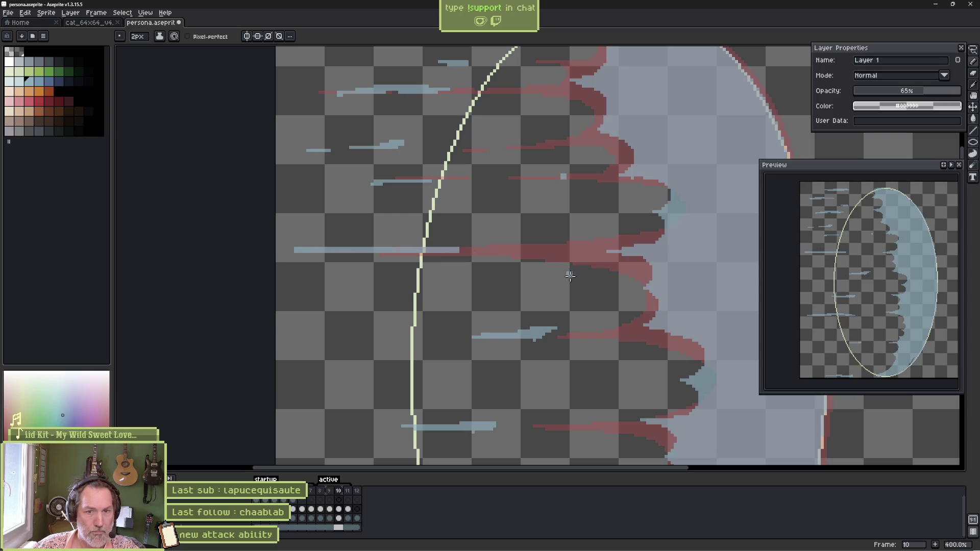
key("e")
left_click_drag(556, 336, 413, 336)
key("b")
Erase another blue streak on frame 10 and redraw it extending further left.
scroll(442, 306, "down", 3)
key("e")
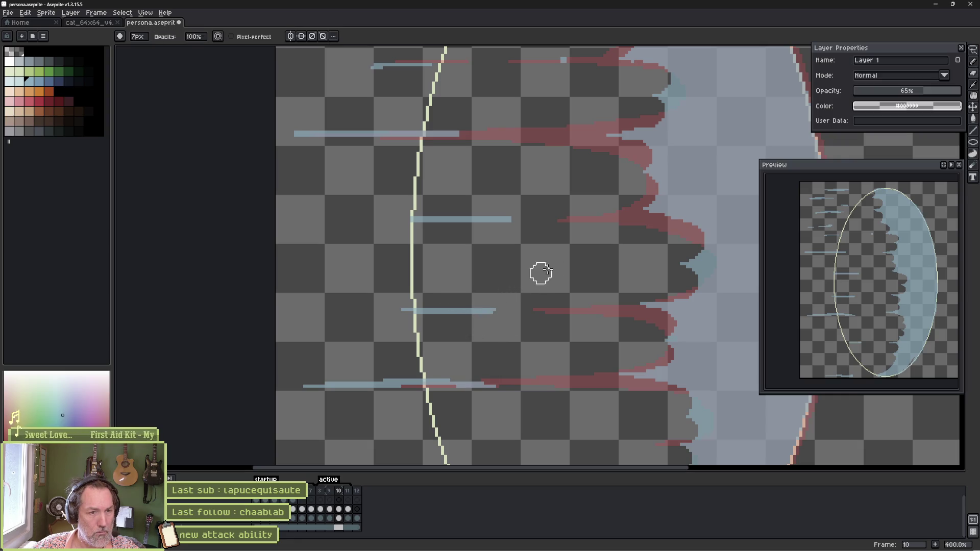
scroll(471, 323, "down", 2)
scroll(471, 323, "left", 1)
left_click_drag(437, 328, 387, 325)
key("b")
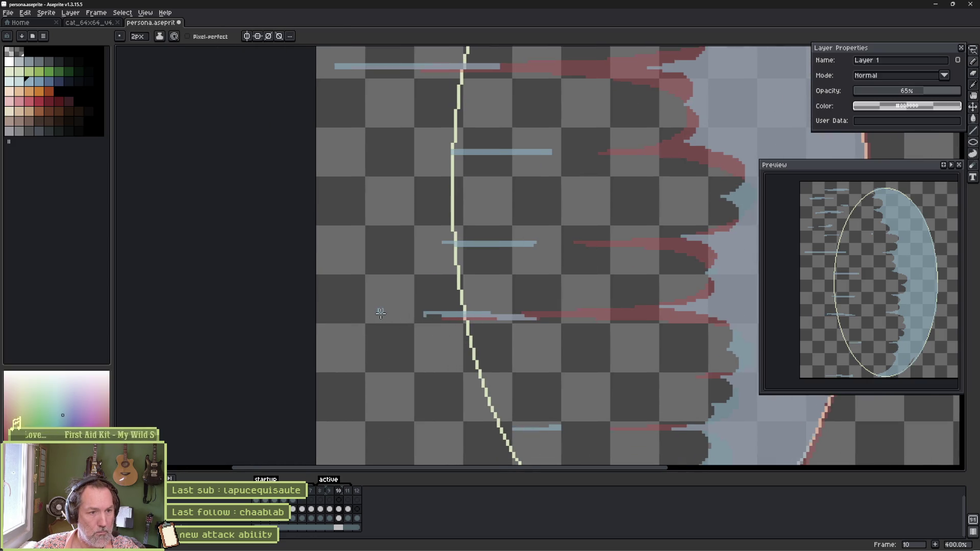
left_click_drag(474, 317, 364, 317)
key("minus")
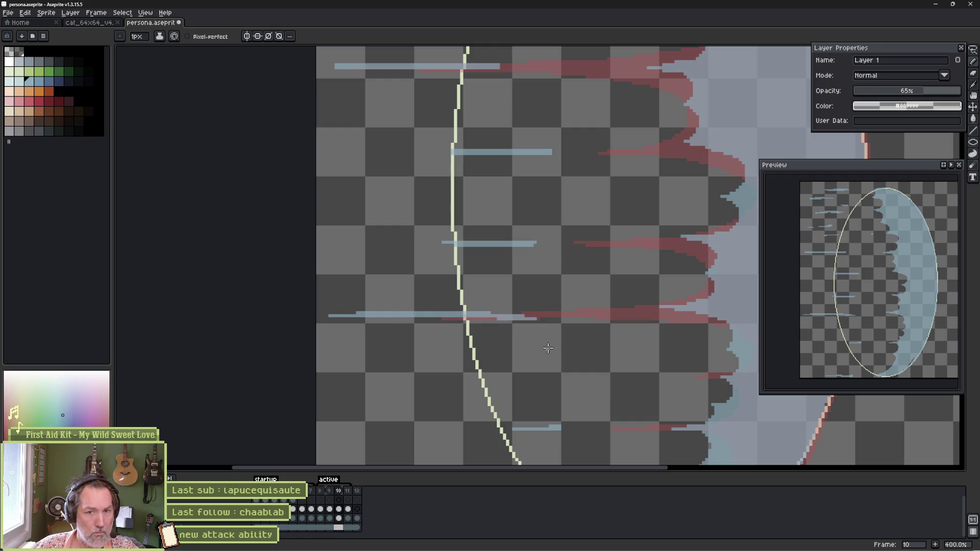
On frame 11, erase the stray blue streak, the small blob and the streak near the top.
key("Right")
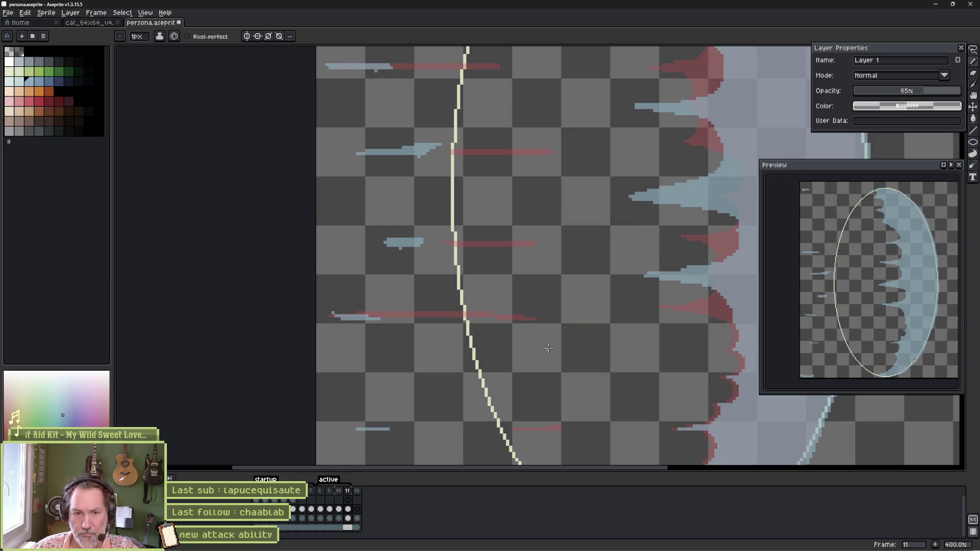
key("e")
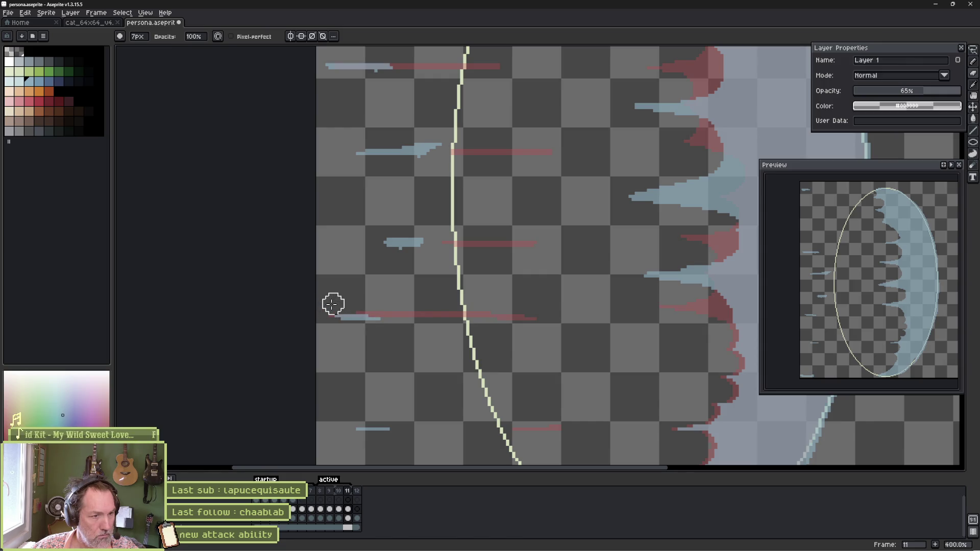
left_click_drag(352, 310, 331, 315)
key("b")
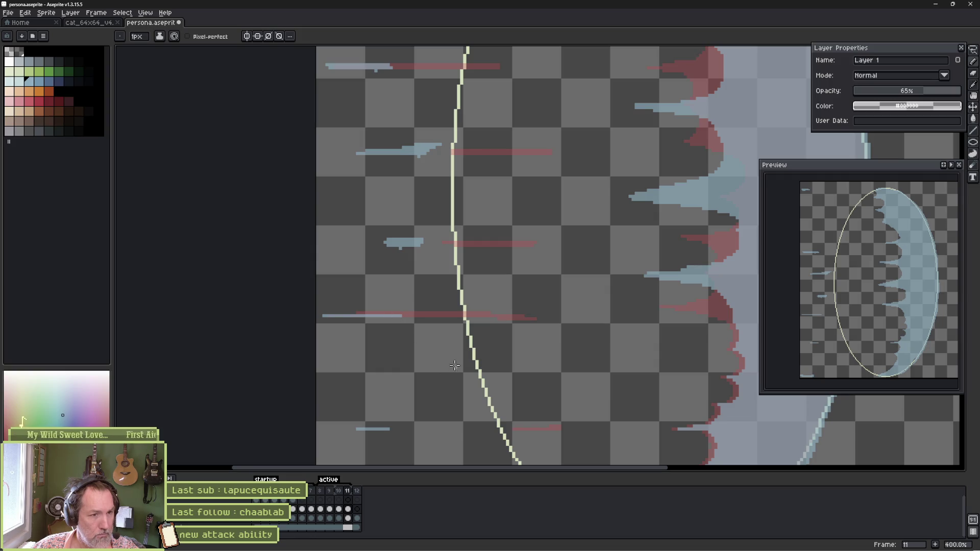
key("e")
key("b")
mouse_move(431, 240)
left_mouse_down()
mouse_move(384, 243)
mouse_move(402, 245)
left_mouse_up()
key("e")
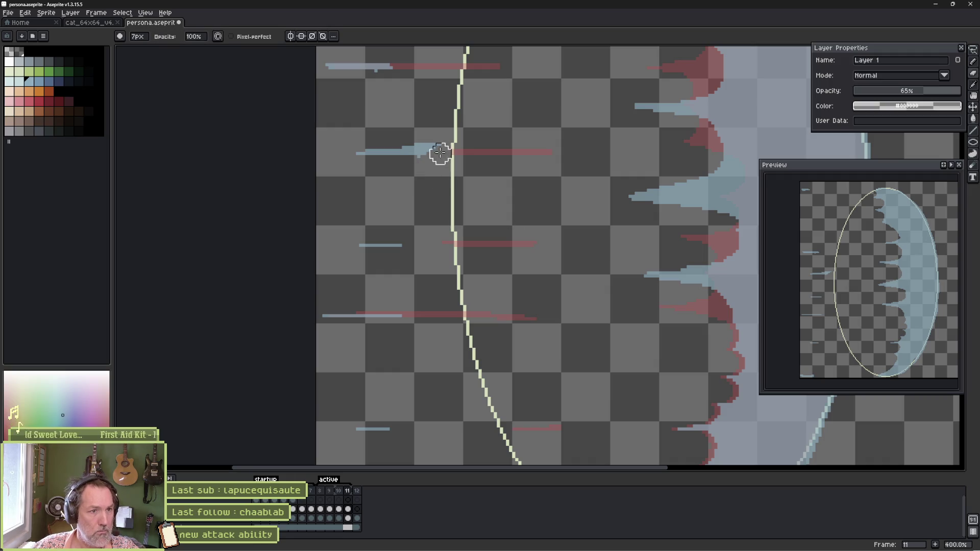
left_click_drag(438, 149, 385, 156)
key("b")
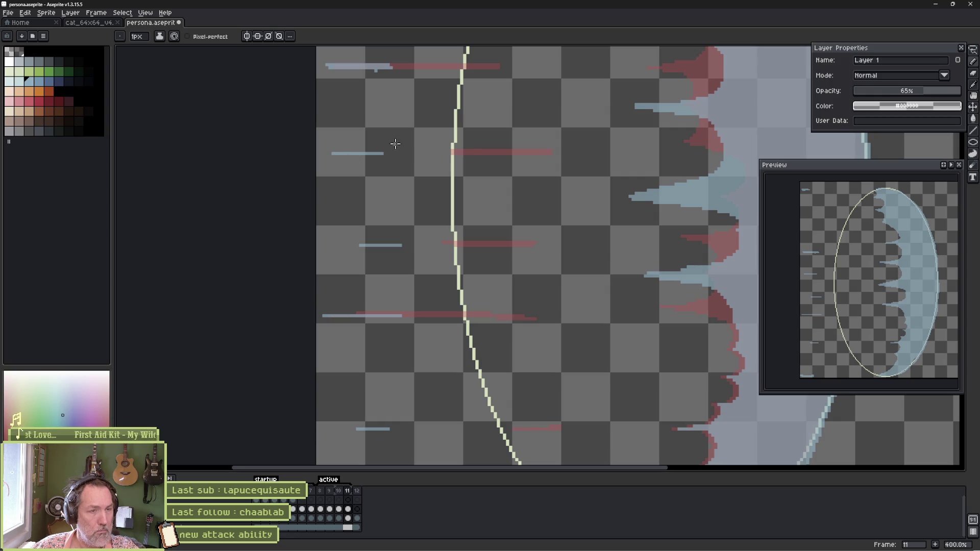
Play the animation to review the wisps, then step forward to frame 11.
key("Return")
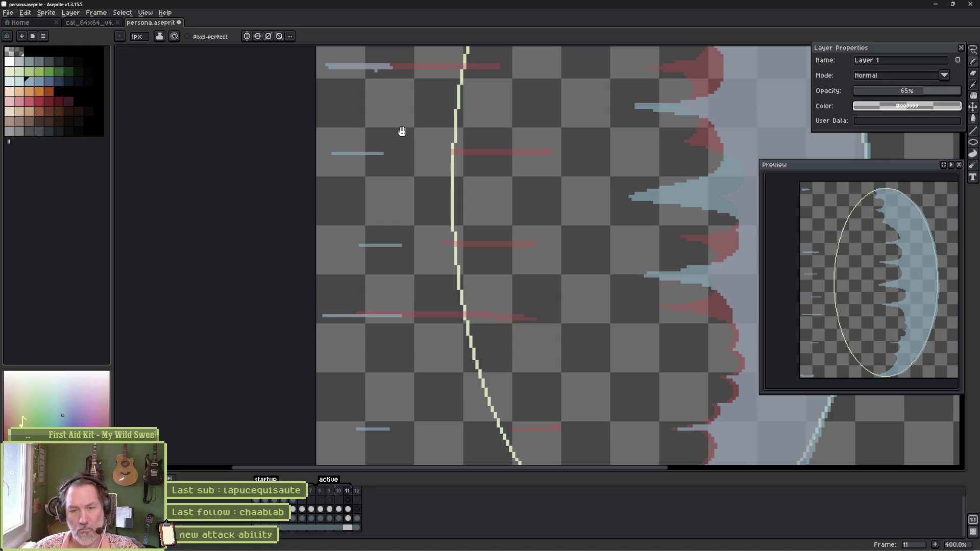
key("Return")
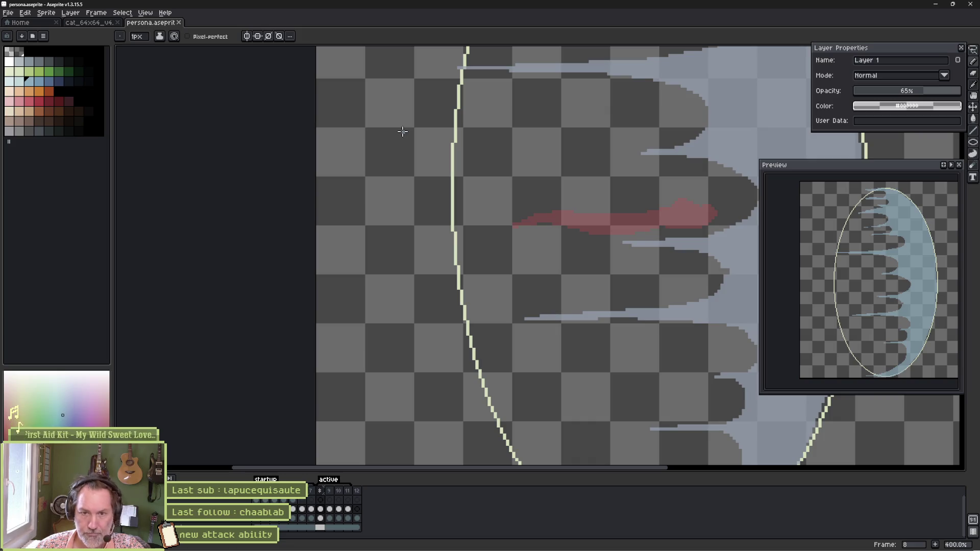
key("Right")
key("Right")
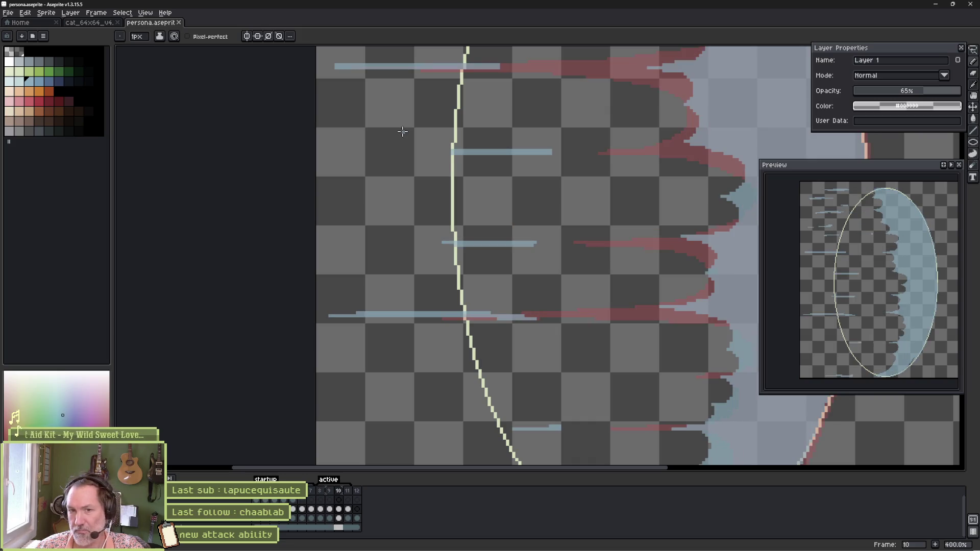
key("Right")
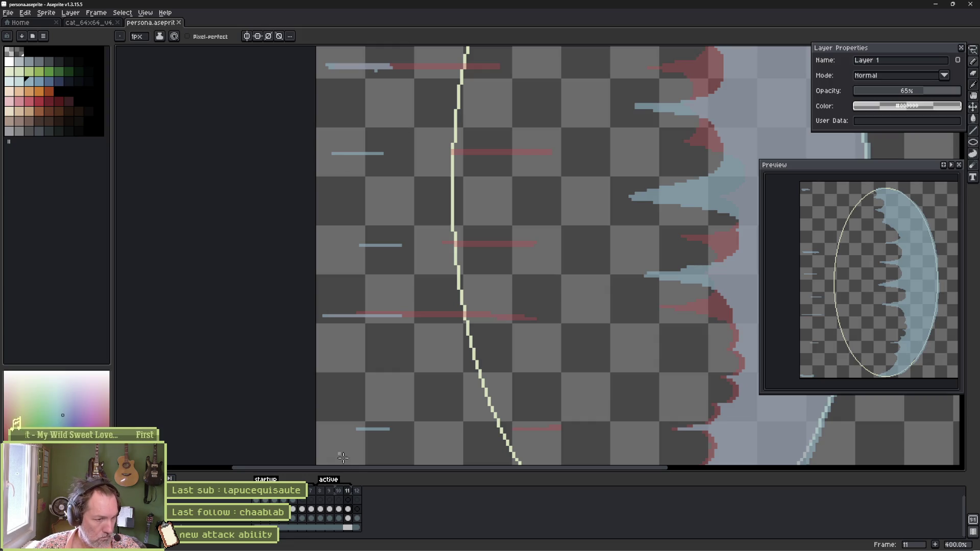
Compare frames 10, 11 and 12 and bring the wave's ragged edge on frame 11 into view.
left_click(357, 491)
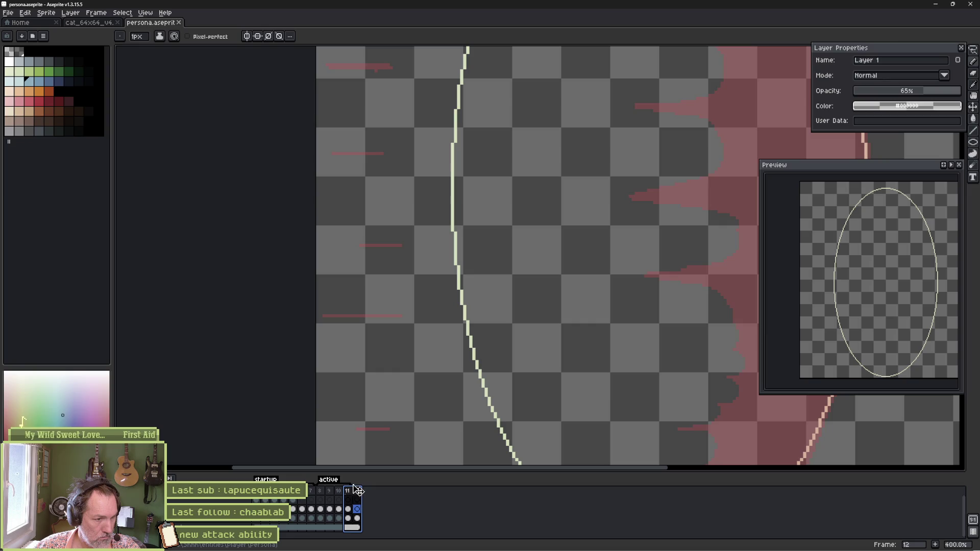
left_click(348, 509)
left_click(356, 509)
left_click(348, 509)
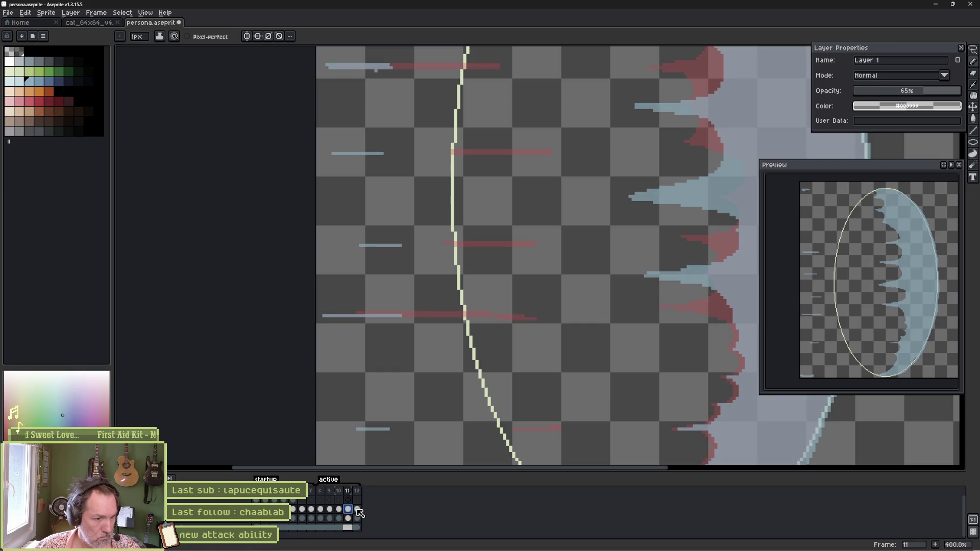
left_click(357, 511)
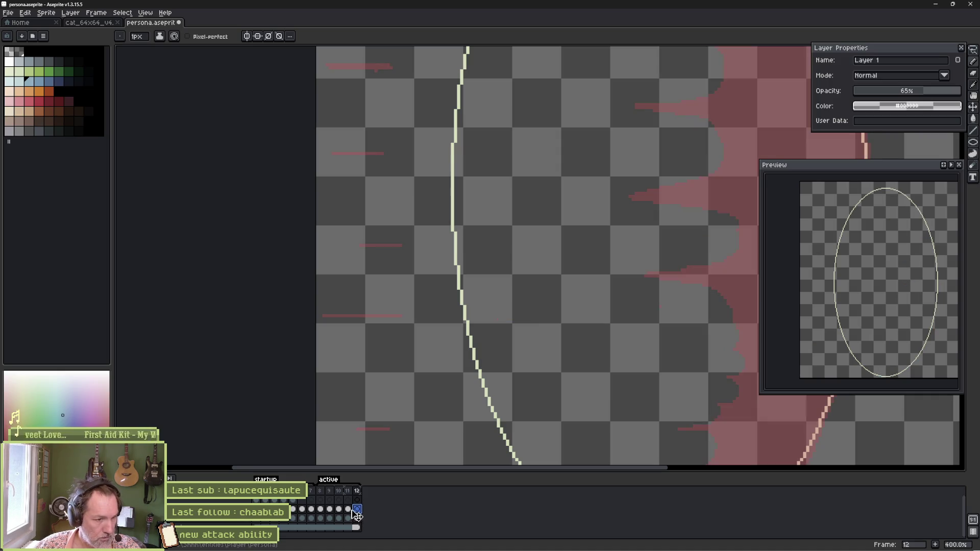
left_click(348, 509)
left_click_drag(621, 277, 485, 268)
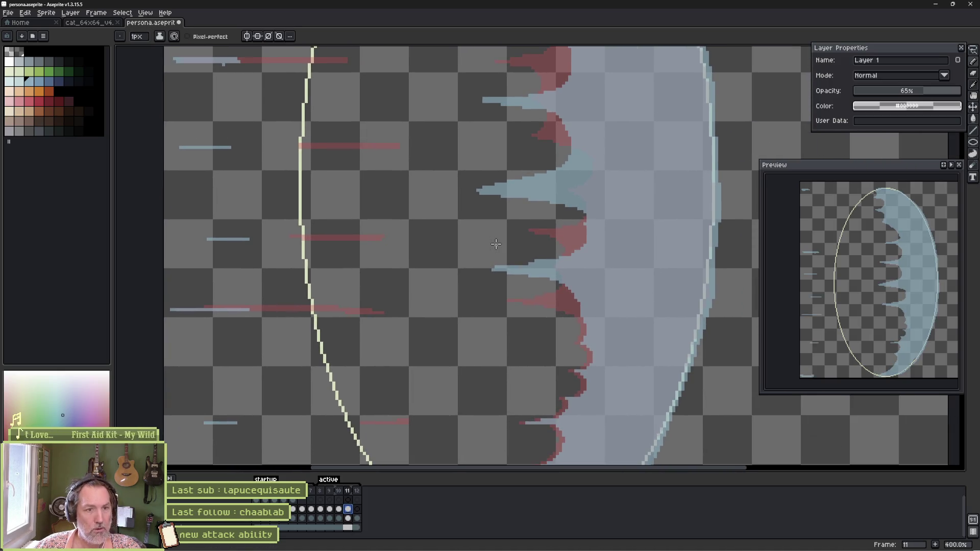
left_click_drag(587, 377, 560, 332)
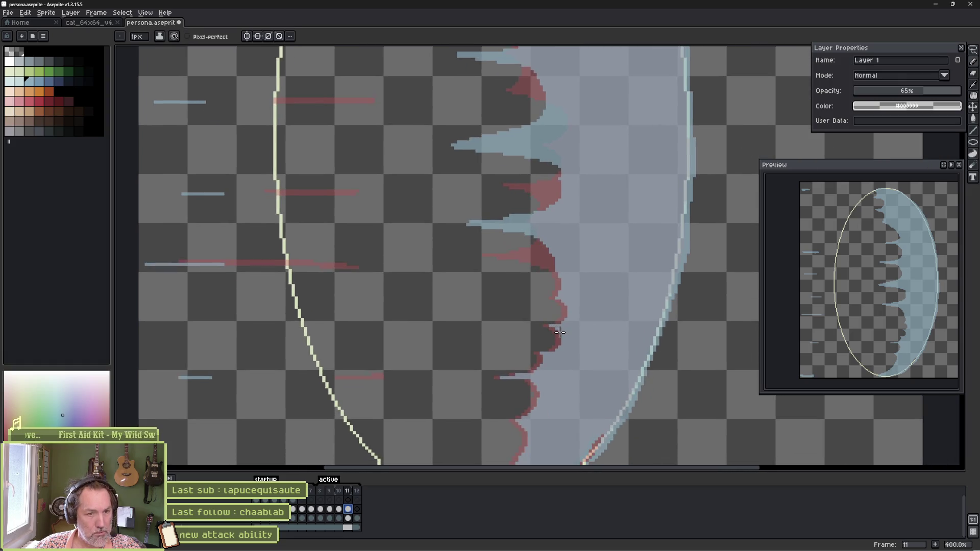
key("comma")
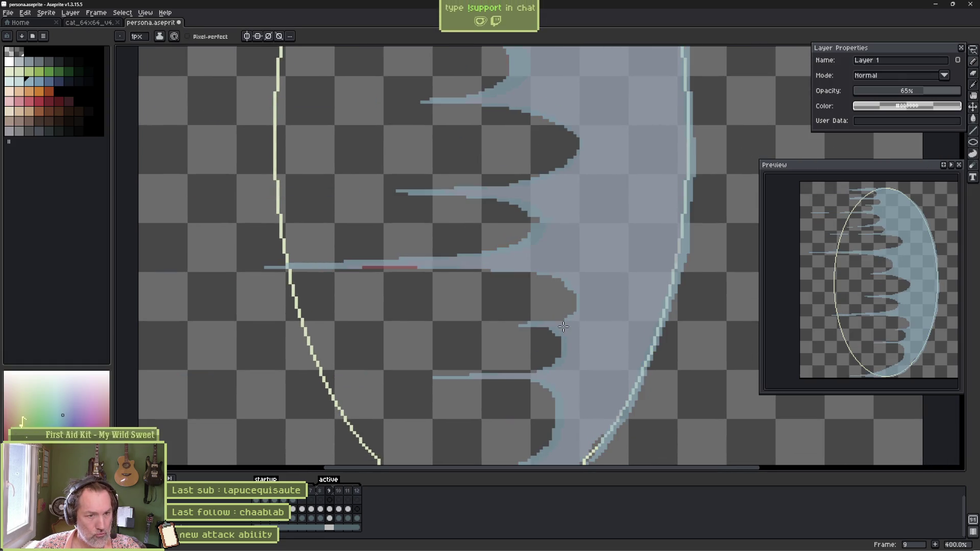
key("period")
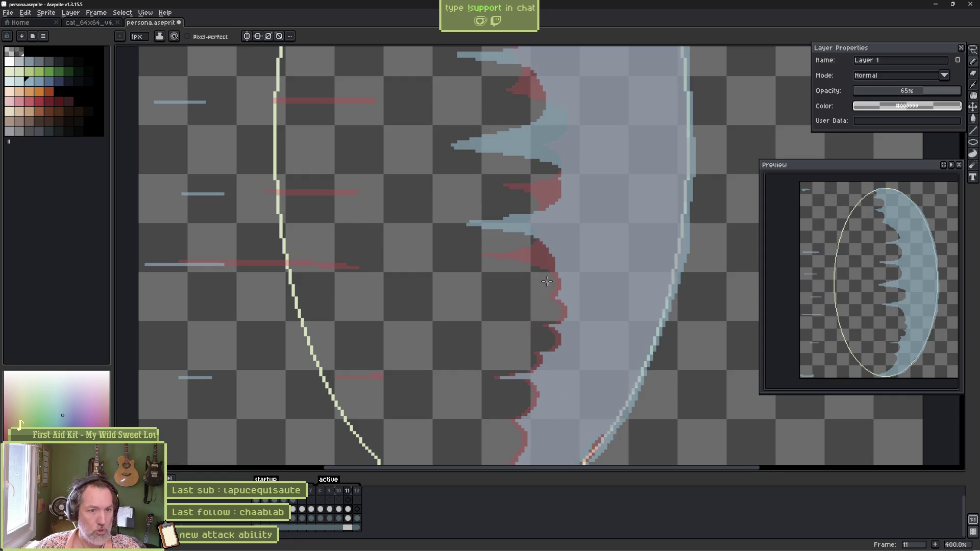
With a 5px brush, paint over the dark red edge pixels in light blue, checking against frame 10.
key("plus")
key("plus")
key("plus")
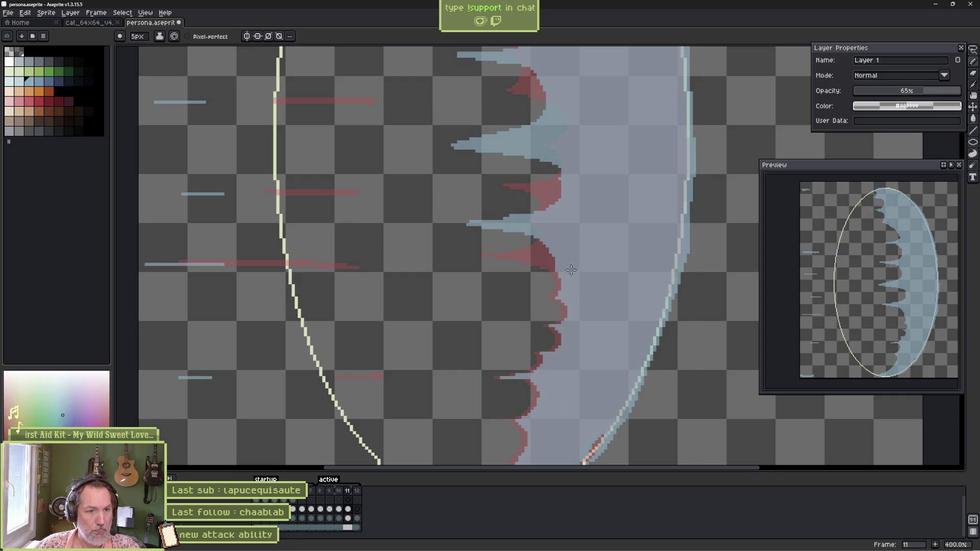
left_click_drag(562, 259, 540, 291)
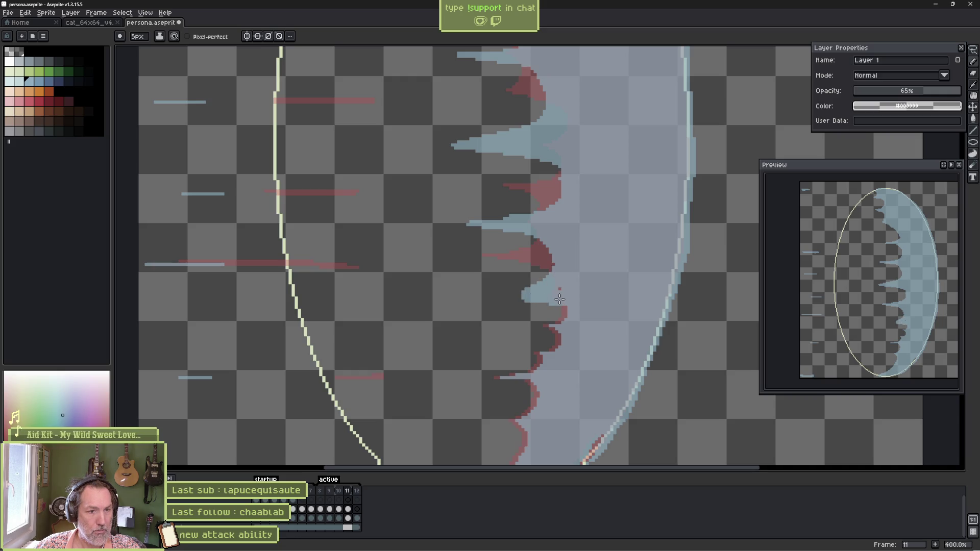
key("e")
key("b")
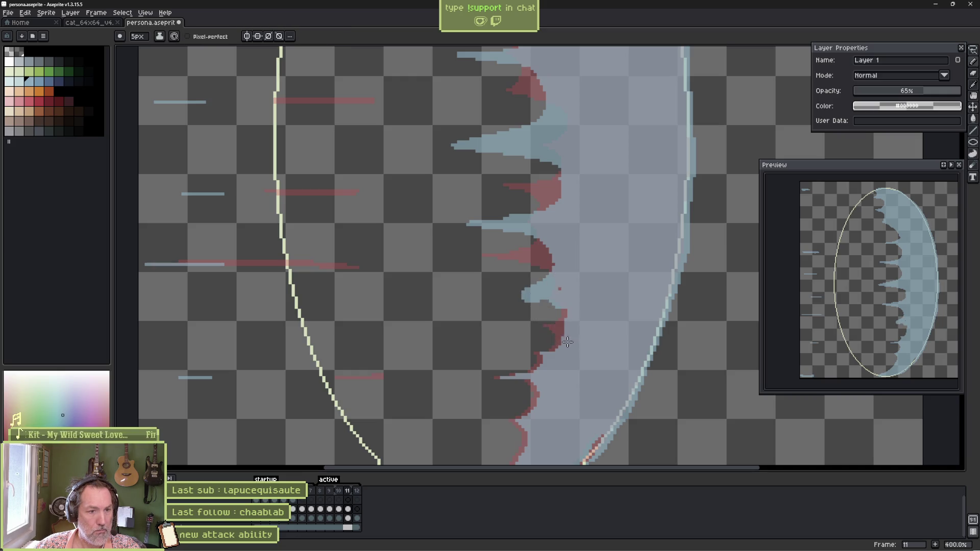
key("Left")
key("Right")
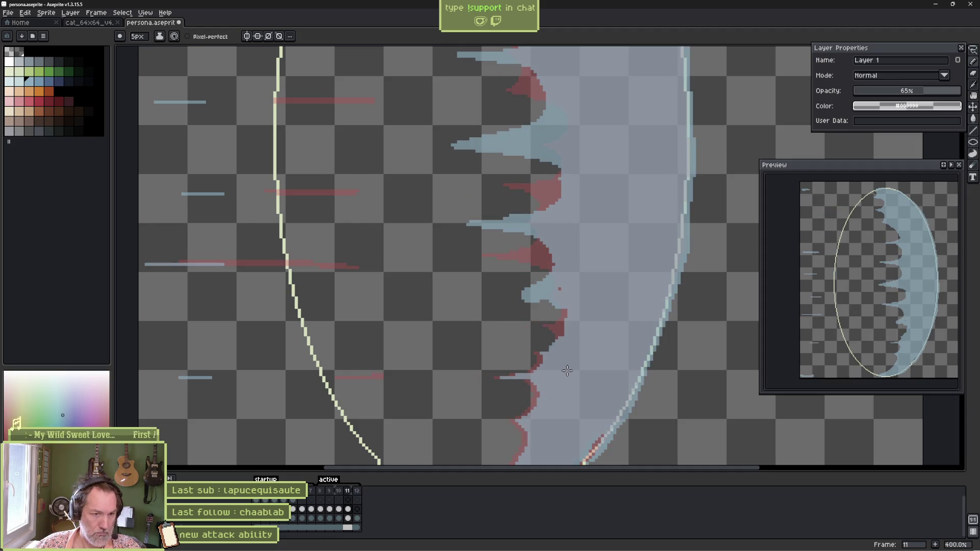
key("e")
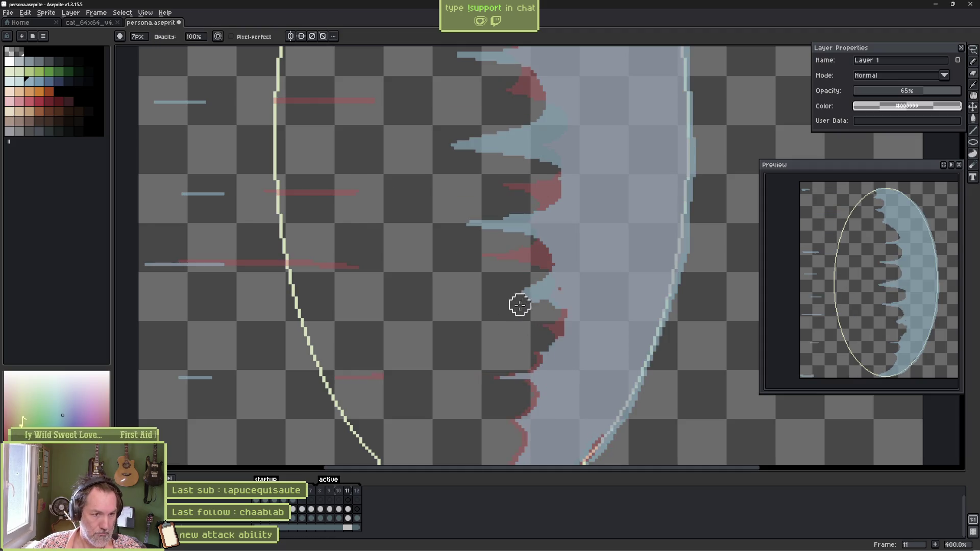
key("Left")
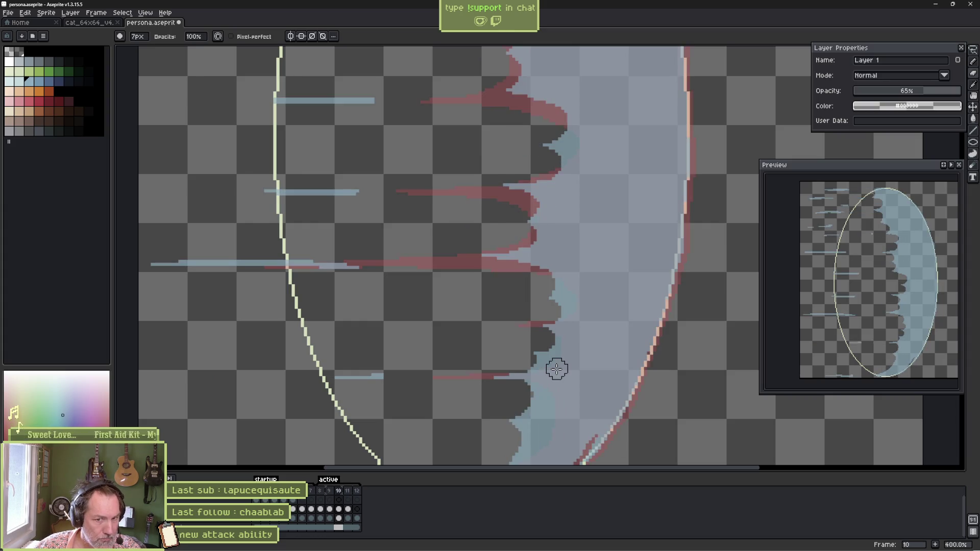
key("Right")
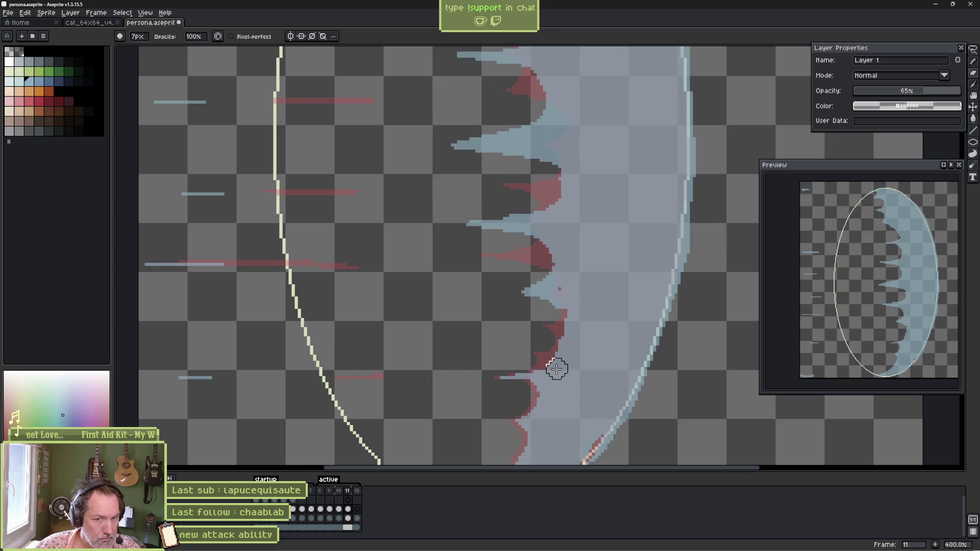
key("b")
Paint two leftward light-blue spikes from the lower part of the wave.
left_click_drag(528, 422, 440, 426)
key("e")
key("b")
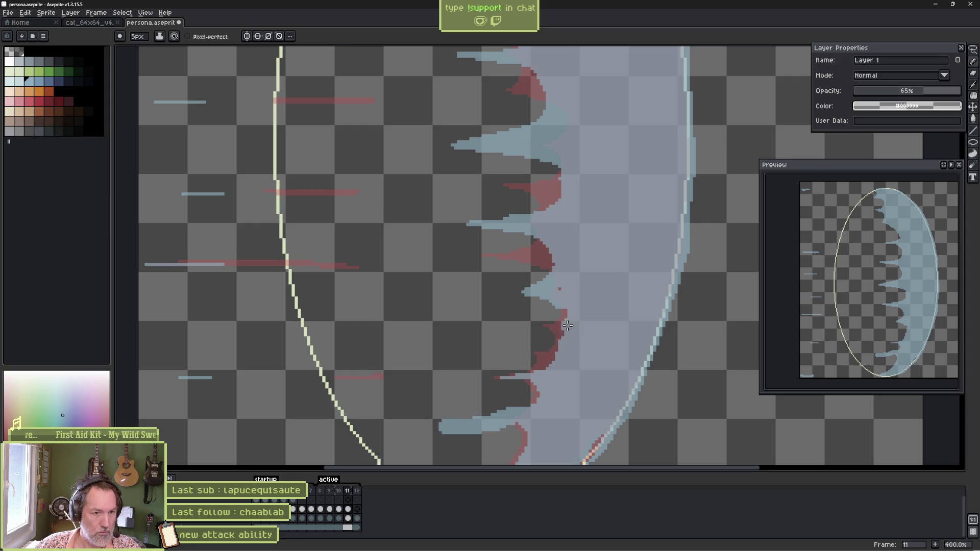
left_click_drag(559, 338, 471, 349)
key("e")
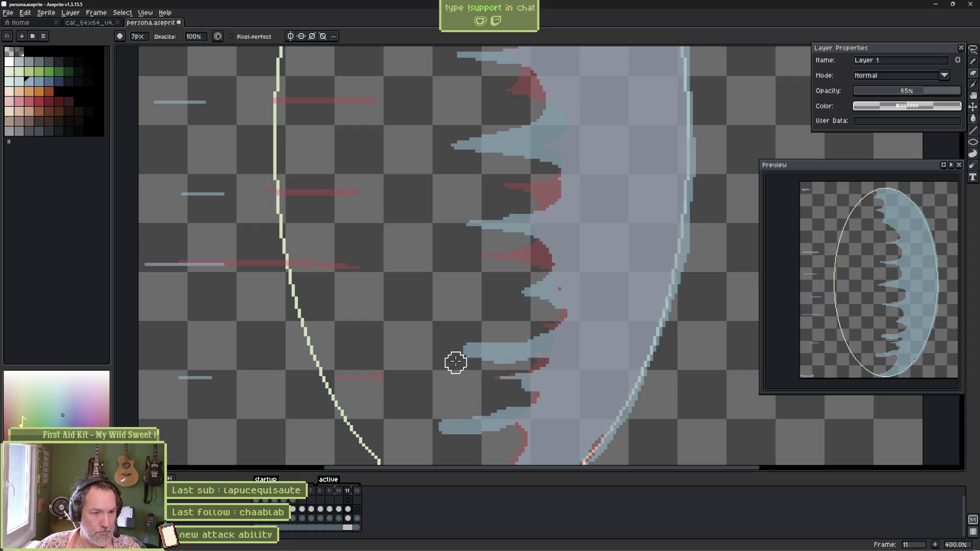
Reshape the bottom spike along the ellipse bottom and erase its excess blob.
key("b")
scroll(473, 388, "down", 2)
mouse_move(469, 360)
left_mouse_down()
mouse_move(491, 380)
mouse_move(496, 413)
left_mouse_up()
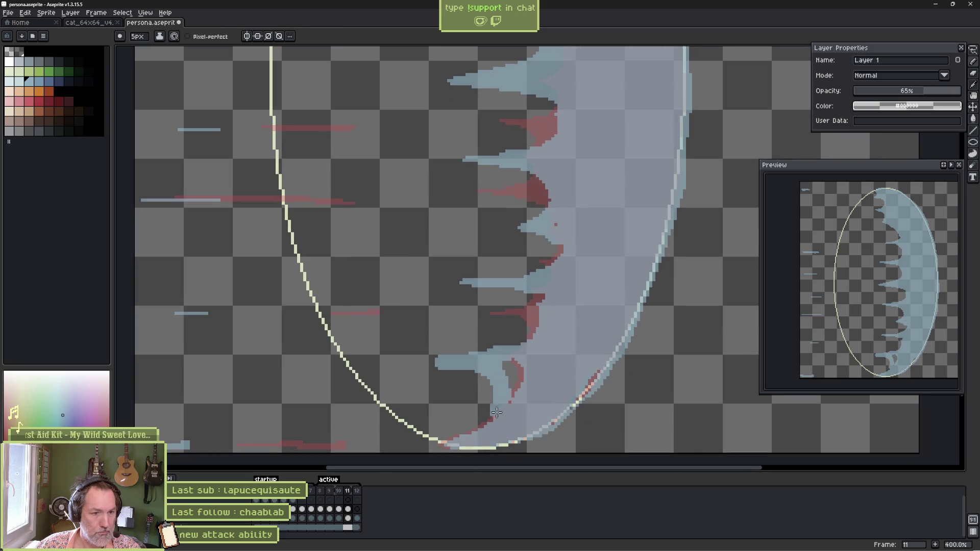
left_click_drag(457, 440, 423, 440)
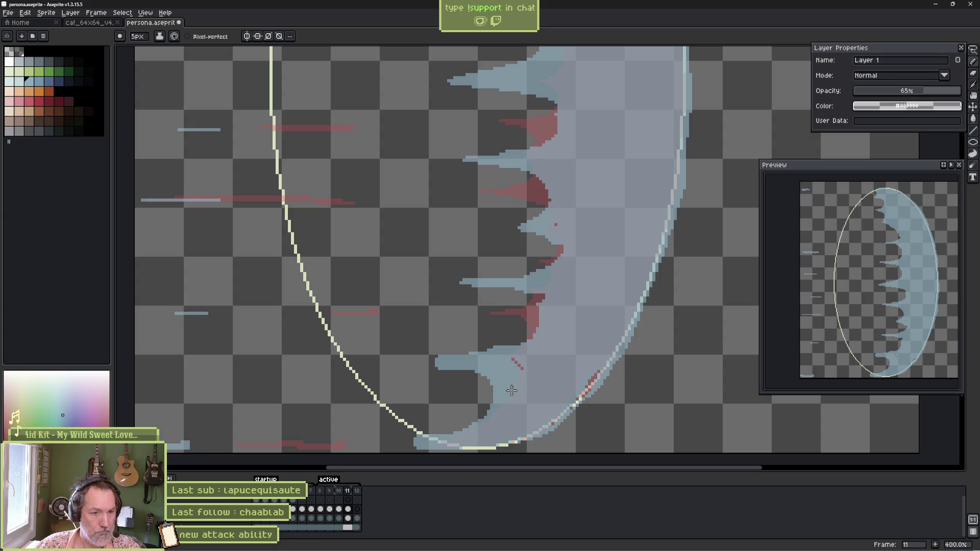
key("e")
mouse_move(419, 367)
left_mouse_down()
mouse_move(462, 372)
mouse_move(470, 402)
left_mouse_up()
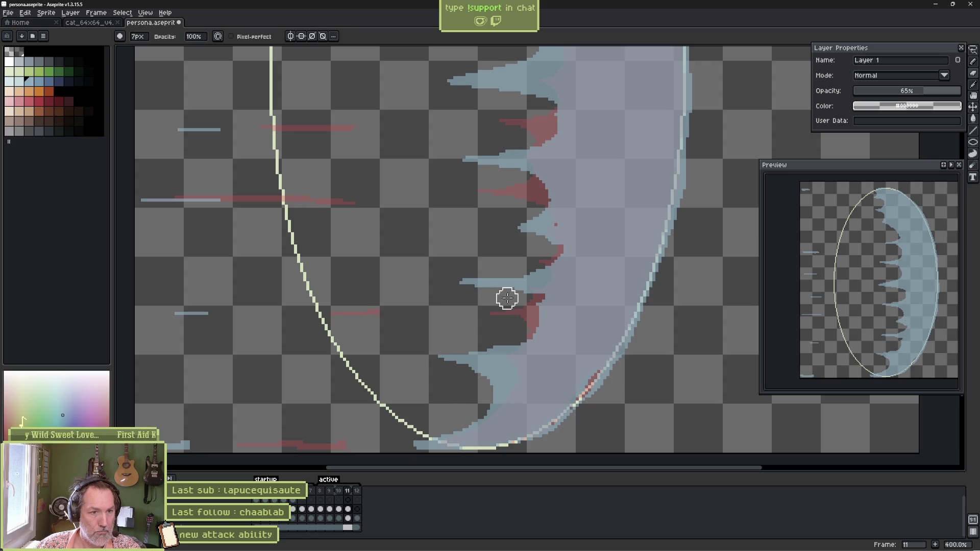
key("b")
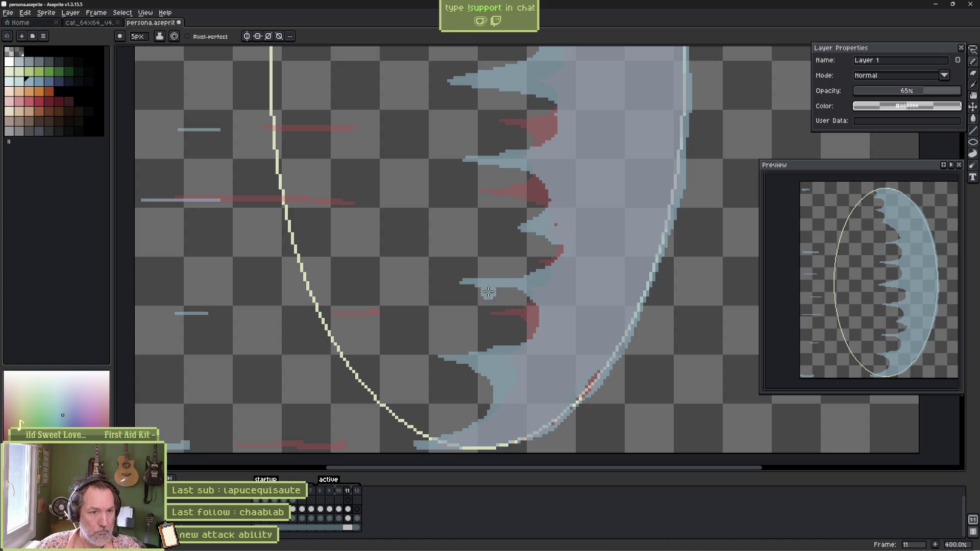
key("e")
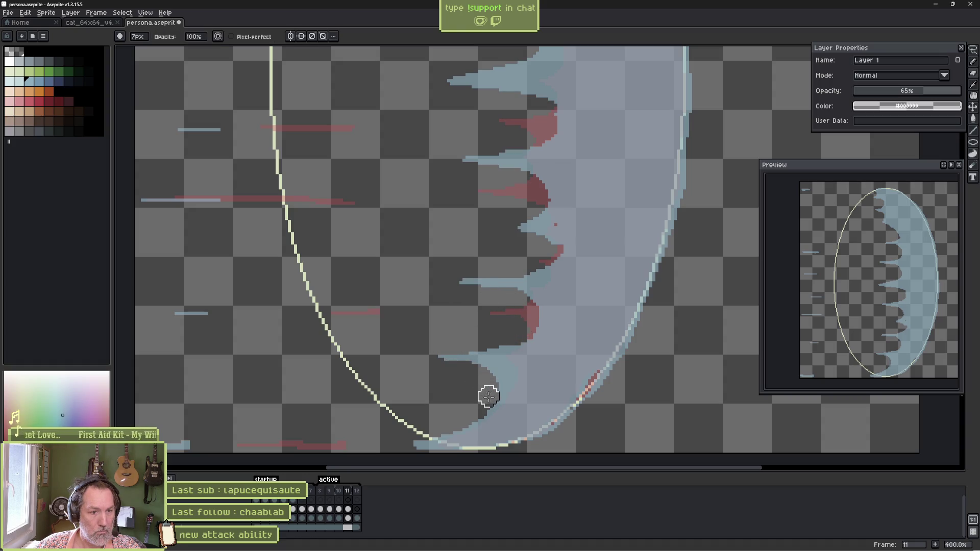
Trim a middle spike's edge and extend an upper spike left into a thin 1px streak.
scroll(440, 378, "up", 3)
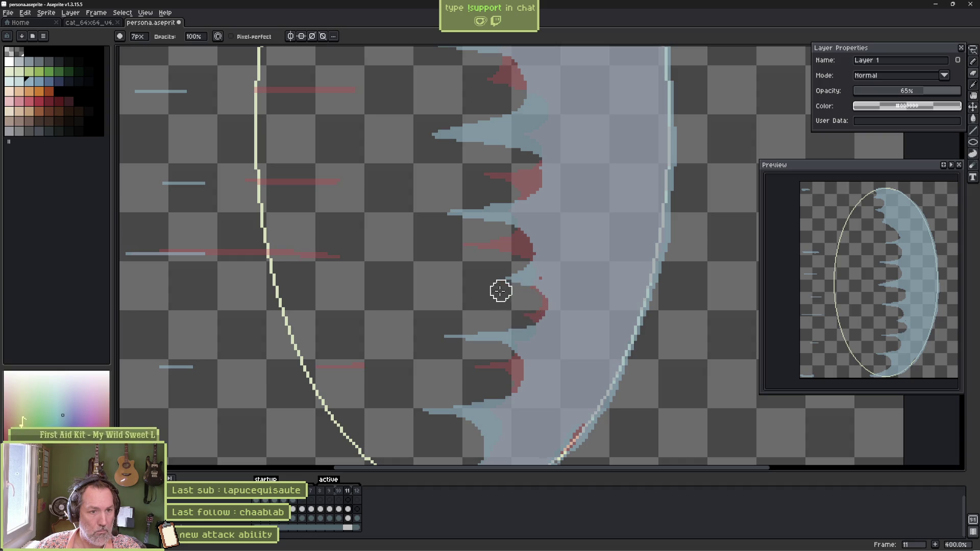
scroll(454, 286, "up", 5)
mouse_move(463, 283)
left_mouse_down()
mouse_move(538, 265)
mouse_move(528, 247)
mouse_move(484, 238)
left_mouse_up()
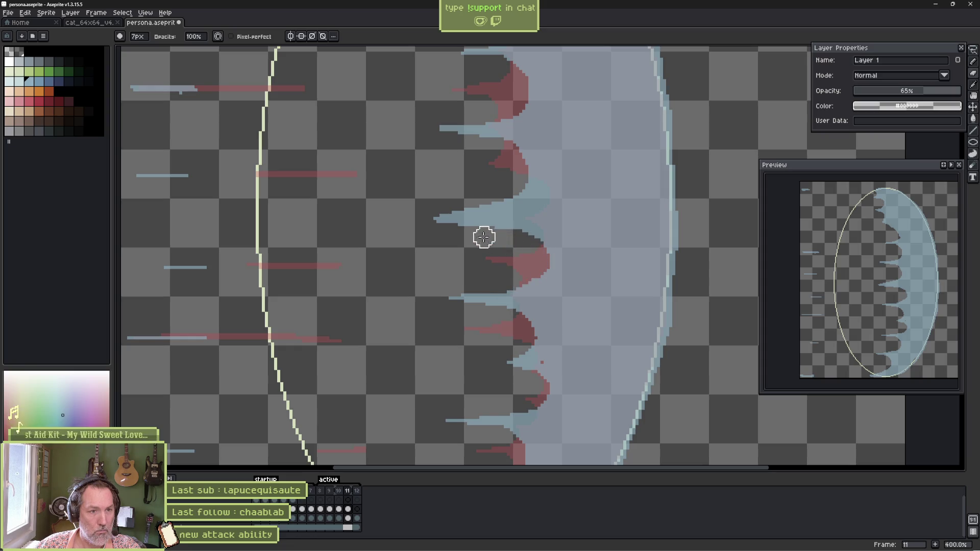
scroll(423, 255, "up", 4)
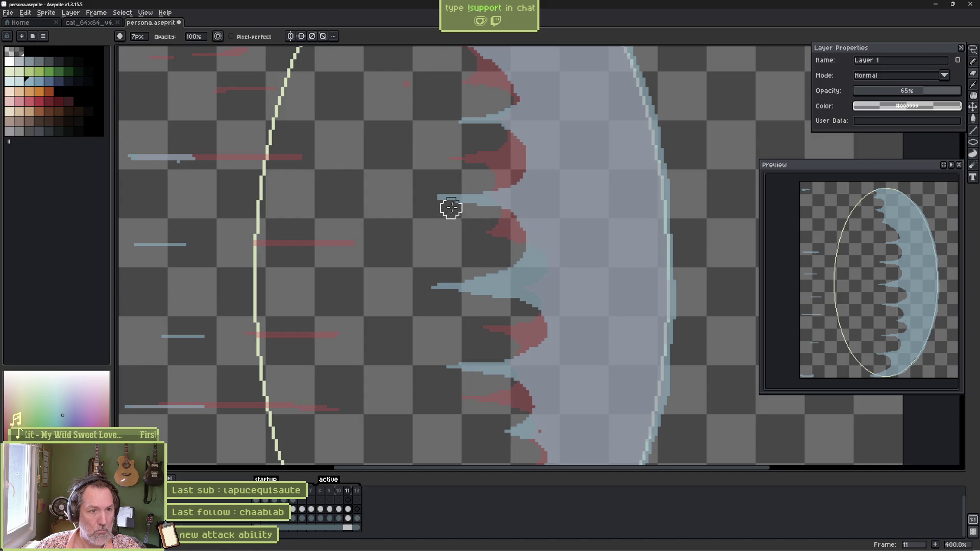
key("e")
left_click_drag(420, 200, 386, 199)
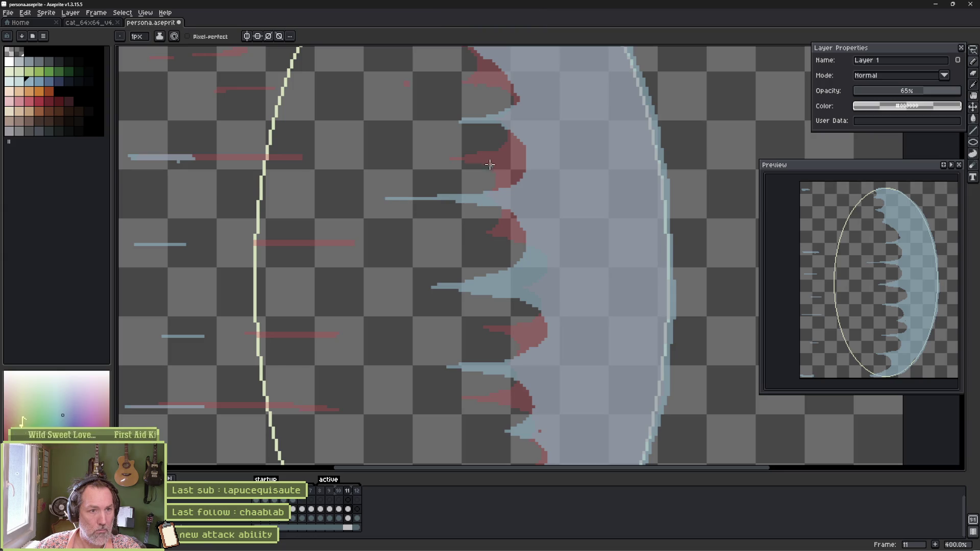
scroll(489, 164, "up", 3)
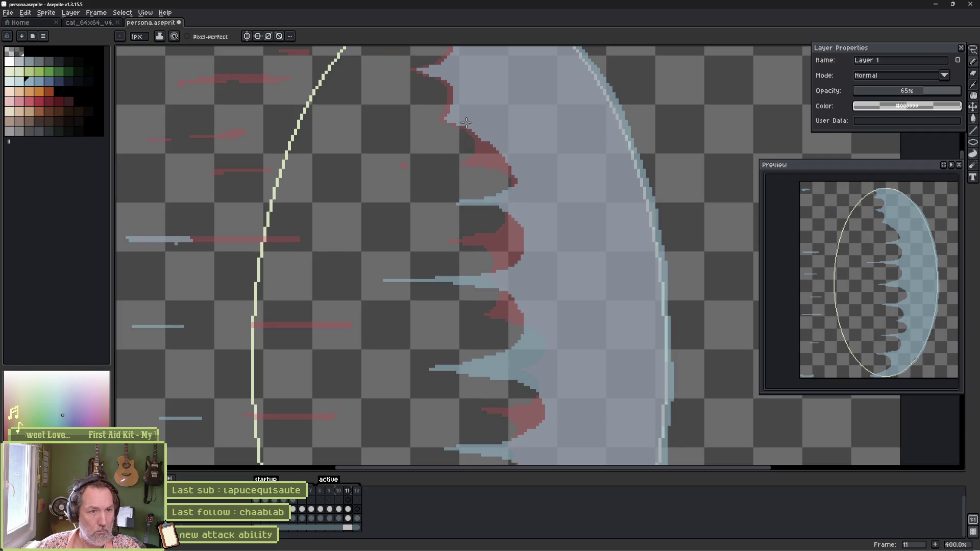
key("period")
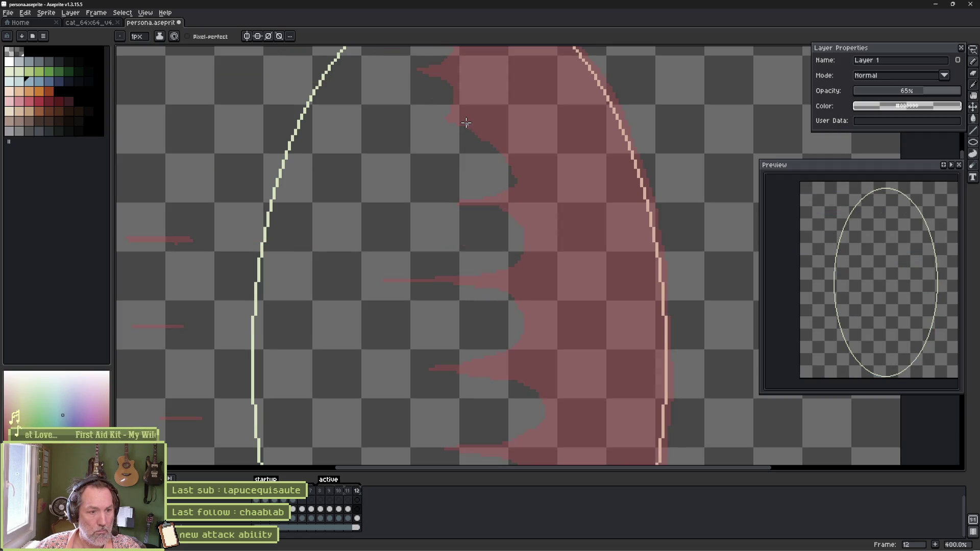
Compare with frame 10, then paint a new spike near the top of the wave with a 4px pencil.
key("comma")
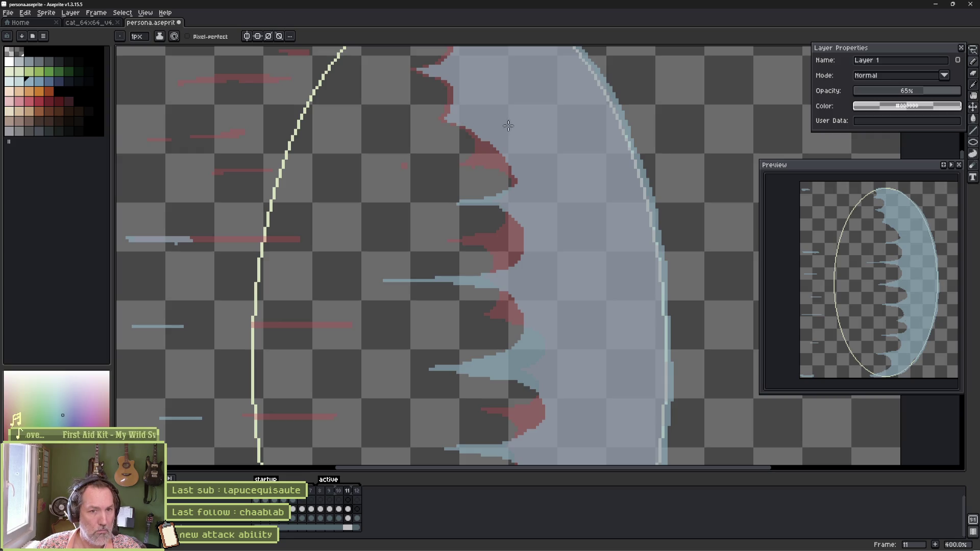
key("e")
key("comma")
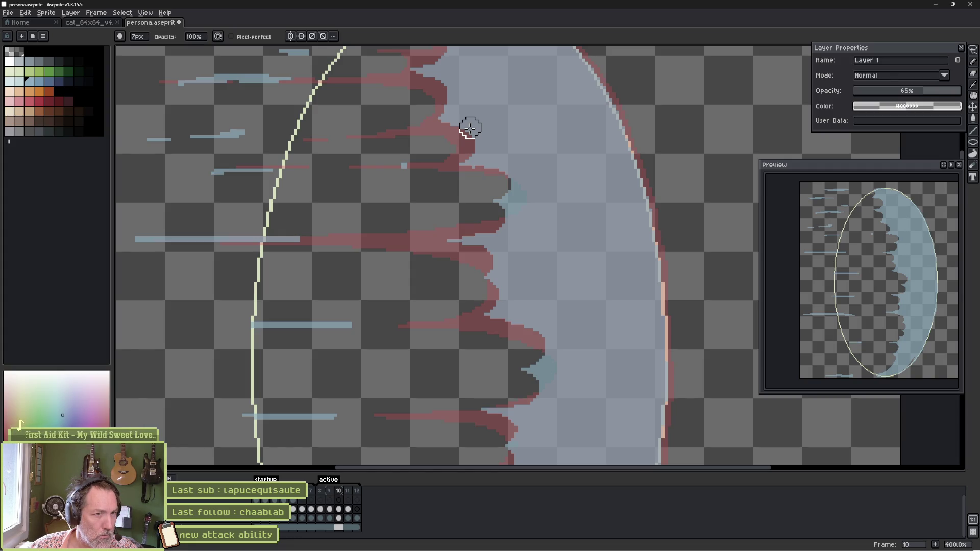
key("period")
key("b")
key("plus")
key("plus")
key("plus")
mouse_move(440, 115)
left_mouse_down()
mouse_move(389, 121)
mouse_move(494, 138)
left_mouse_up()
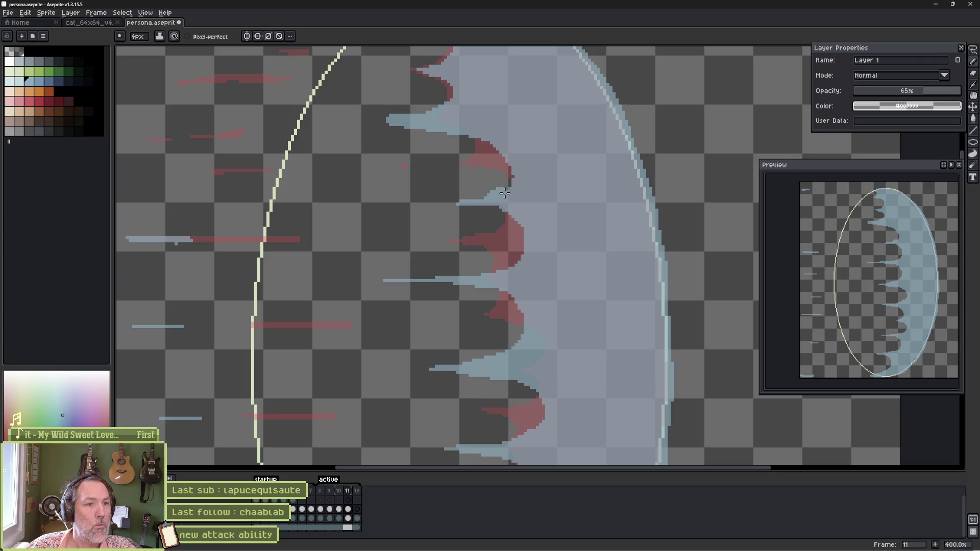
Erase light pixels to reshape the top spike and clear nearby strays, then play the animation.
key("e")
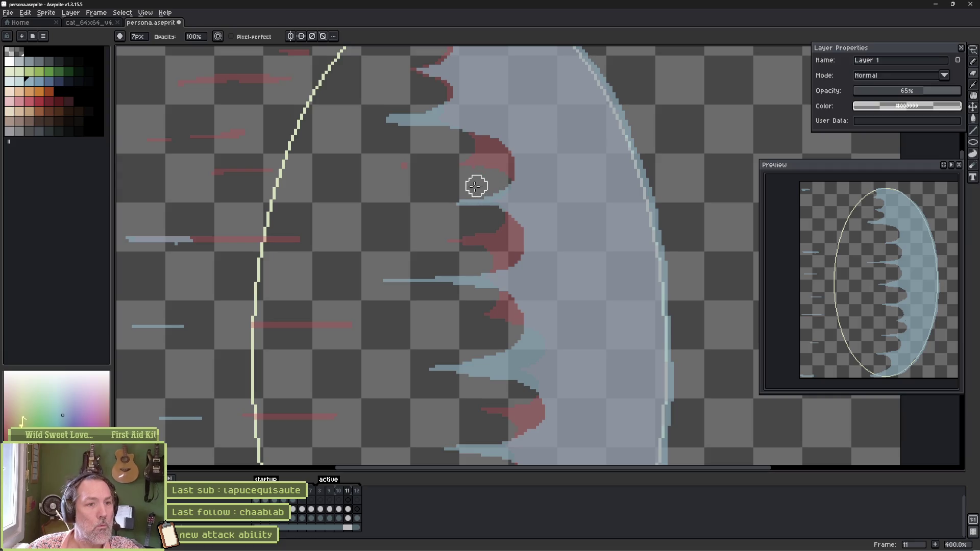
left_click_drag(442, 162, 440, 229)
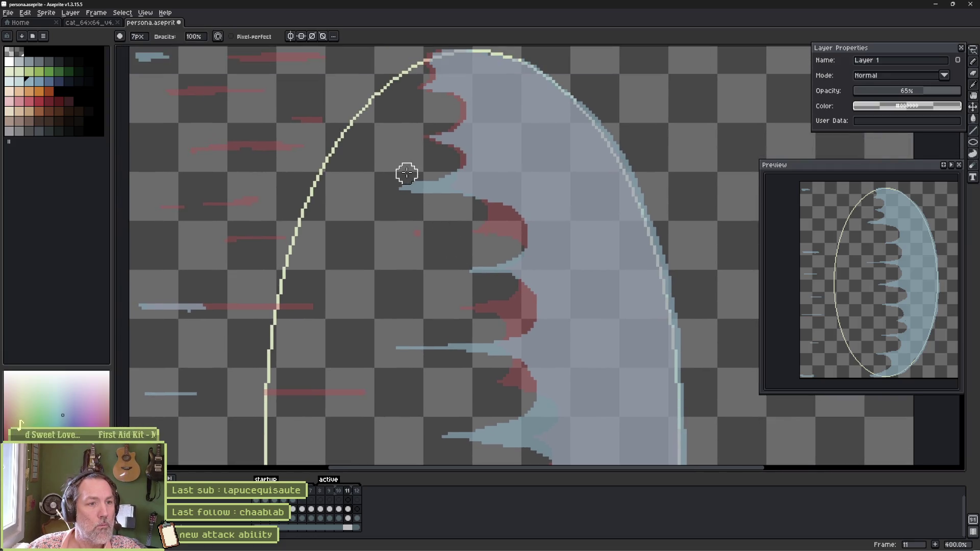
mouse_move(435, 152)
left_mouse_down()
mouse_move(442, 138)
mouse_move(452, 159)
mouse_move(468, 153)
mouse_move(470, 125)
mouse_move(440, 100)
mouse_move(440, 127)
left_mouse_up()
key("b")
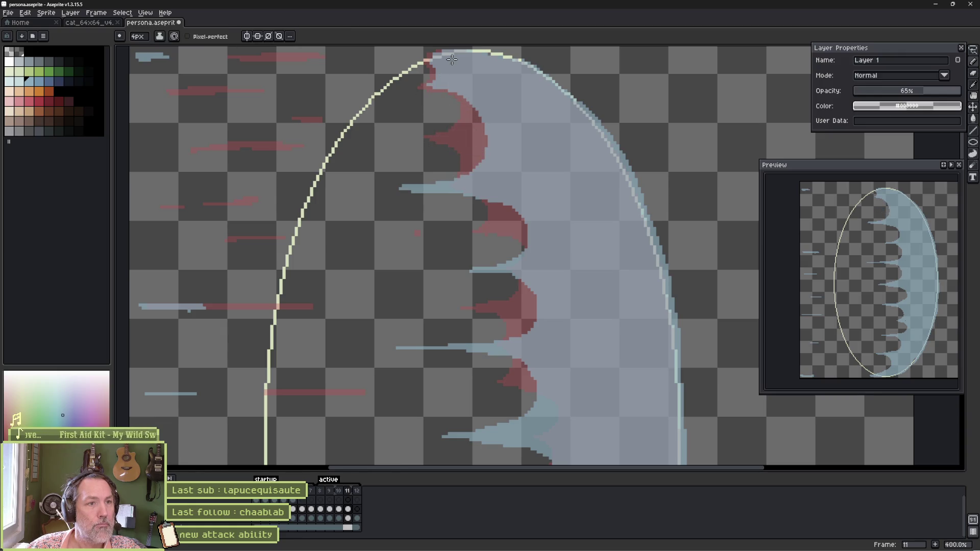
key("e")
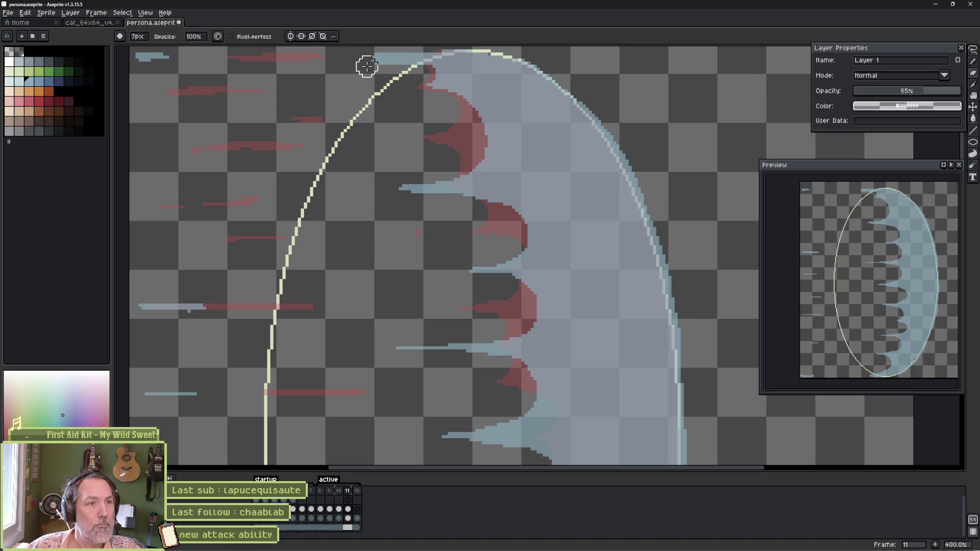
mouse_move(387, 67)
left_mouse_down()
mouse_move(429, 83)
mouse_move(458, 113)
left_mouse_up()
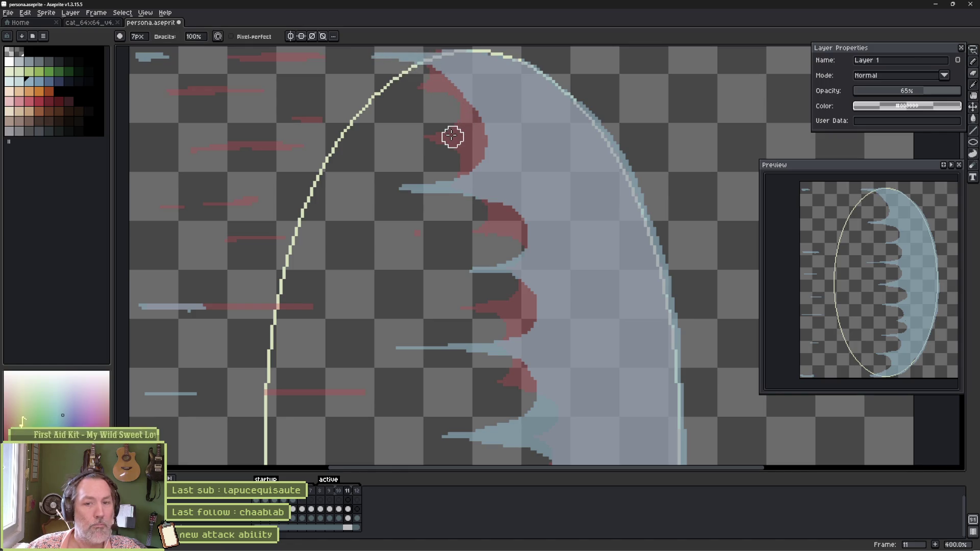
key("Return")
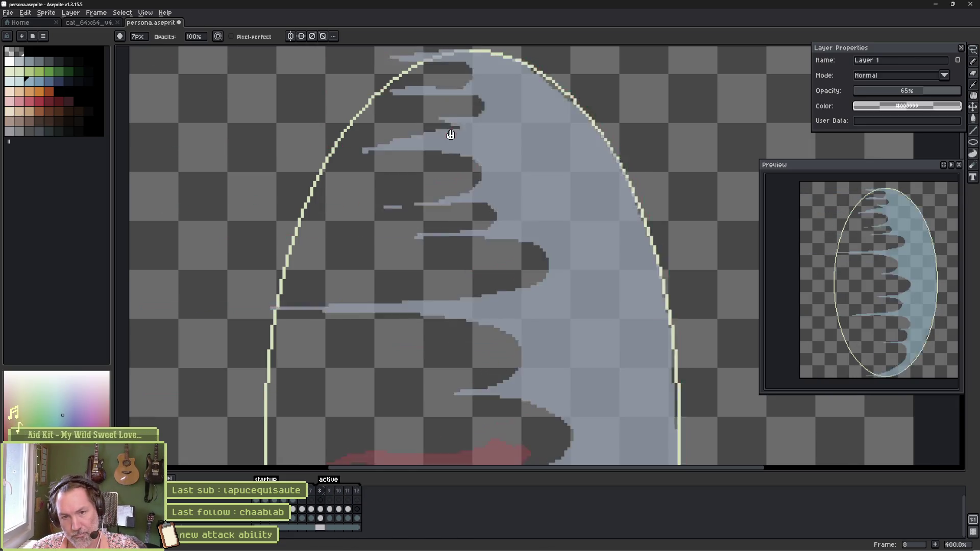
Stop playback and on frame 9 paint a light-blue streak and fill a dark notch's left edge.
key("Return")
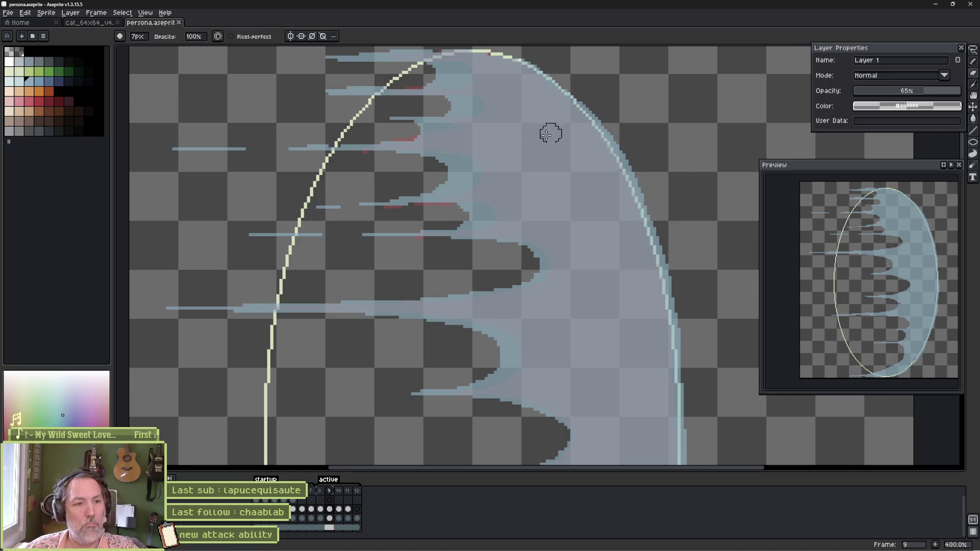
scroll(466, 372, "down", 10)
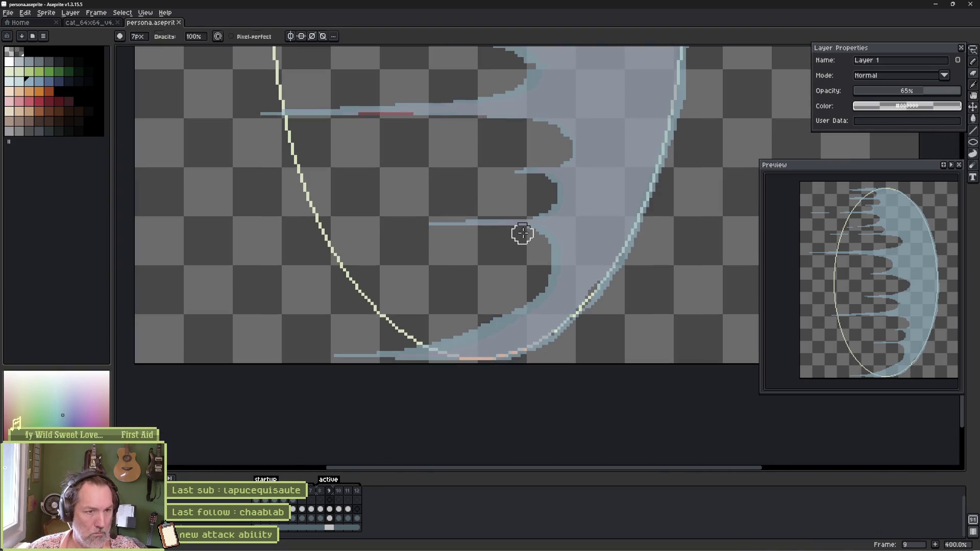
key("b")
left_click_drag(468, 227, 511, 229)
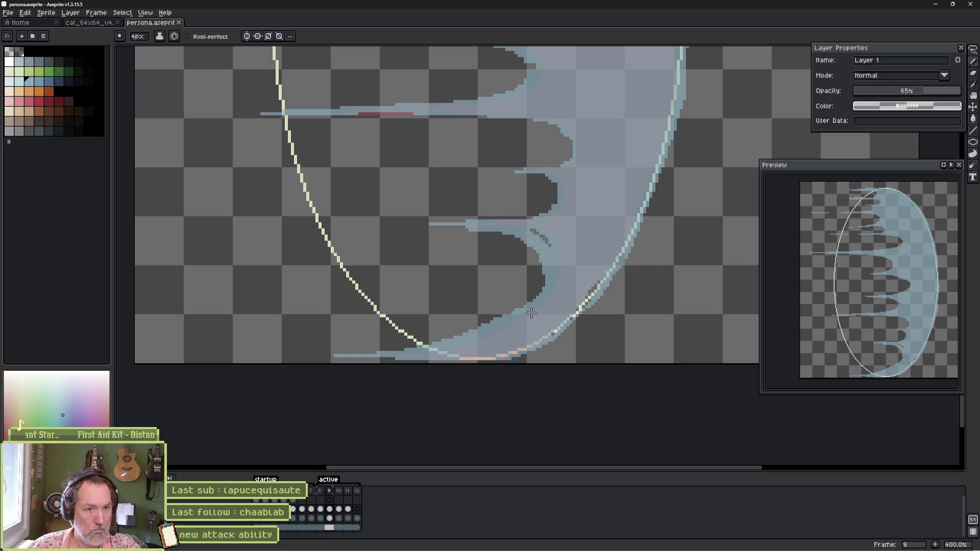
key("e")
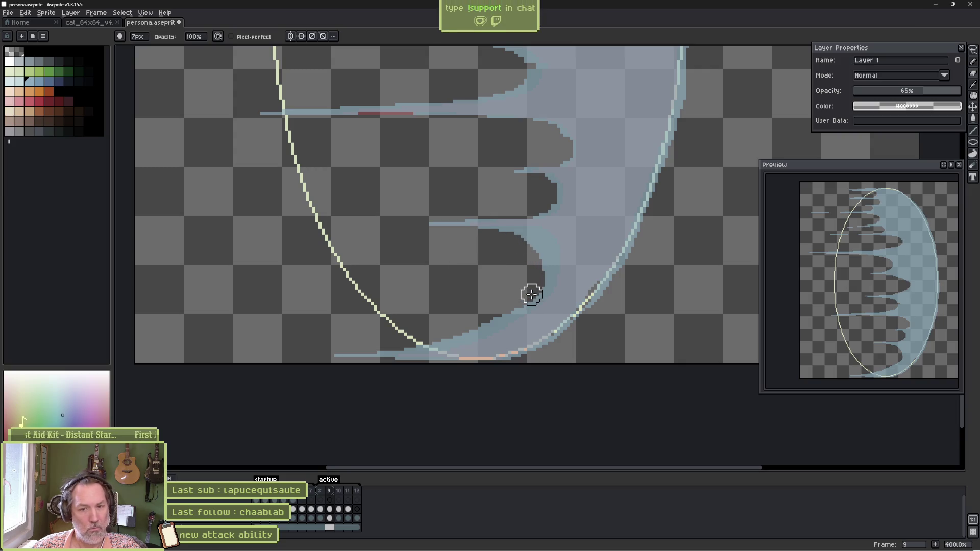
left_click_drag(545, 259, 537, 294)
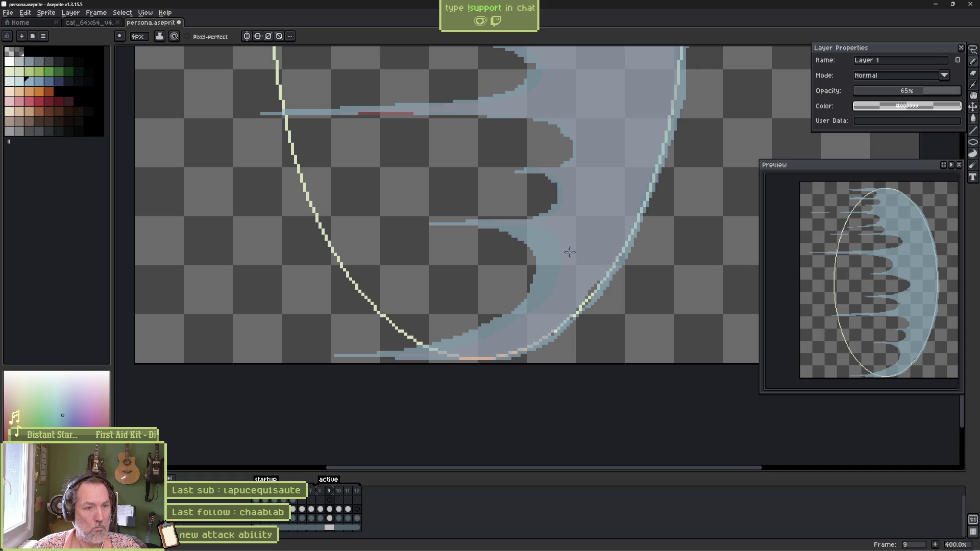
Deepen the dark notch near the wave's middle with the 7px eraser.
key("e")
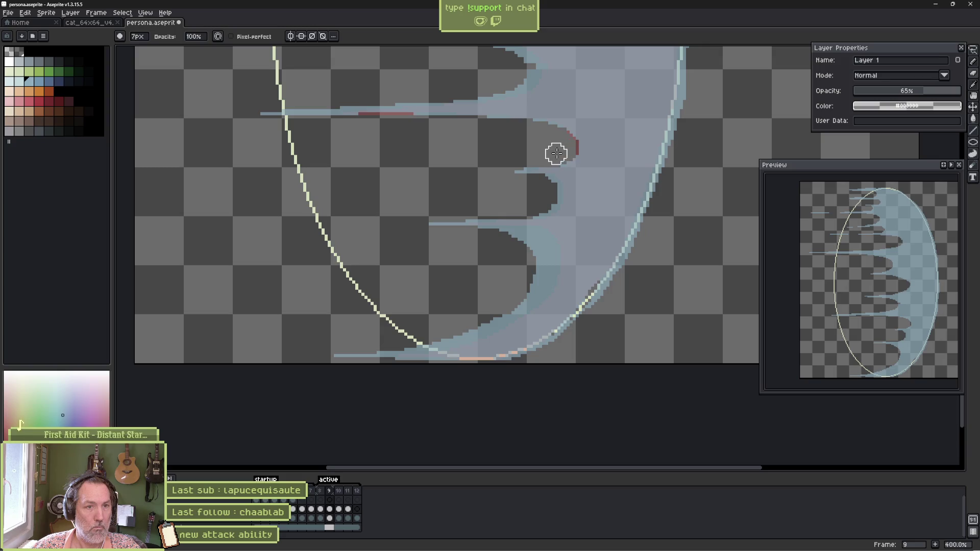
mouse_move(489, 162)
left_mouse_down()
mouse_move(470, 182)
mouse_move(485, 271)
left_mouse_up()
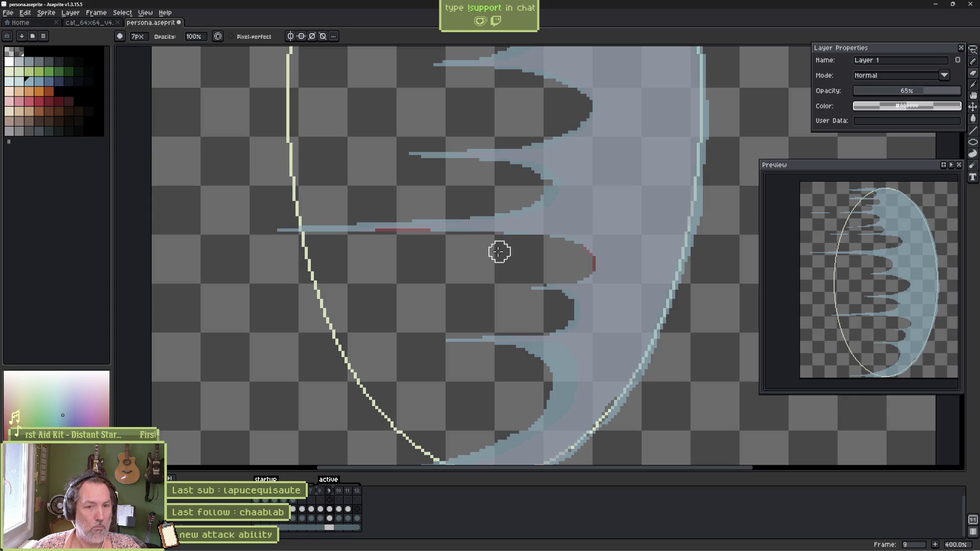
scroll(498, 261, "up", 3)
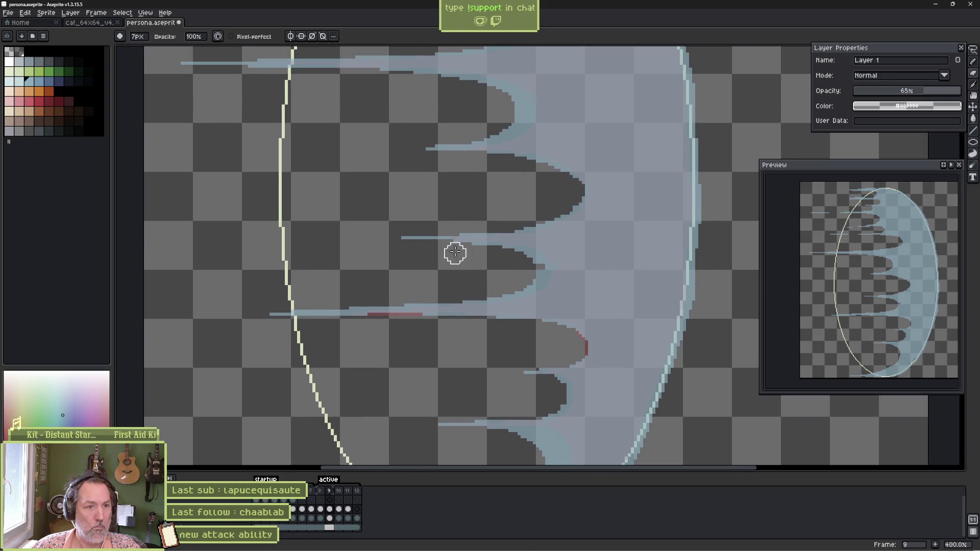
mouse_move(511, 257)
left_mouse_down()
mouse_move(537, 263)
mouse_move(517, 283)
left_mouse_up()
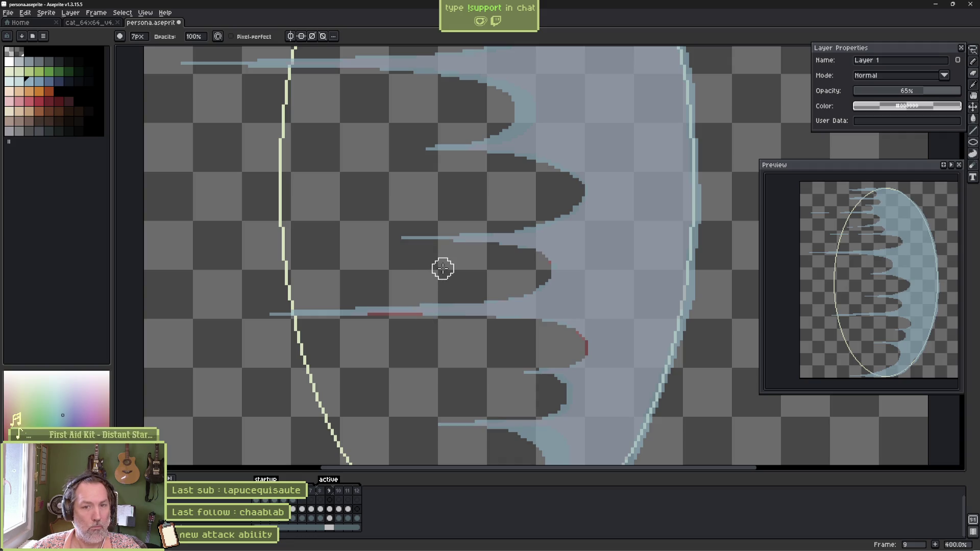
key("e")
key("Right")
key("Right")
key("Right")
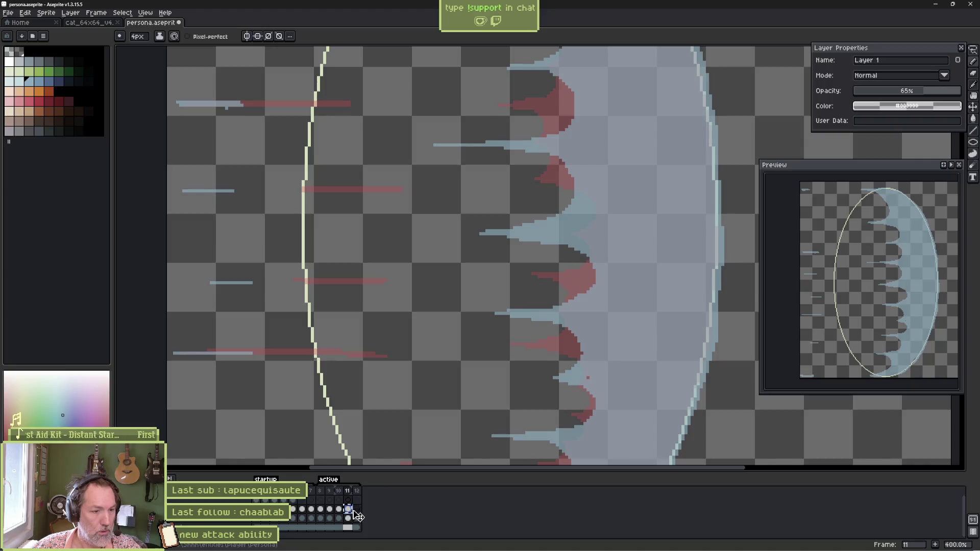
Lasso-select frame 12's spiky left side and stretch it further left.
scroll(441, 326, "down", 1)
scroll(441, 326, "down", 1)
key("m")
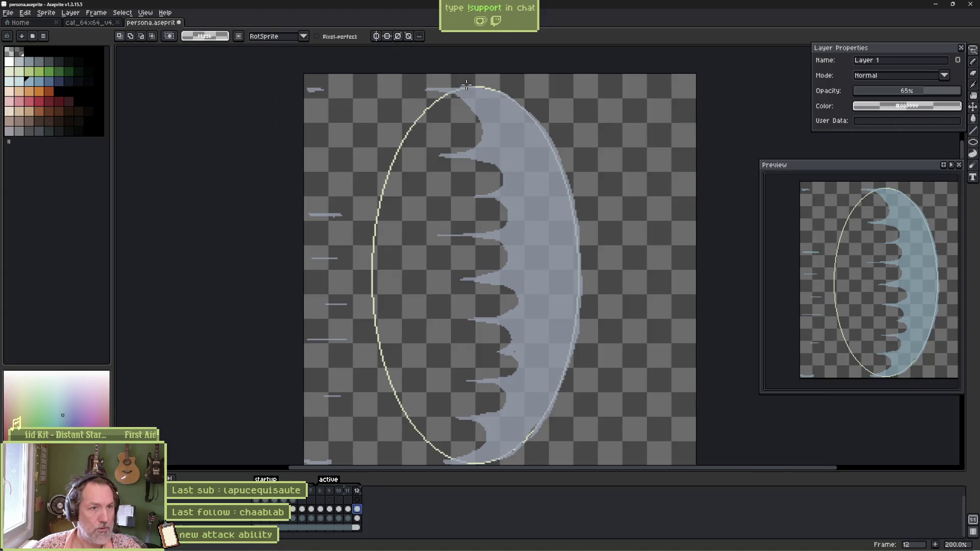
mouse_move(465, 80)
left_mouse_down()
mouse_move(520, 161)
mouse_move(540, 316)
mouse_move(506, 427)
mouse_move(479, 458)
mouse_move(433, 462)
mouse_move(373, 210)
mouse_move(401, 74)
mouse_move(439, 73)
left_mouse_up()
left_click_drag(365, 269, 284, 287)
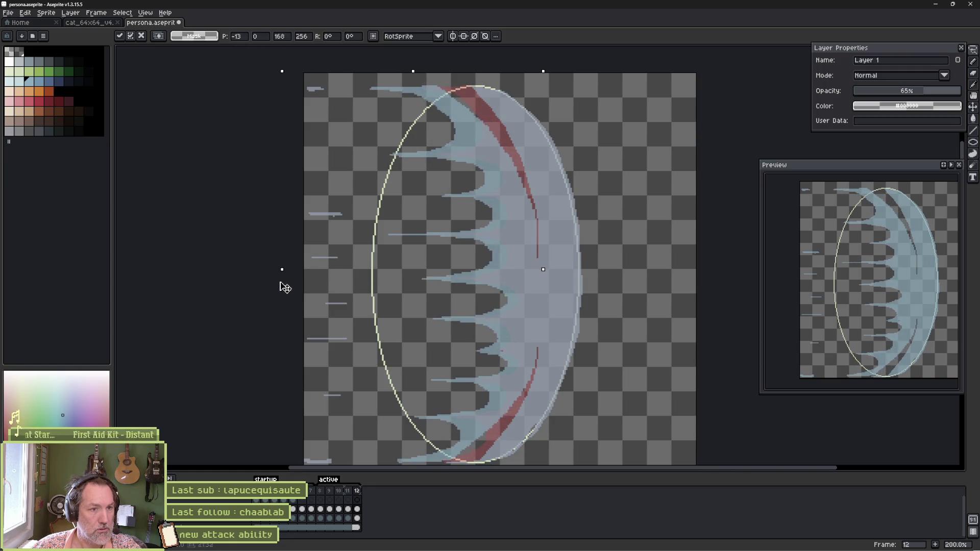
key("Return")
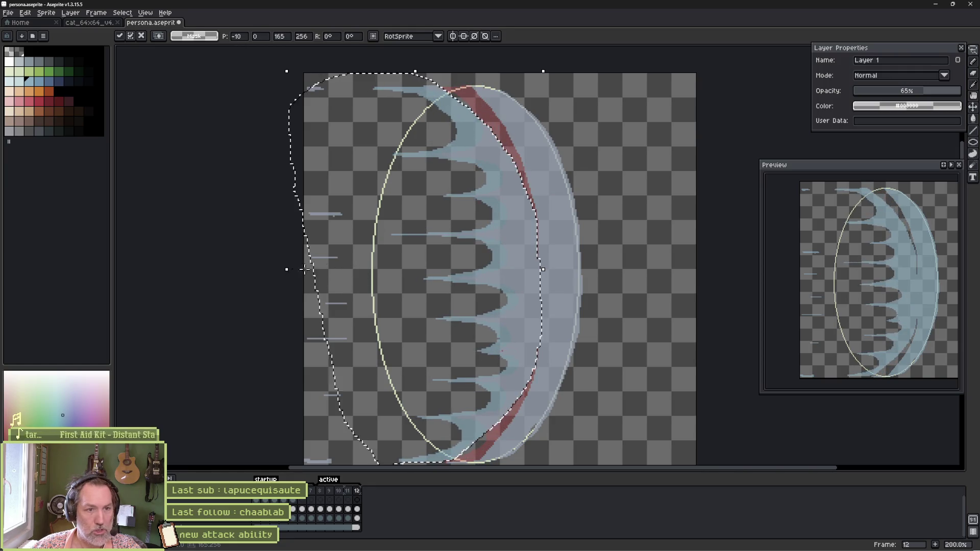
key("ctrl+d")
key("b")
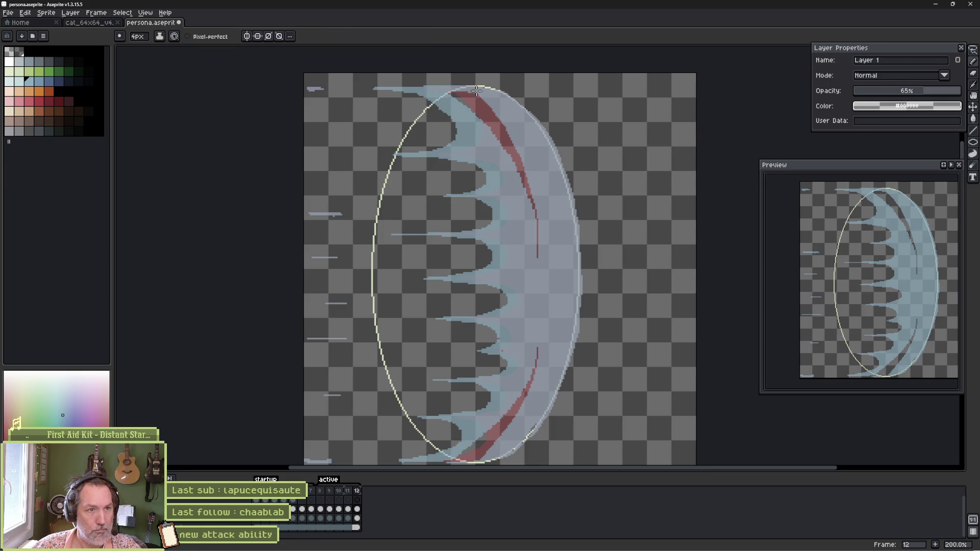
Undo the stray curved marks near the top and bottom, then view frame 11.
key("ctrl+z")
left_click_drag(451, 460, 457, 398)
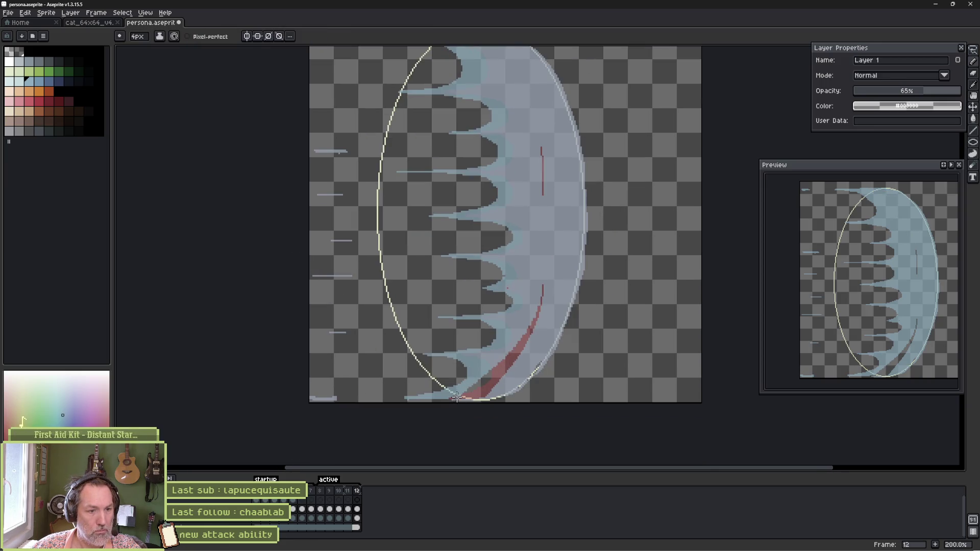
key("ctrl+z")
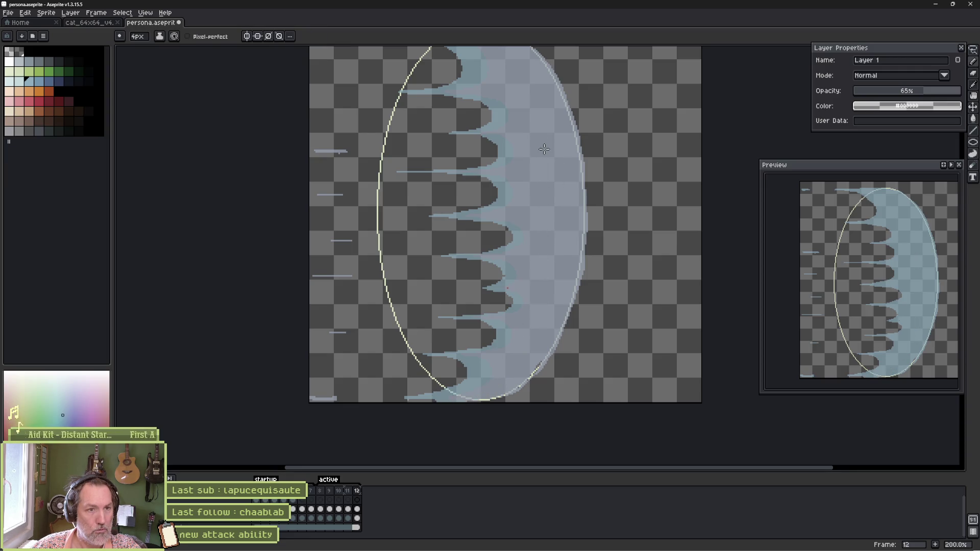
key("comma")
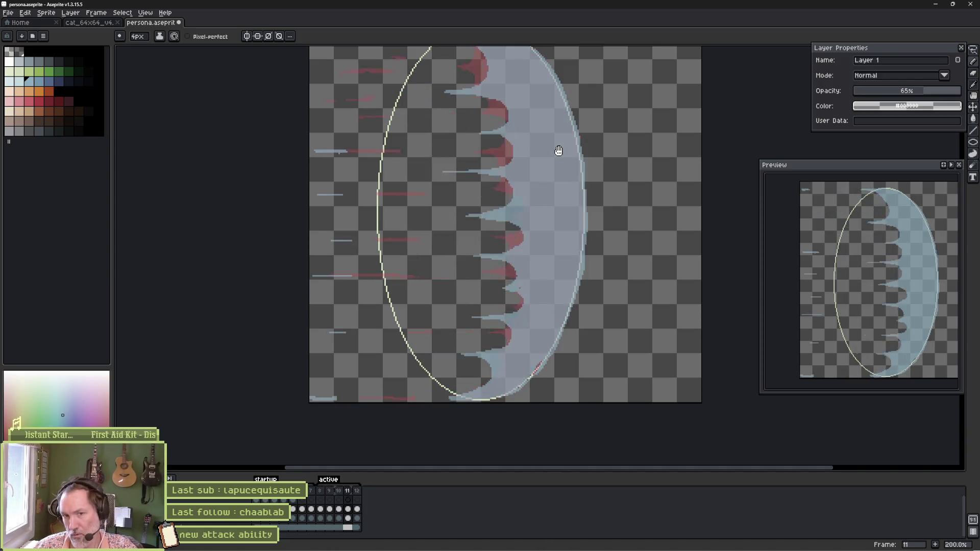
Save persona.aseprite and compare frames 11 and 12.
key("period")
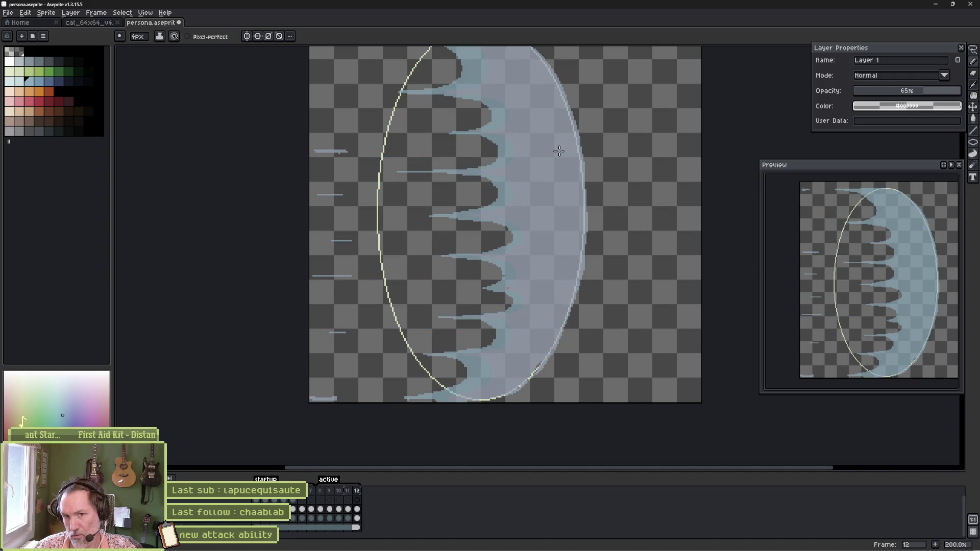
key("ctrl+s")
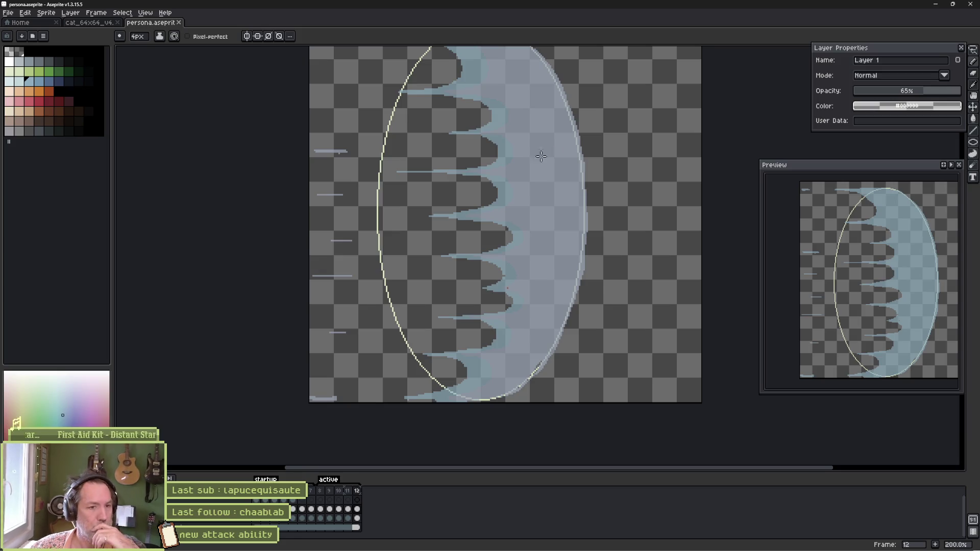
left_click(349, 510)
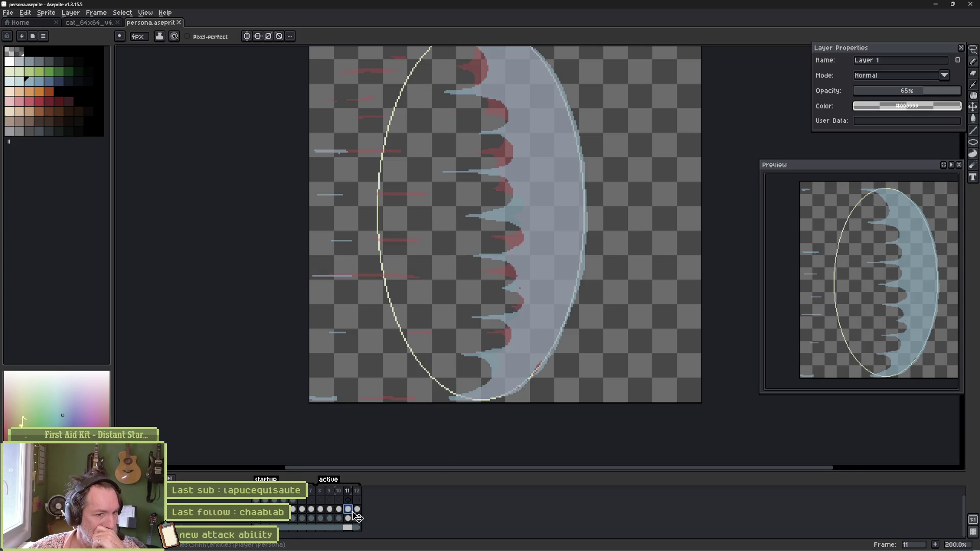
left_click(356, 516)
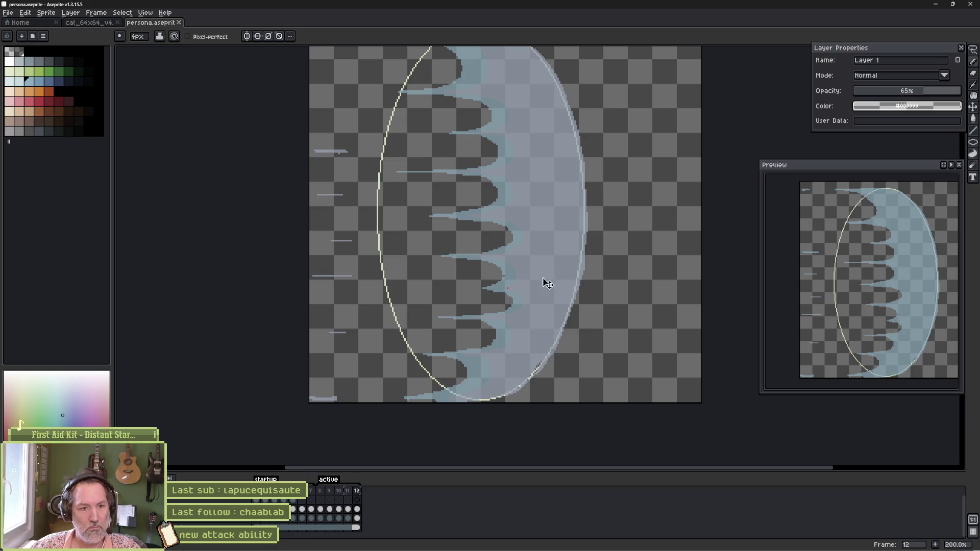
Nudge frame 12's wave slightly left with the Move tool to line up with frame 11.
key("v")
left_click_drag(561, 284, 556, 284)
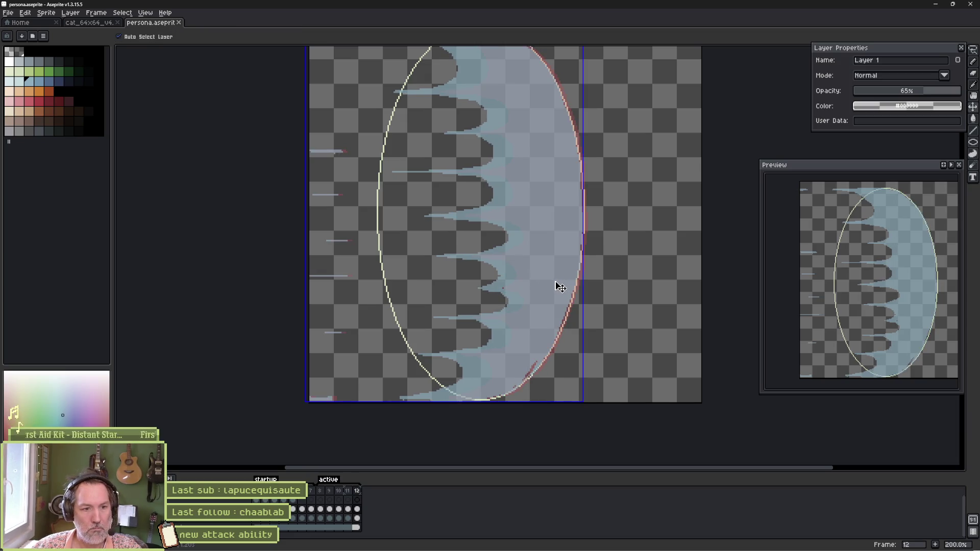
key("b")
scroll(530, 276, "up", 1)
scroll(529, 276, "up", 1)
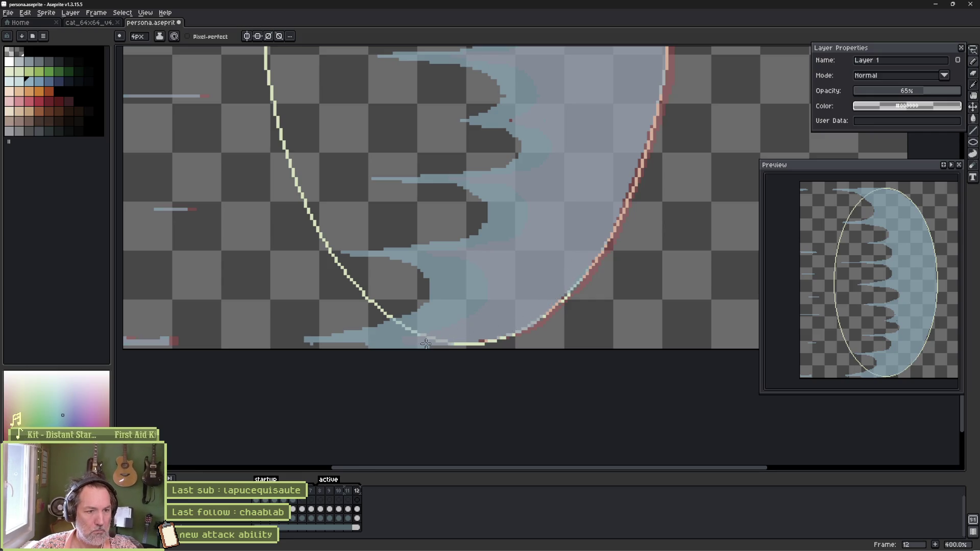
key("e")
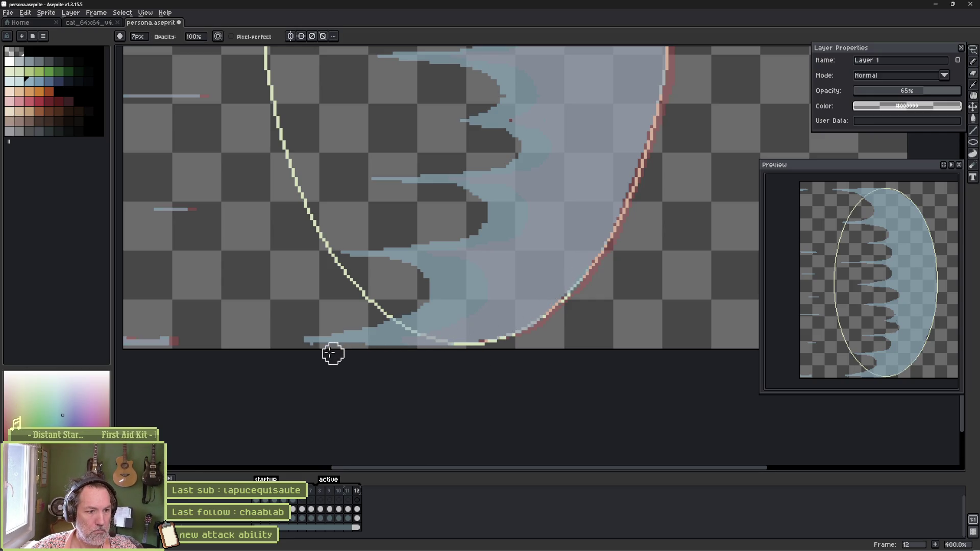
scroll(272, 208, "down", 1)
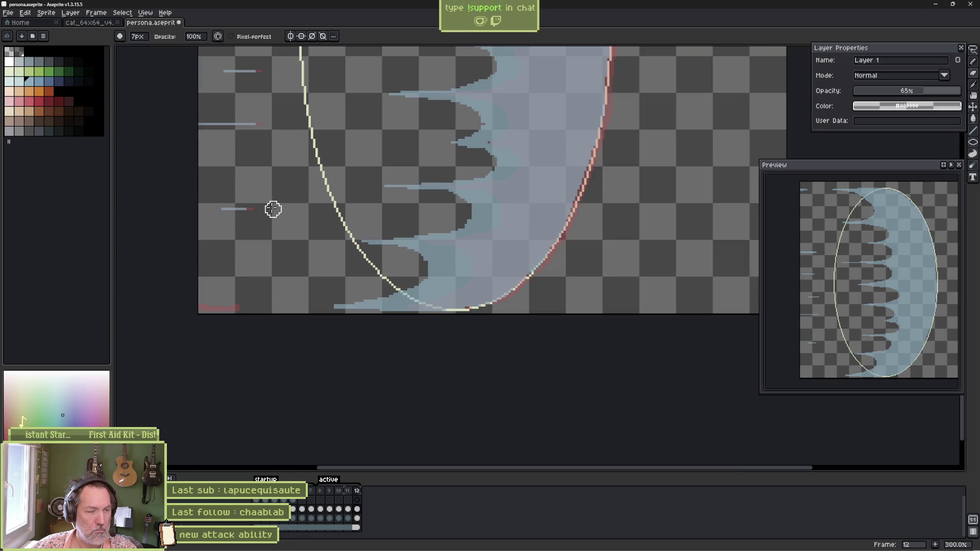
scroll(281, 199, "up", 3)
scroll(277, 289, "down", 2)
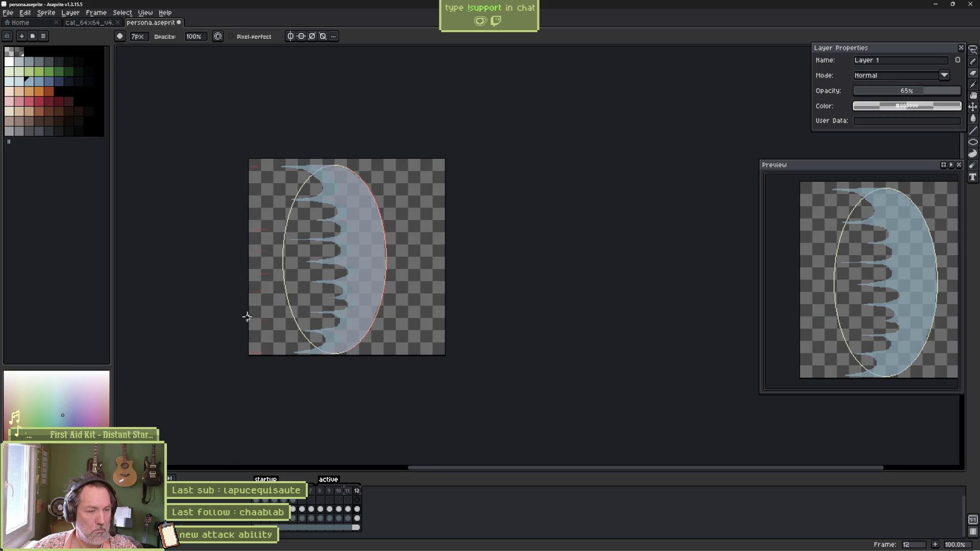
Flip between frames 11 and 12 to compare the wave's motion.
key("Left")
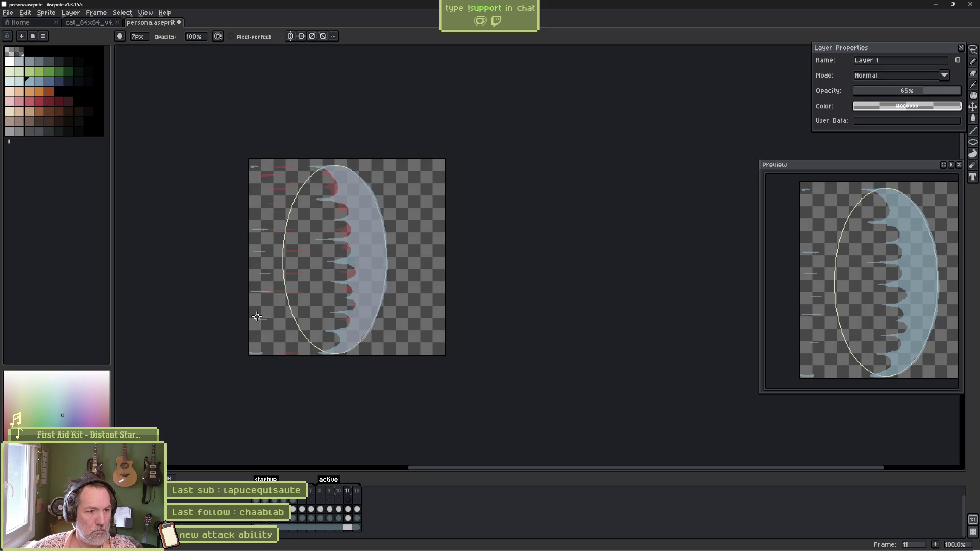
key("Right")
key("Left")
key("Left")
key("Right")
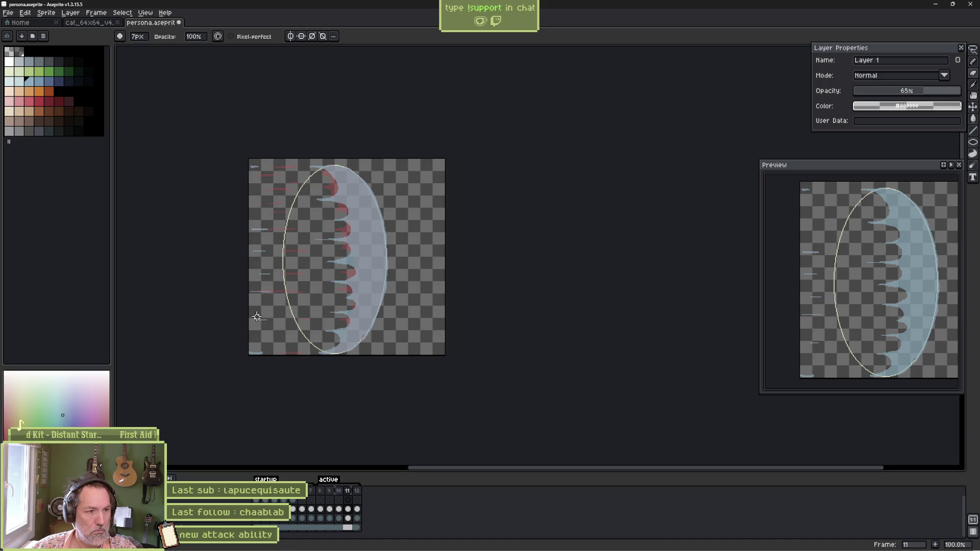
key("Right")
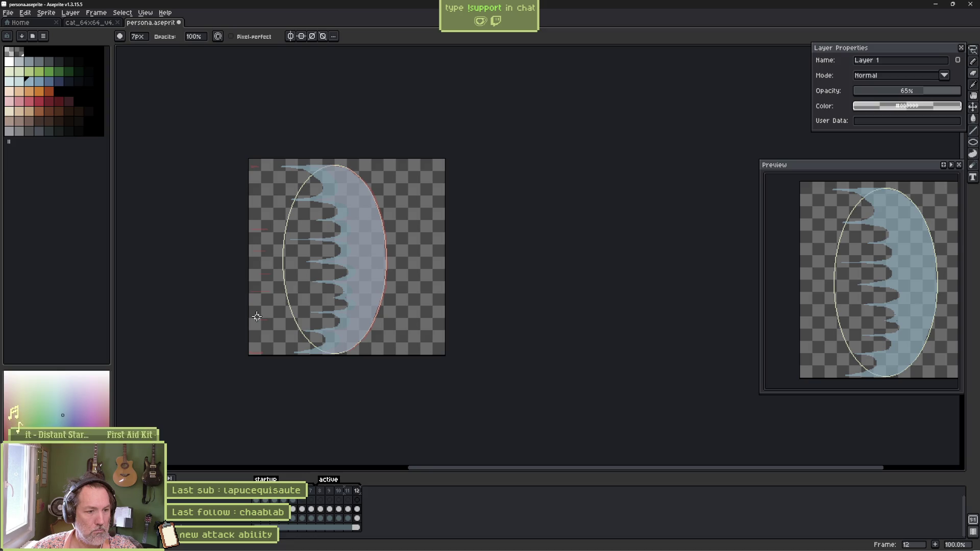
Add frame 13 after frame 12 with Alt+N and select frames 9–12.
left_click(357, 491)
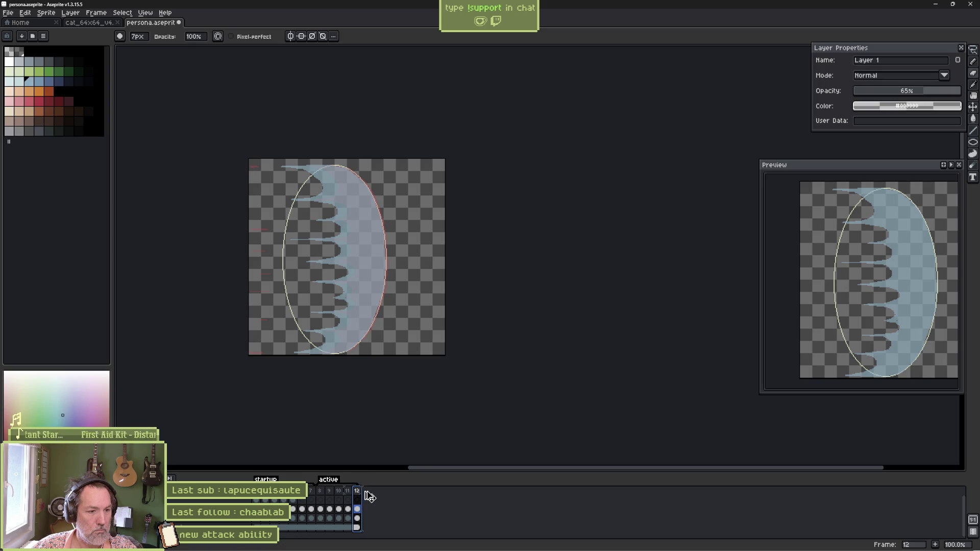
key("alt+n")
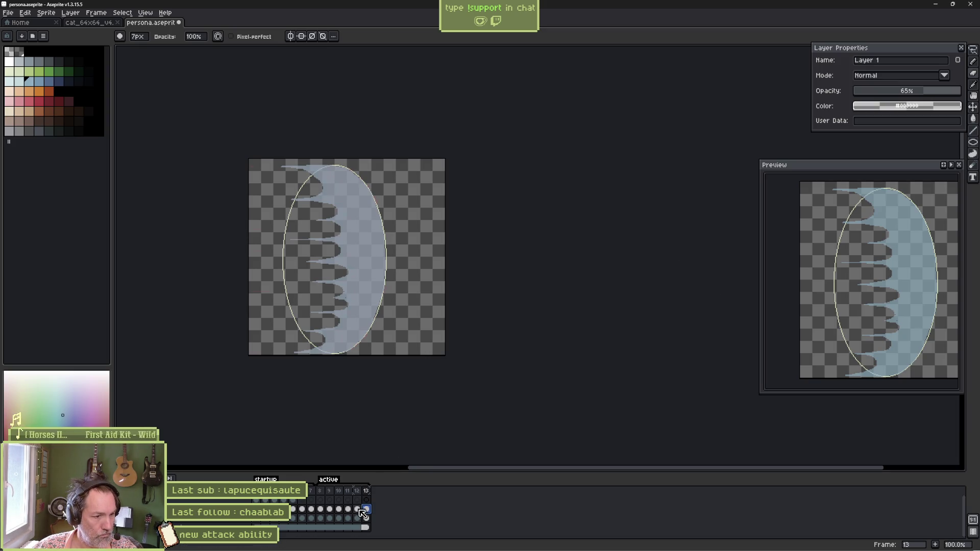
mouse_move(357, 510)
left_mouse_down()
mouse_move(332, 513)
mouse_move(373, 514)
mouse_move(322, 515)
mouse_move(359, 512)
left_mouse_up()
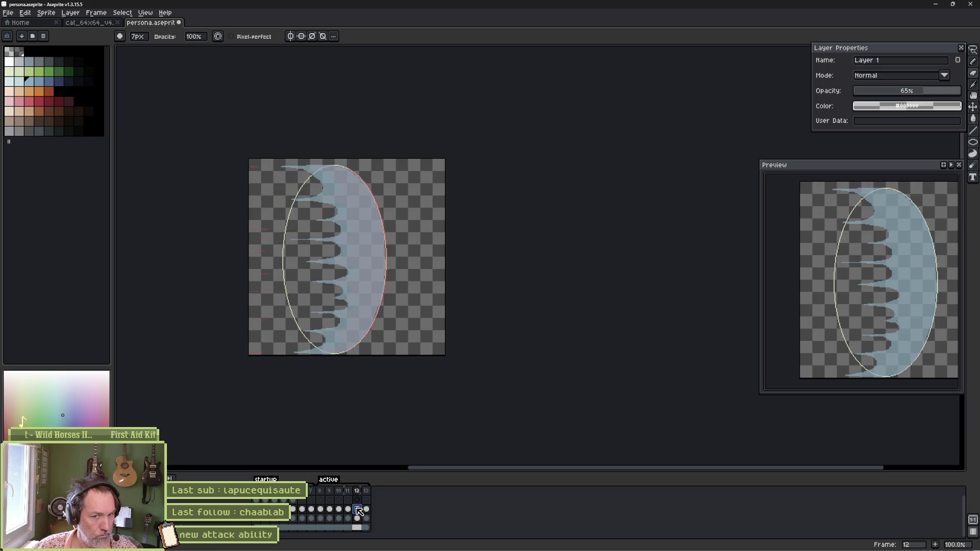
Lasso the spiky left part of the frame-12 wave and shift it 6 pixels right.
key("m")
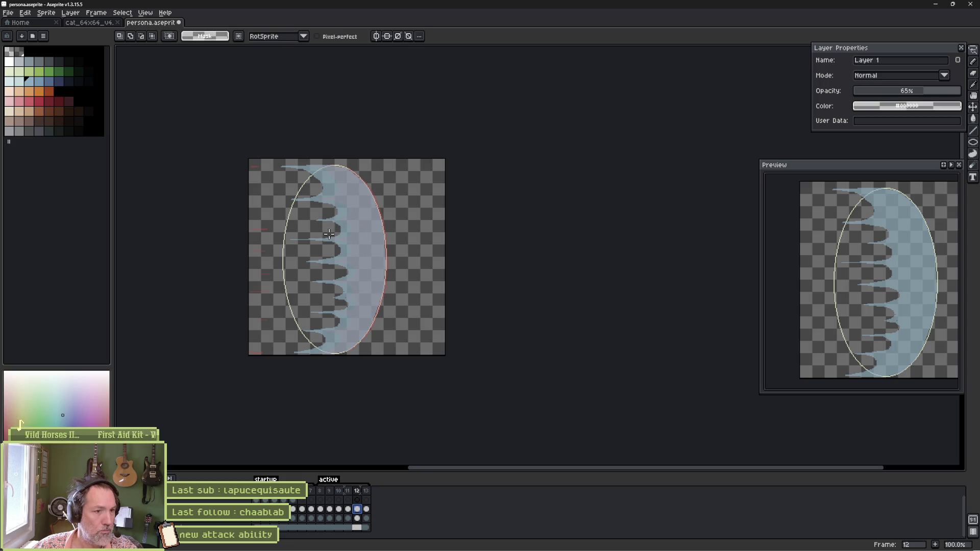
mouse_move(320, 163)
left_mouse_down()
mouse_move(356, 207)
mouse_move(363, 262)
mouse_move(332, 352)
mouse_move(286, 356)
mouse_move(241, 250)
mouse_move(366, 159)
left_mouse_up()
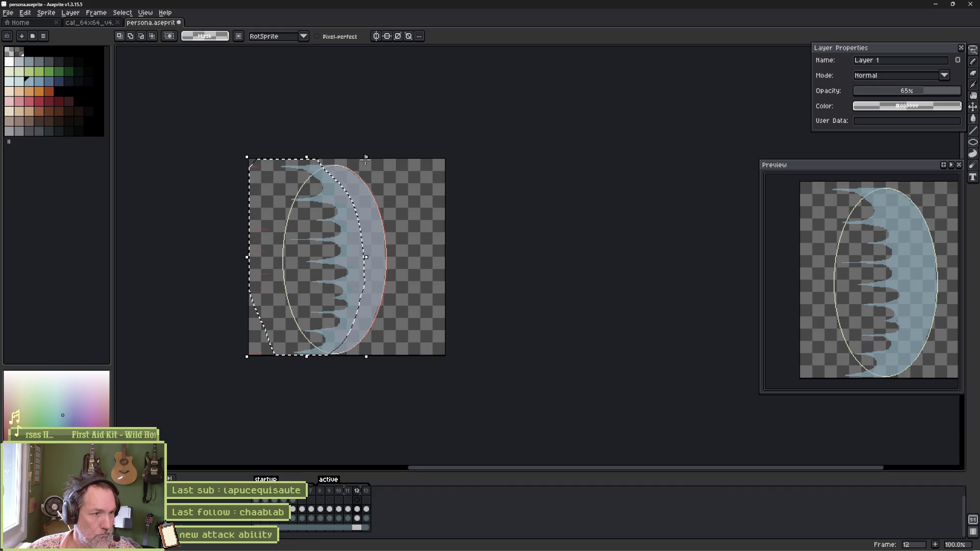
key("Right")
key("Right")
key("Right")
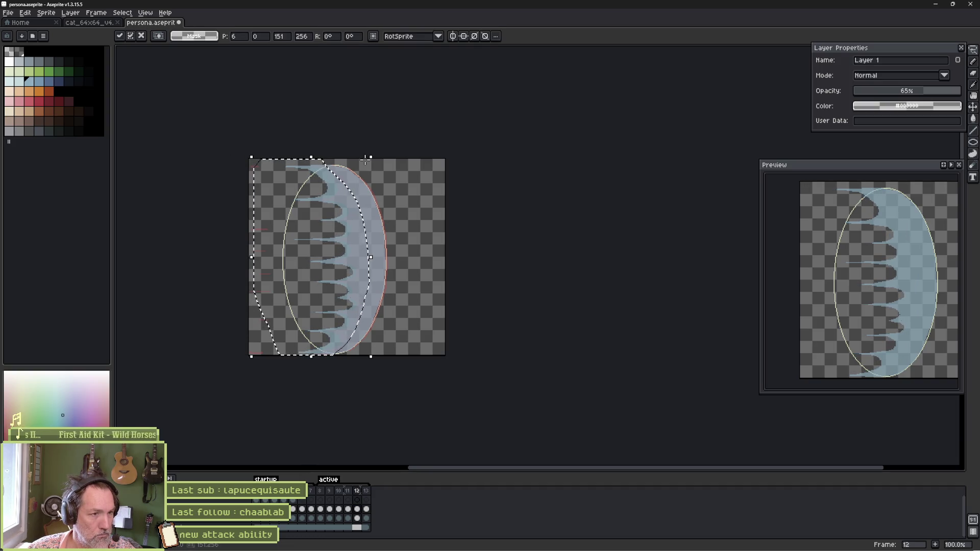
key("ctrl+d")
Play frames 8–12 to review the animation, then step through frames 11 and 12.
left_click_drag(322, 490, 359, 492)
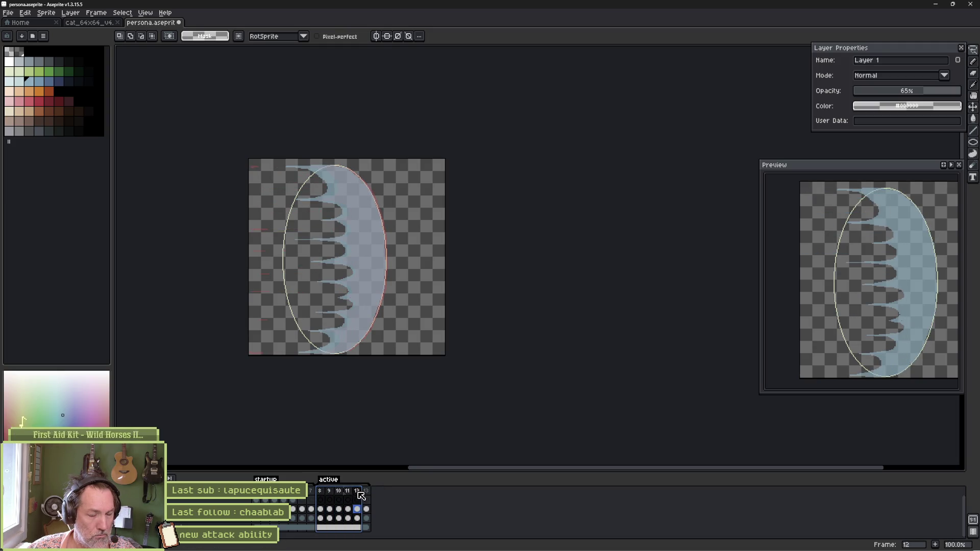
left_click(353, 506)
key("Return")
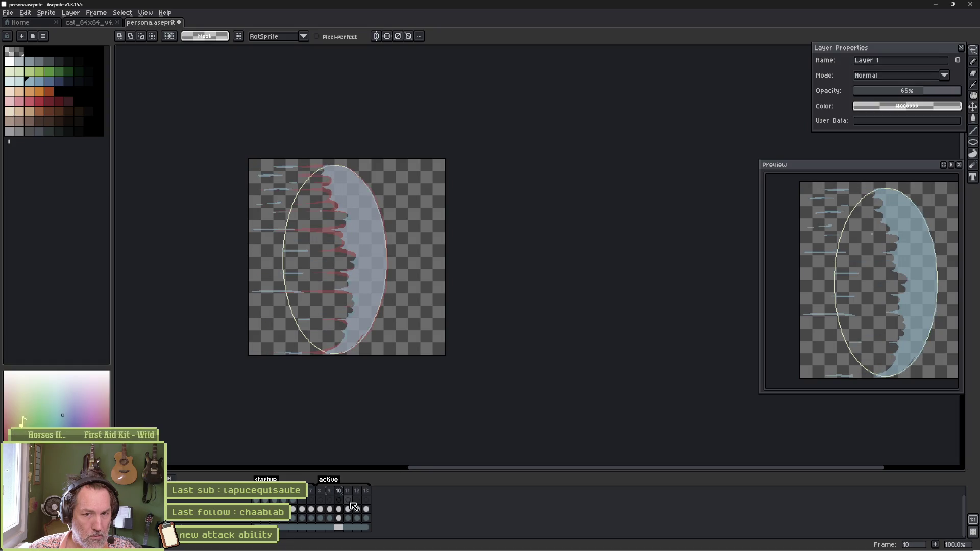
left_click(349, 502)
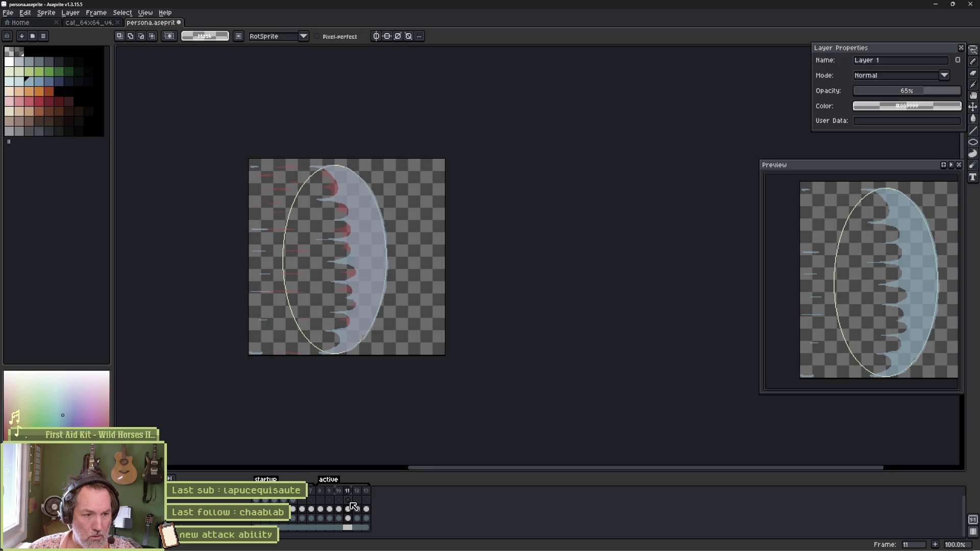
key("Right")
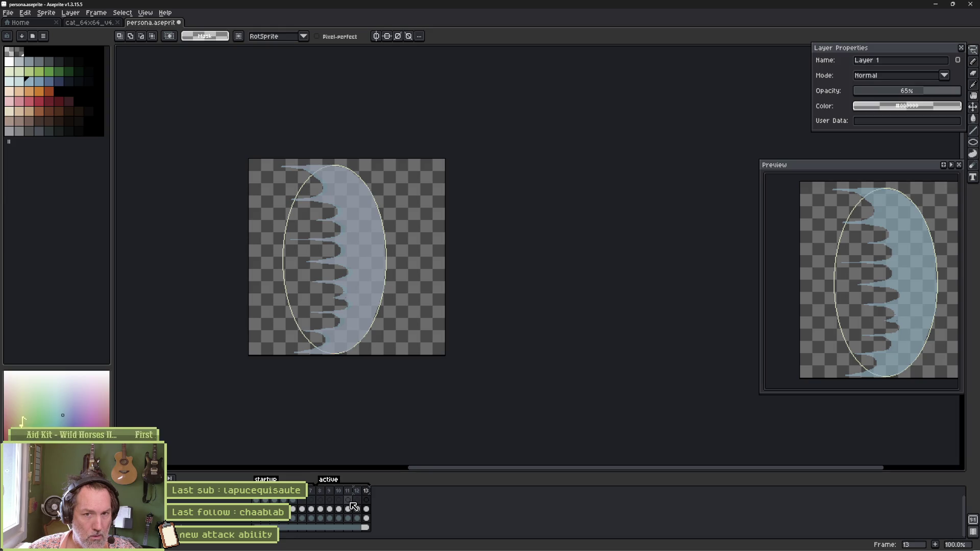
scroll(343, 226, "up", 2)
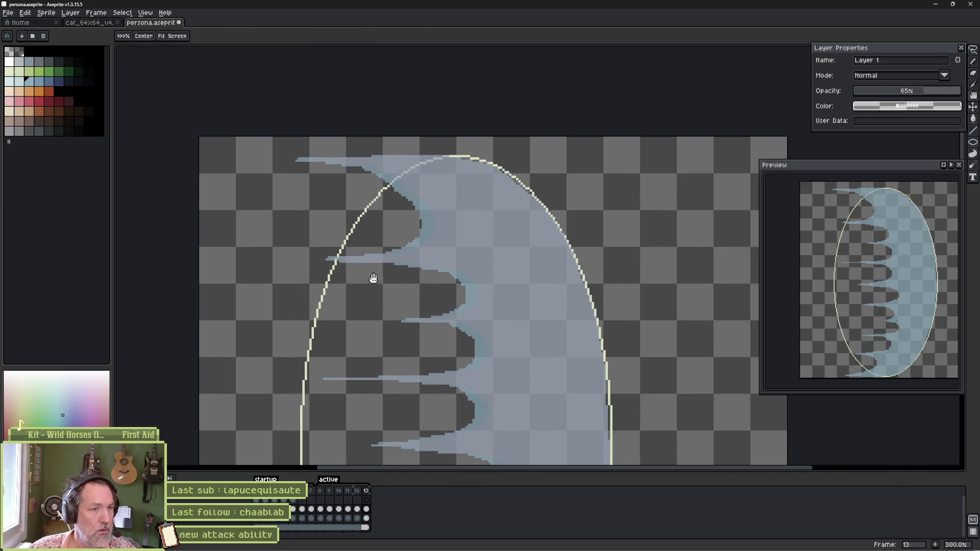
Zoom in and move frame 13's upper-left streaks further left.
scroll(412, 186, "down", 1)
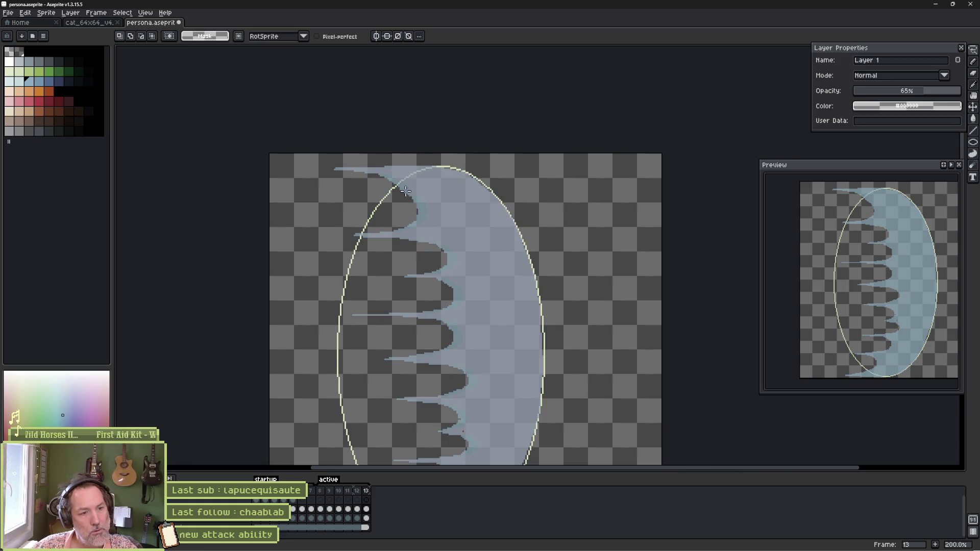
scroll(390, 213, "down", 4)
left_click_drag(386, 168, 384, 170)
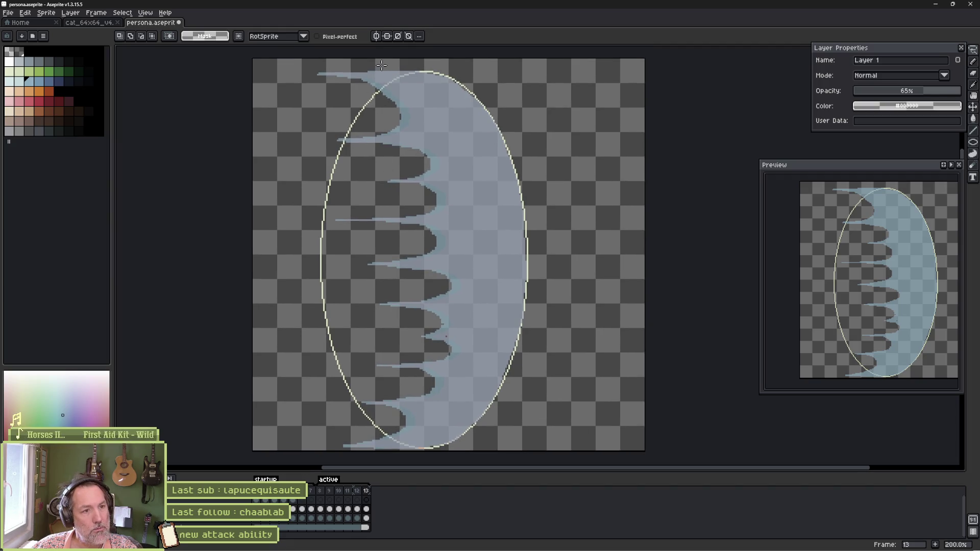
left_click_drag(418, 119, 437, 207)
key("ctrl+z")
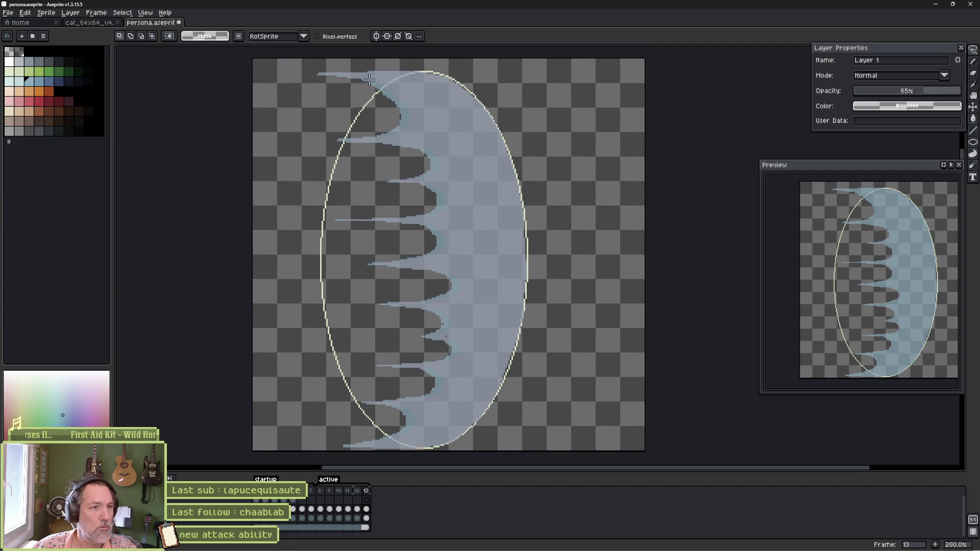
mouse_move(359, 71)
left_mouse_down()
mouse_move(386, 152)
mouse_move(410, 312)
mouse_move(393, 392)
mouse_move(367, 439)
mouse_move(271, 148)
mouse_move(313, 97)
left_mouse_up()
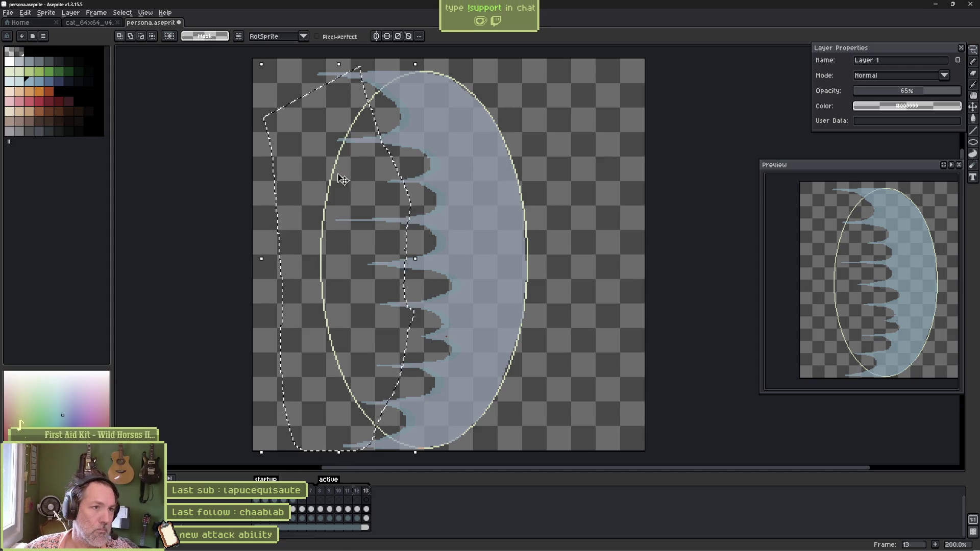
mouse_move(352, 174)
left_mouse_down()
mouse_move(317, 174)
mouse_move(340, 206)
mouse_move(326, 237)
mouse_move(314, 210)
mouse_move(313, 221)
left_mouse_up()
key("Return")
Shift the middle and lower-left streaks further left, detaching them from the spikes.
mouse_move(301, 127)
left_mouse_down()
mouse_move(327, 123)
mouse_move(294, 153)
mouse_move(300, 129)
mouse_move(284, 147)
left_mouse_up()
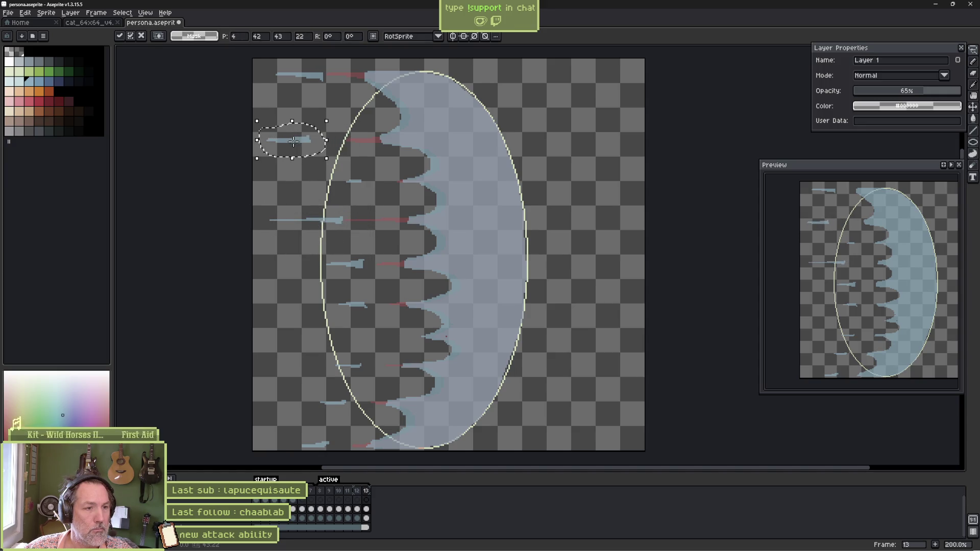
key("Return")
mouse_move(315, 392)
left_mouse_down()
mouse_move(349, 404)
mouse_move(337, 449)
mouse_move(271, 388)
left_mouse_up()
left_click_drag(309, 416, 284, 417)
key("Return")
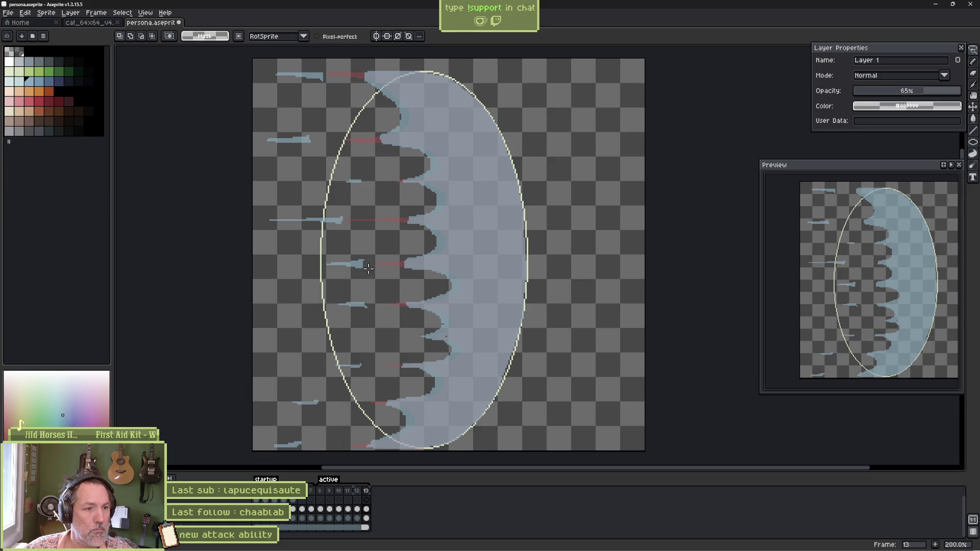
scroll(350, 288, "up", 2)
Repaint a jagged streak as a clean horizontal bar with the pencil.
key("b")
mouse_move(301, 235)
left_mouse_down()
mouse_move(387, 241)
mouse_move(279, 241)
left_mouse_up()
key("e")
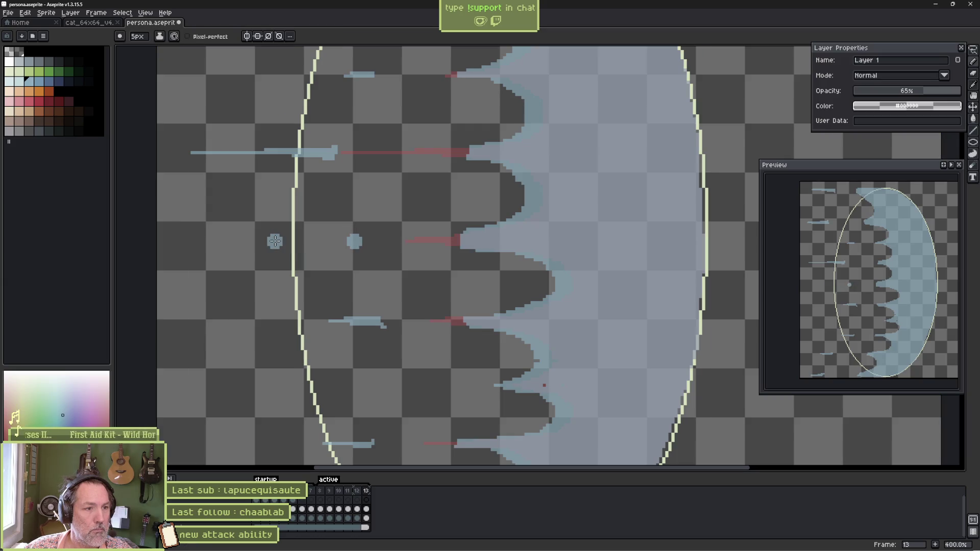
Redraw the rough streaks as thin even bars and add a new pale-blue streak.
key("b")
left_click_drag(347, 240, 260, 241)
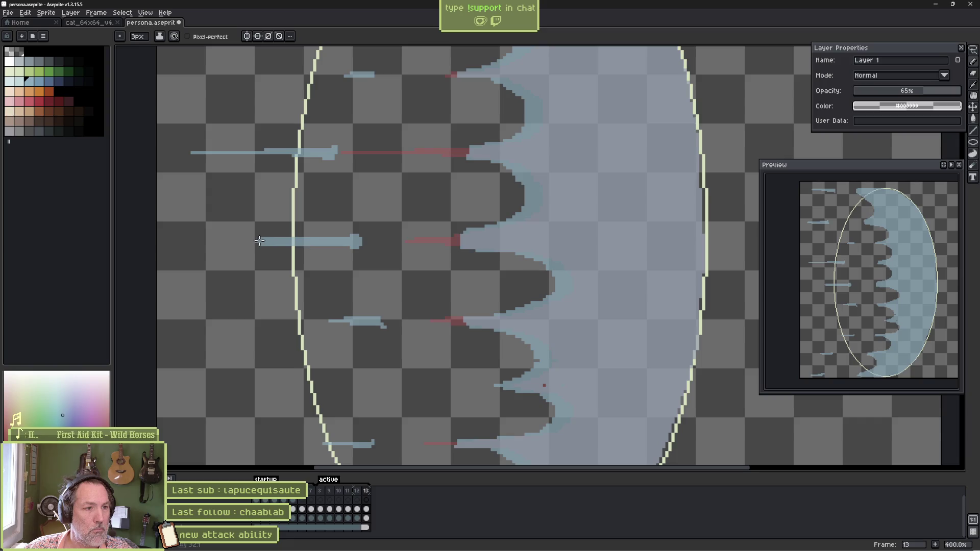
key("e")
mouse_move(386, 323)
left_mouse_down()
mouse_move(300, 322)
mouse_move(359, 216)
left_mouse_up()
key("b")
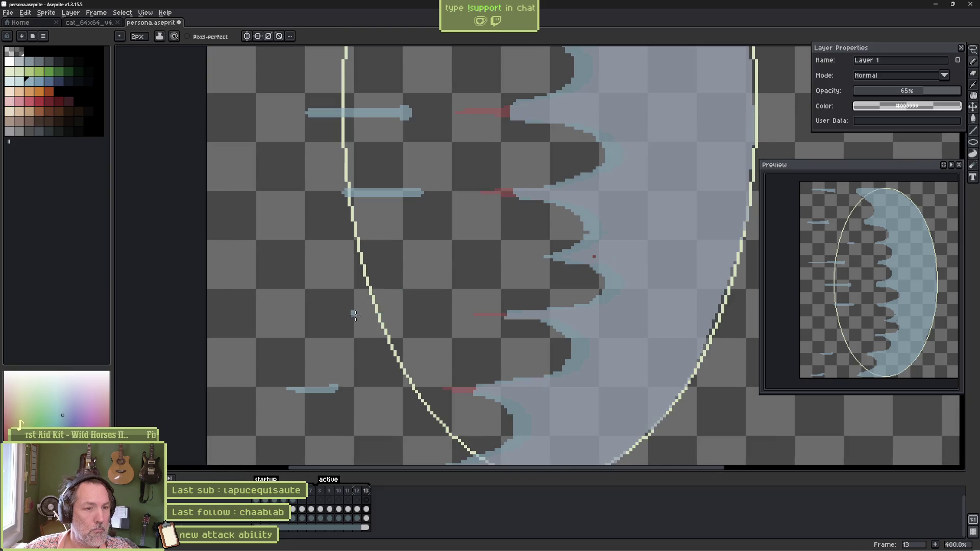
mouse_move(356, 317)
left_mouse_down()
mouse_move(256, 318)
mouse_move(306, 210)
left_mouse_up()
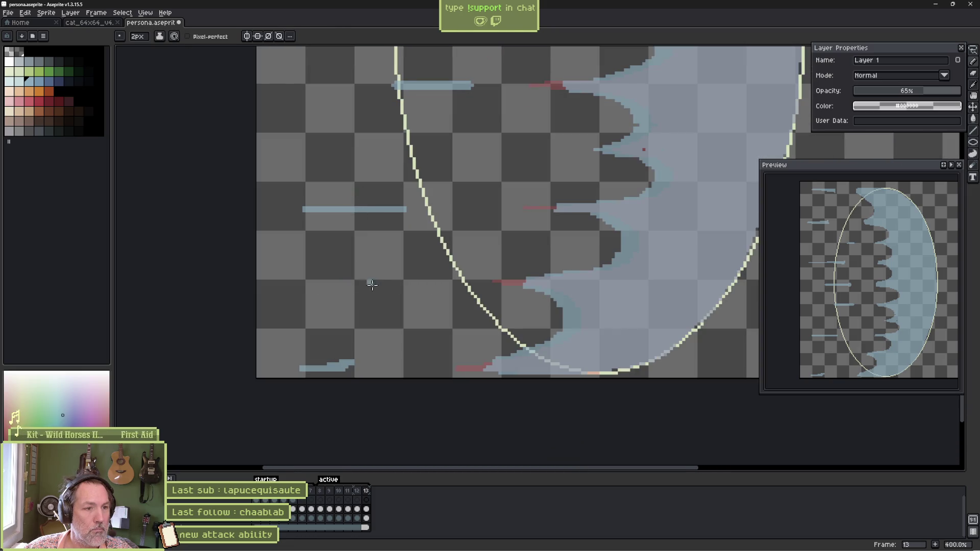
left_click_drag(356, 281, 344, 280)
key("ctrl+z")
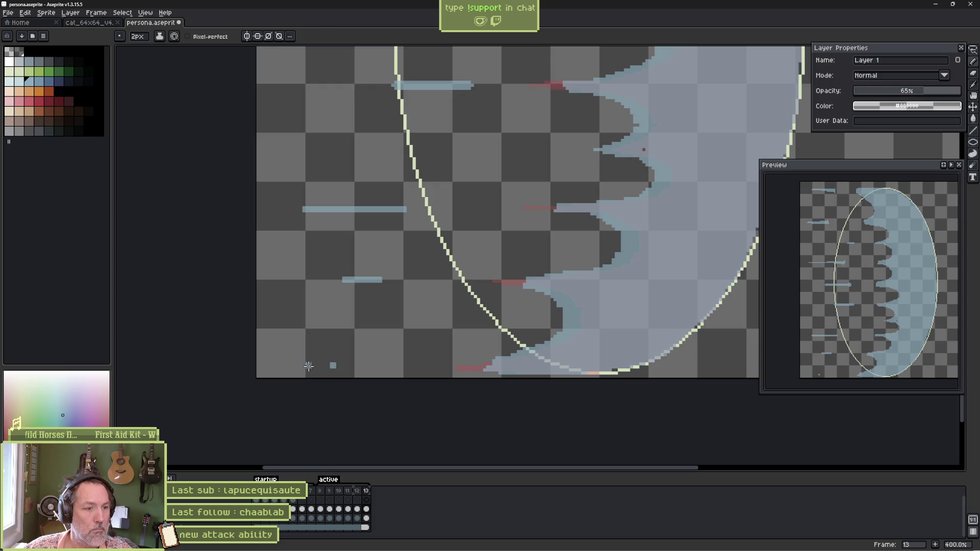
Adjust the brush size and paint another short horizontal blue streak.
scroll(308, 332, "down", 2)
left_click_drag(315, 204, 329, 374)
scroll(390, 345, "up", 3)
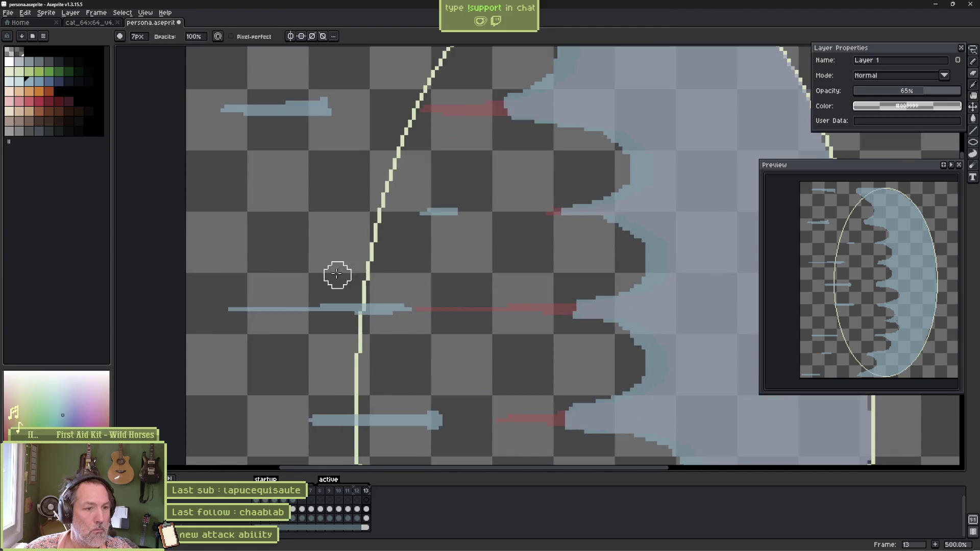
scroll(332, 260, "up", 5)
scroll(332, 261, "left", 2)
key("e")
key("plus")
mouse_move(347, 230)
left_mouse_down()
mouse_move(252, 232)
mouse_move(349, 228)
left_mouse_up()
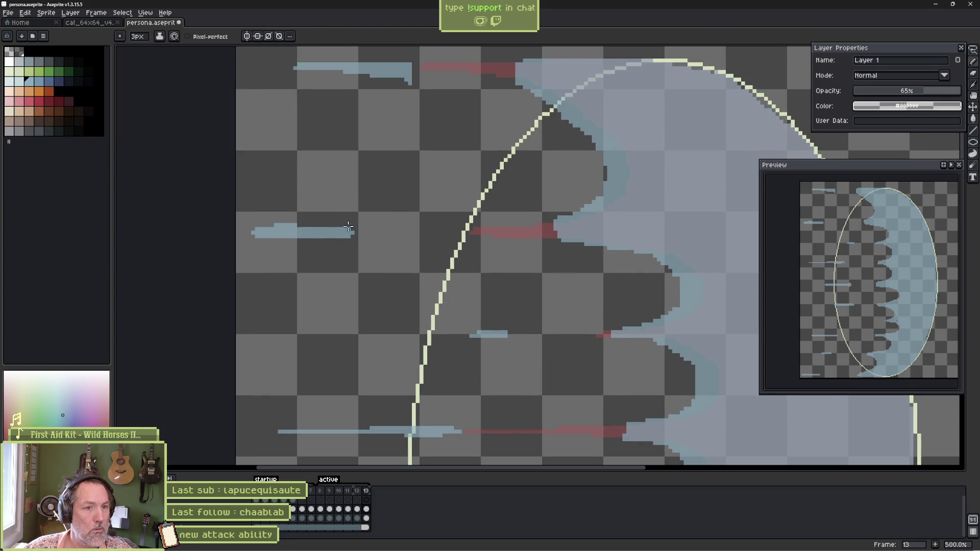
Touch up the wave's upper edge, replace the top-left streak, and play the animation.
key("b")
mouse_move(587, 186)
left_mouse_down()
mouse_move(553, 243)
mouse_move(620, 252)
mouse_move(663, 280)
mouse_move(605, 343)
left_mouse_up()
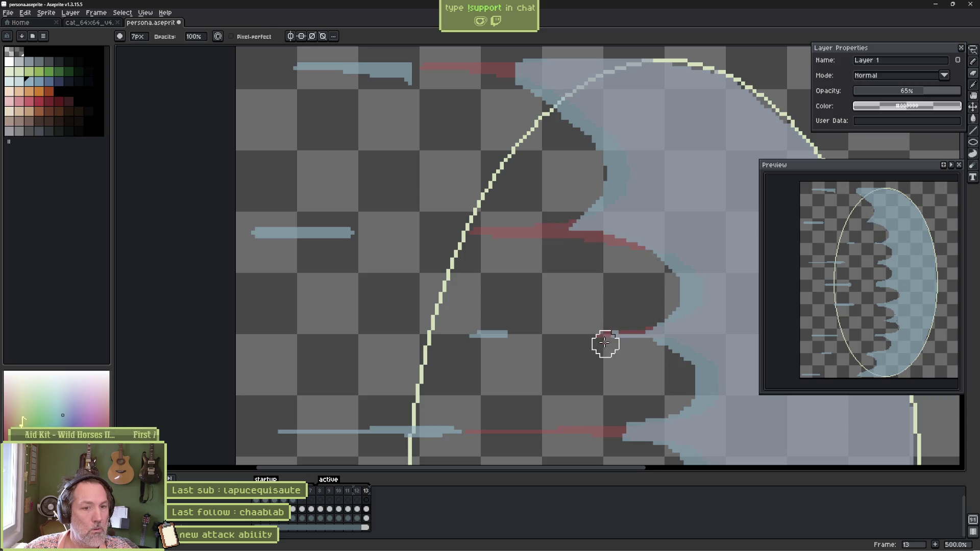
mouse_move(506, 79)
left_mouse_down()
mouse_move(574, 109)
mouse_move(619, 148)
left_mouse_up()
left_click_drag(527, 150, 541, 252)
left_click_drag(449, 193, 286, 166)
key("b")
left_click_drag(388, 169, 292, 169)
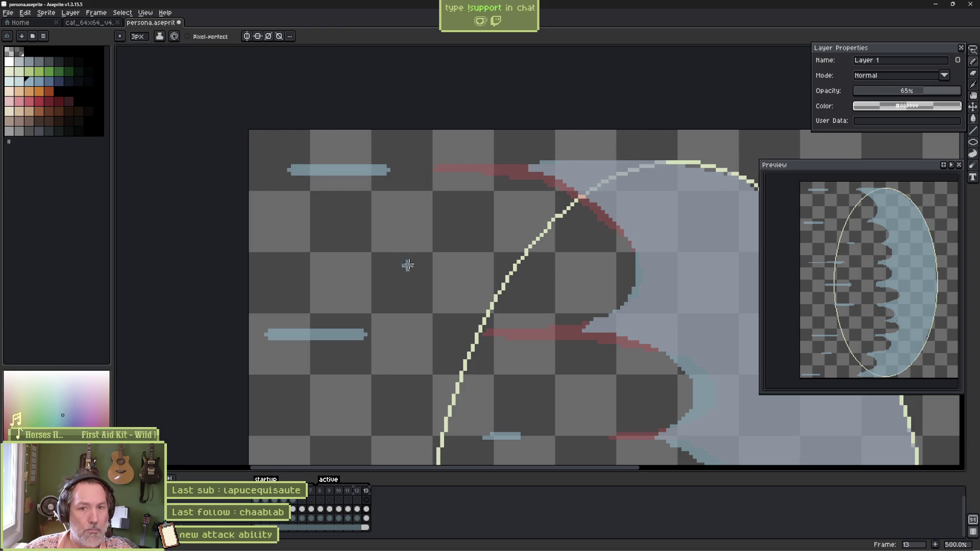
scroll(435, 290, "down", 1)
key("Return")
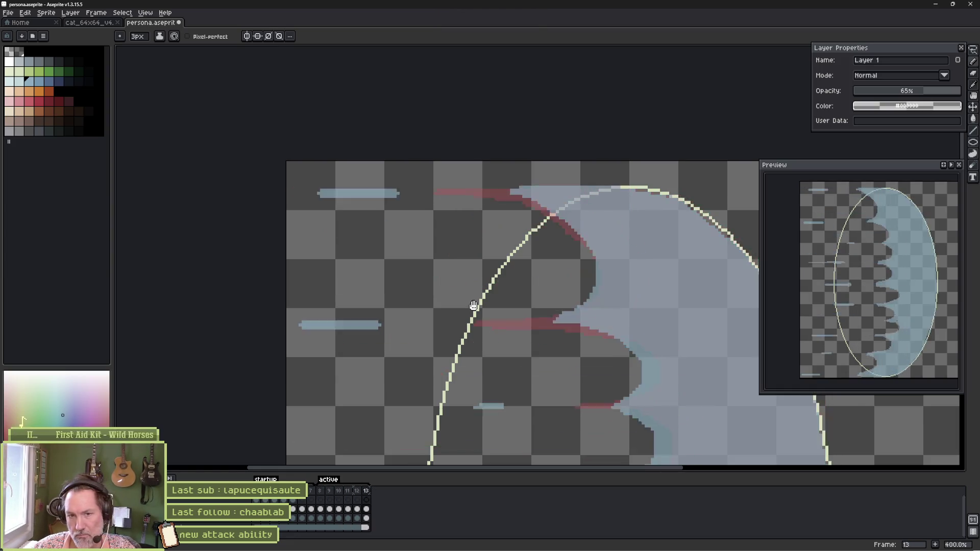
right_click(474, 305)
Stop playback and flip between frames 8 and 9, settling on frame 9.
left_click(474, 305)
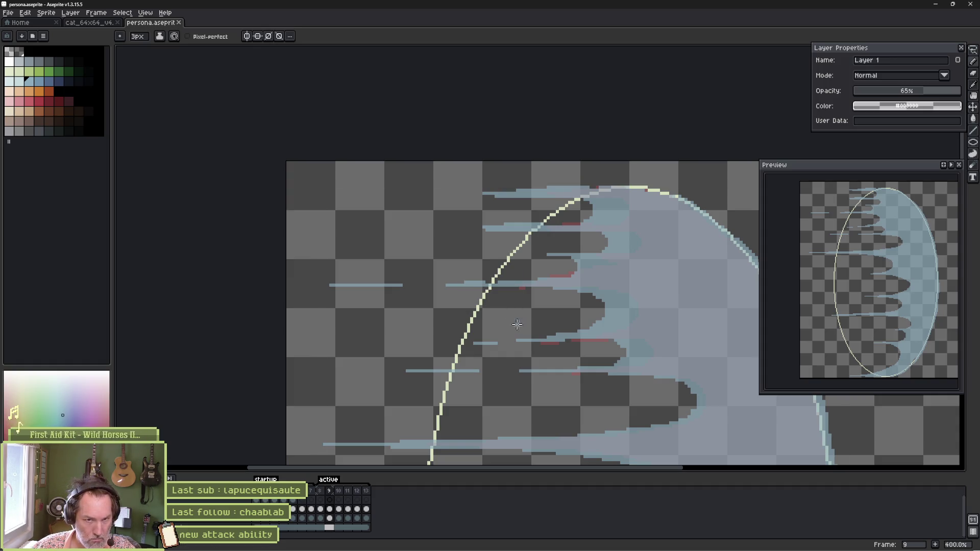
scroll(501, 374, "down", 2)
scroll(499, 136, "up", 1)
scroll(520, 175, "down", 3)
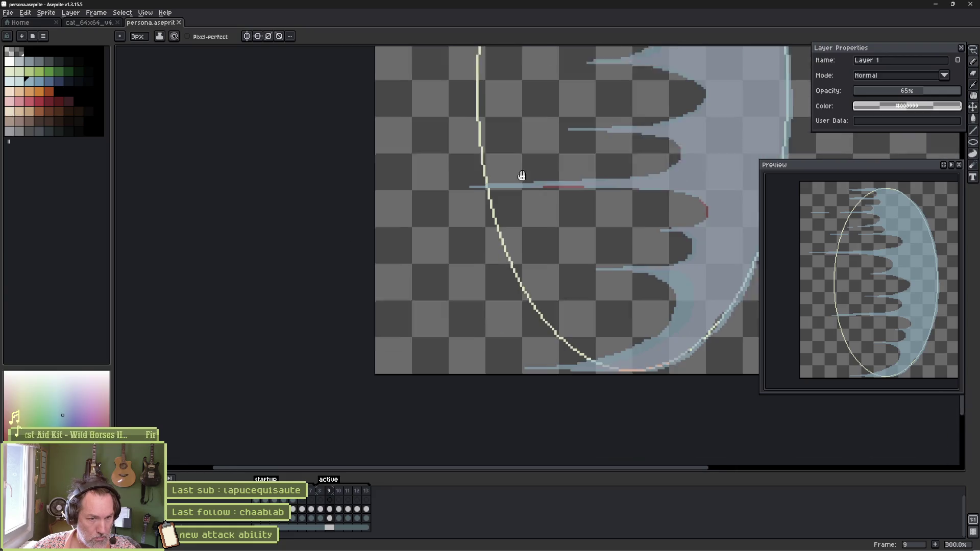
key("comma")
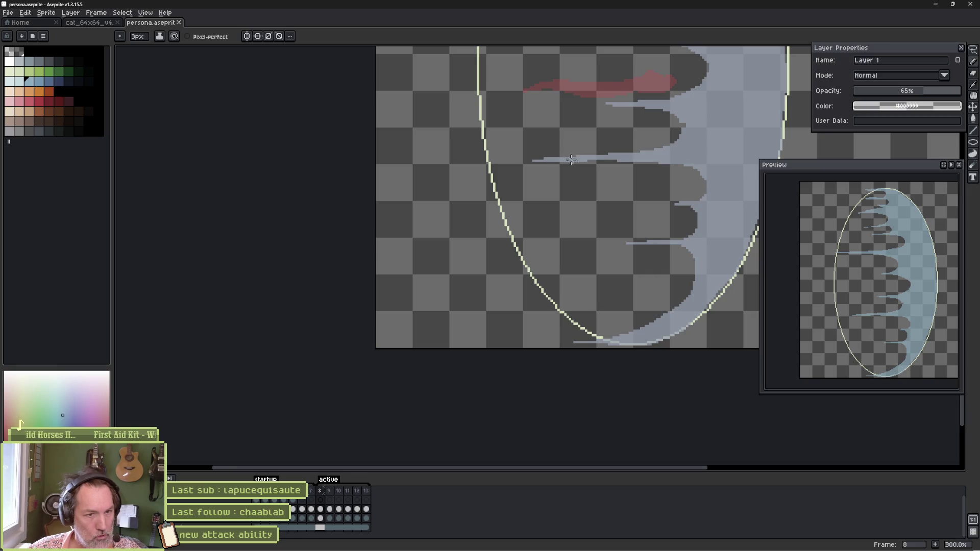
key("v")
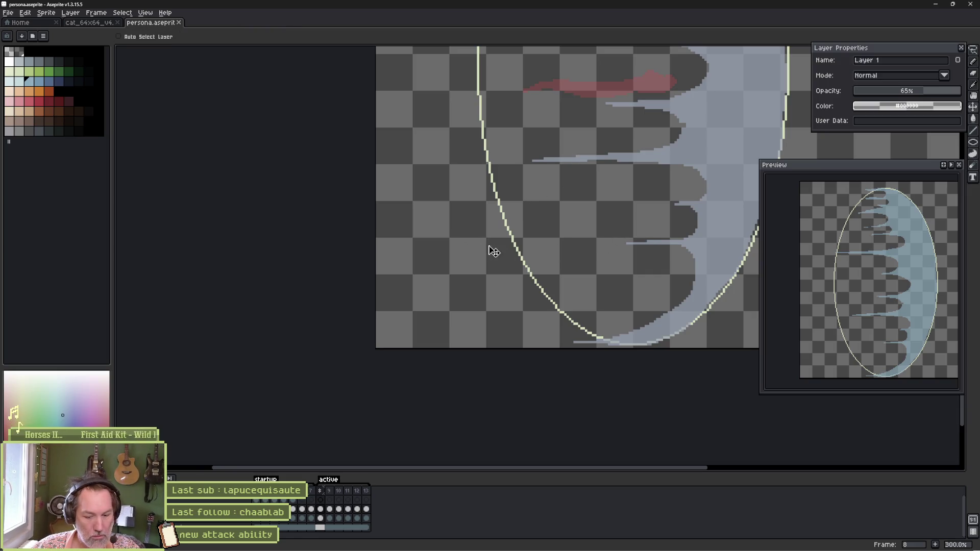
key("b")
key("Right")
key("Left")
key("Right")
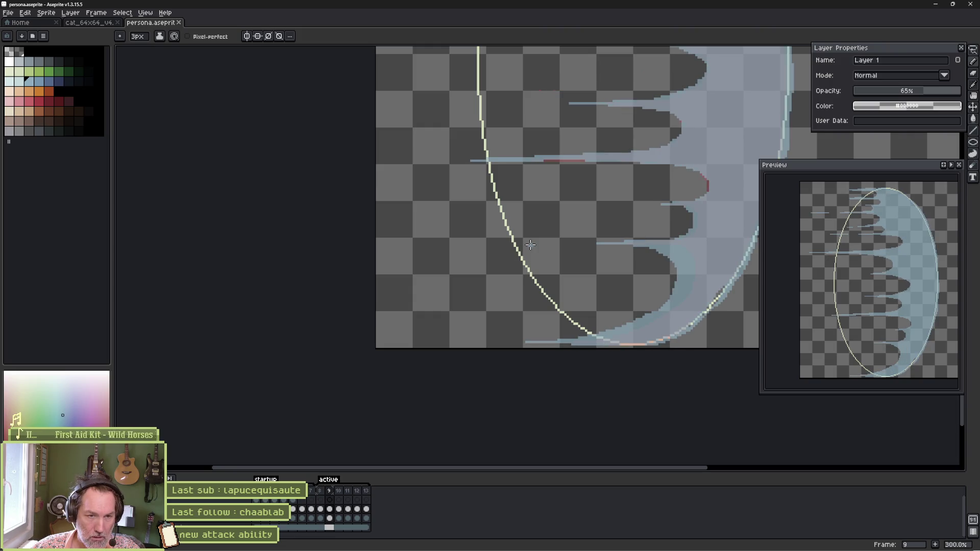
key("Left")
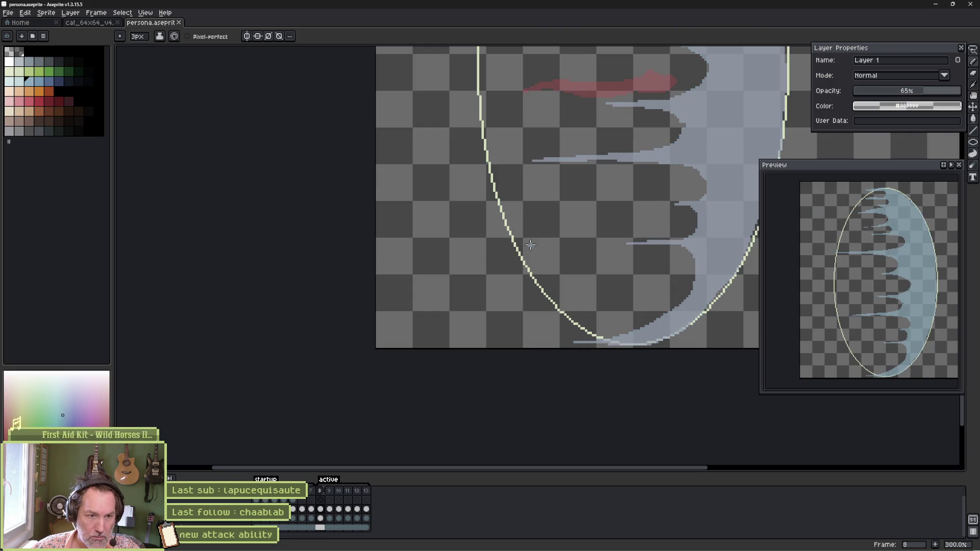
key("Right")
Paint three short pale-blue streaks left of the wave, set the brush to 2px, and stop on frame 10.
left_click_drag(423, 296, 381, 296)
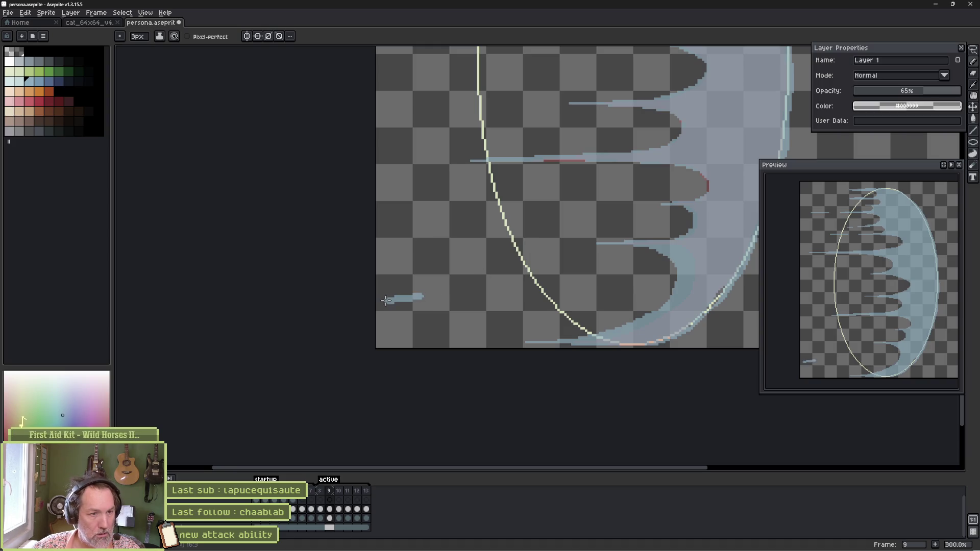
left_click_drag(436, 206, 398, 205)
key("ctrl+z")
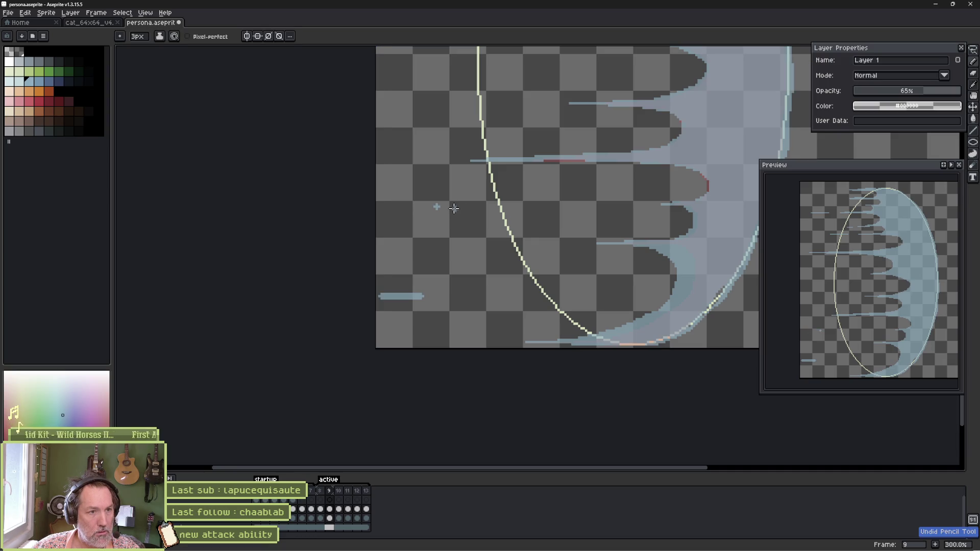
left_click_drag(464, 205, 393, 206)
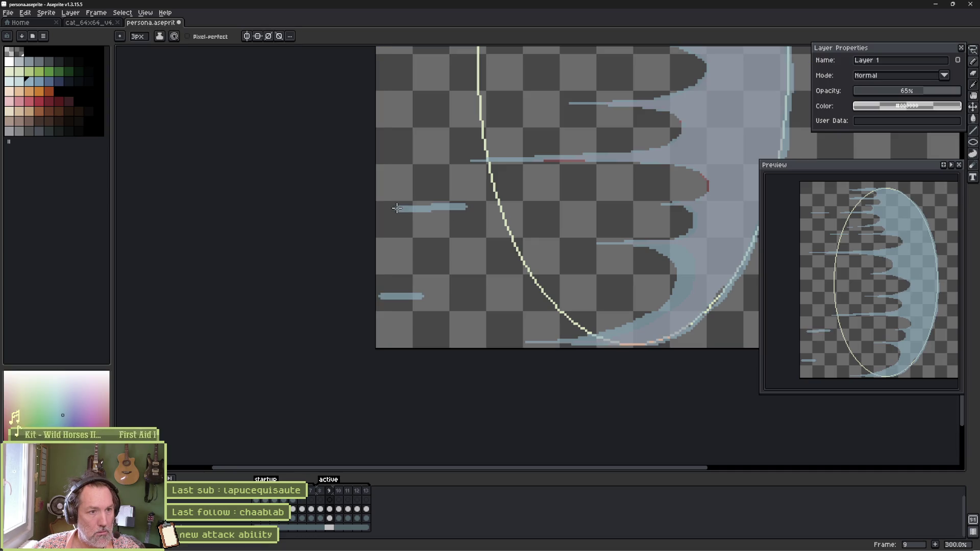
scroll(433, 205, "down", 1)
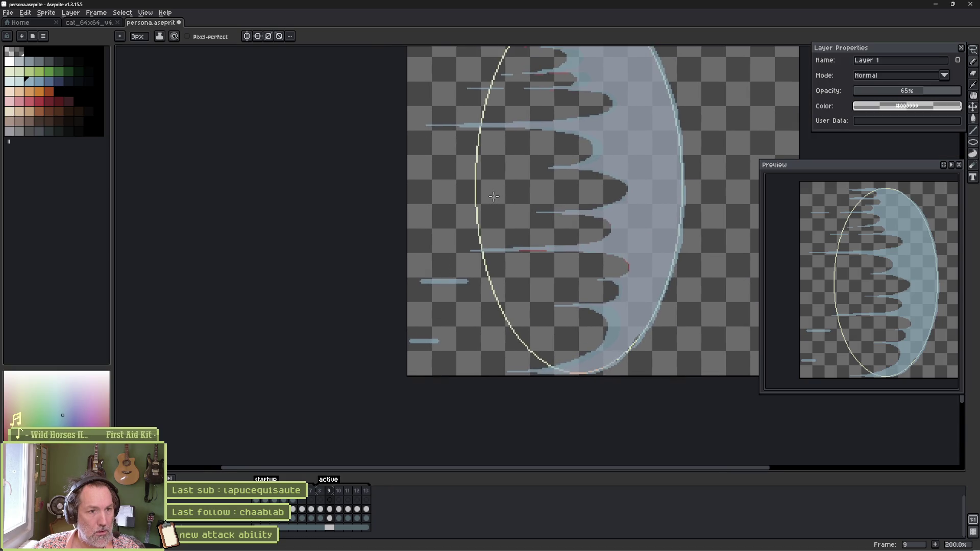
left_click_drag(494, 191, 439, 192)
left_click_drag(430, 136, 457, 187)
key("minus")
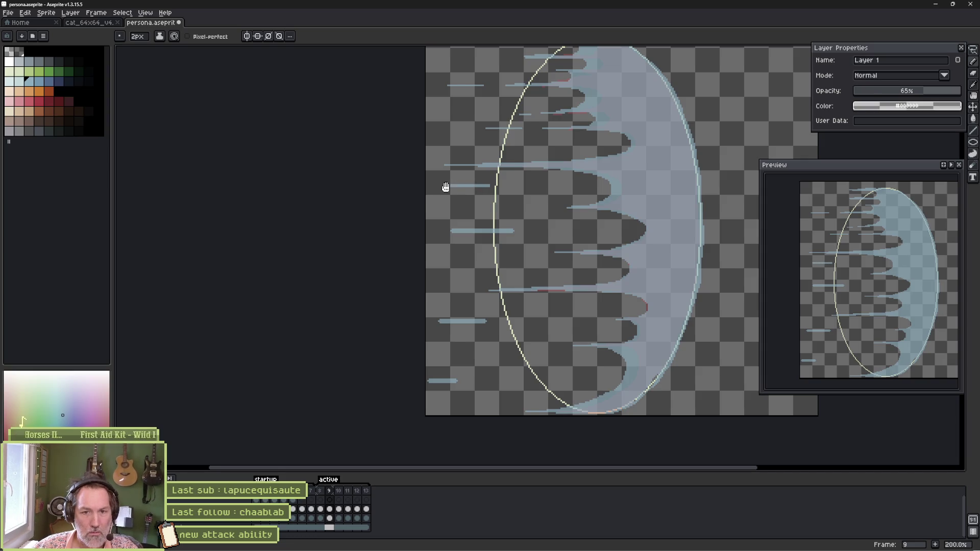
key("Return")
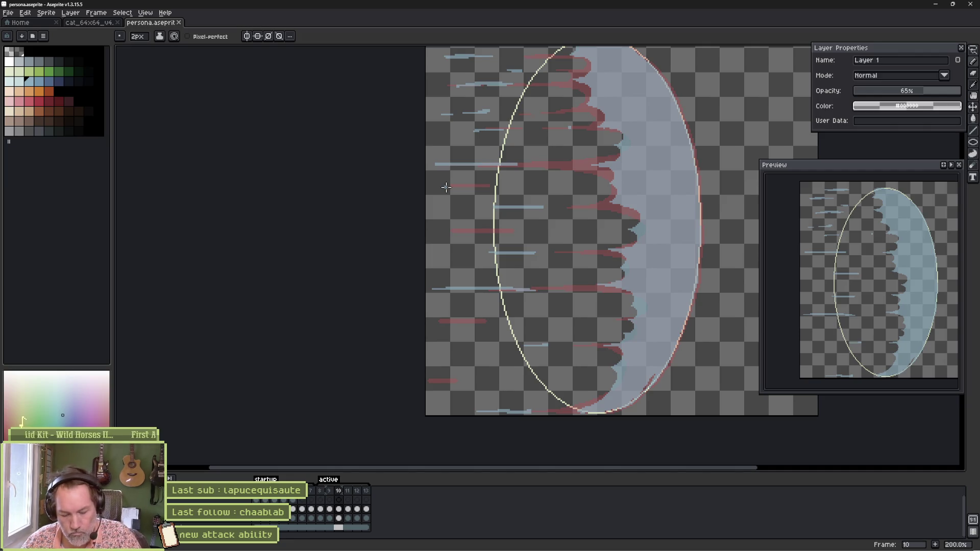
Zoom in and out, then step back from frame 10 to frame 8.
scroll(634, 404, "up", 2)
scroll(635, 403, "up", 1)
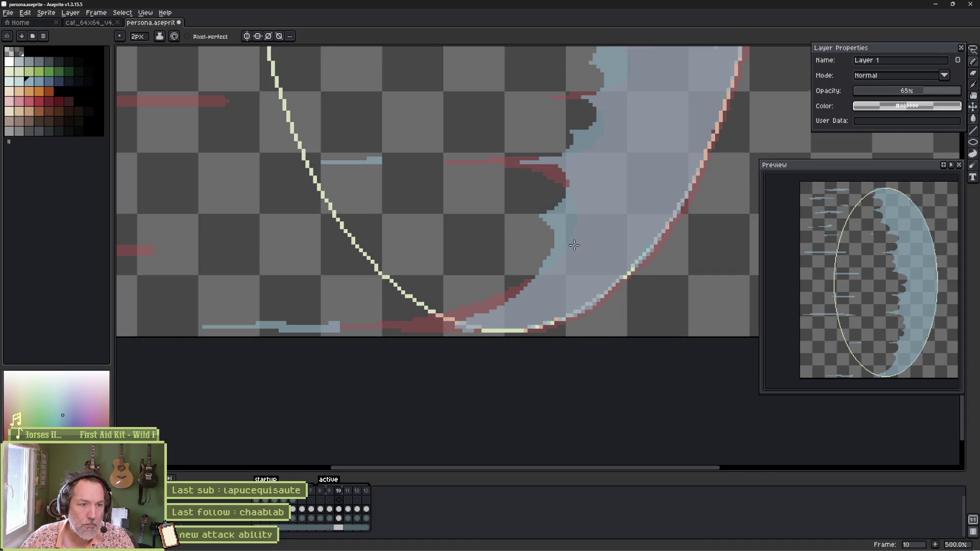
scroll(573, 245, "down", 2)
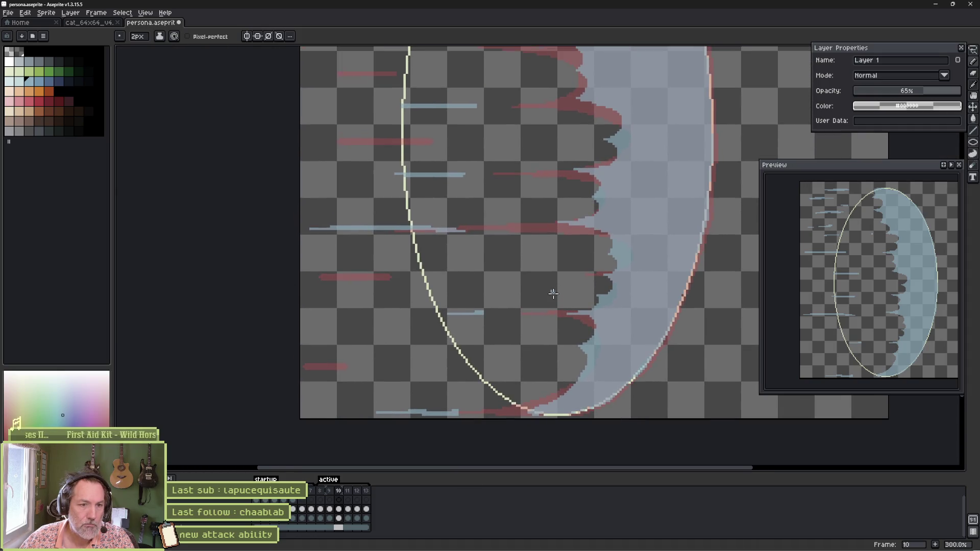
key("comma")
key("comma")
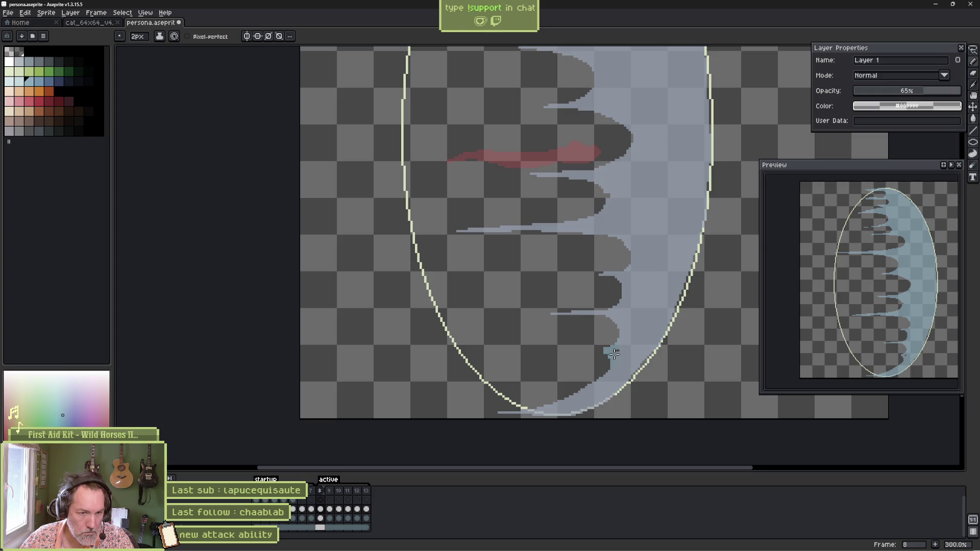
Erase stray light-blue pixels along frame 8's inner wave edge with a 4px eraser.
scroll(627, 310, "up", 2)
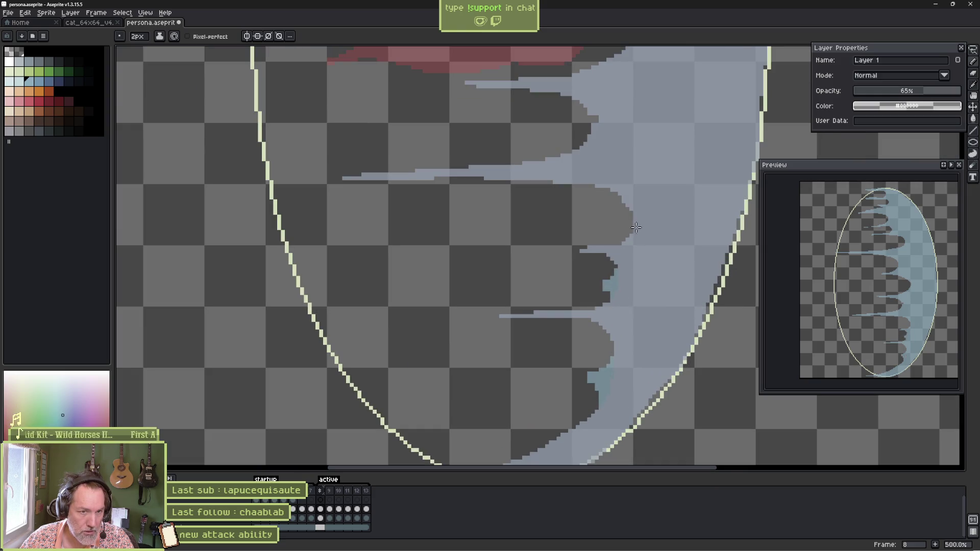
key("e")
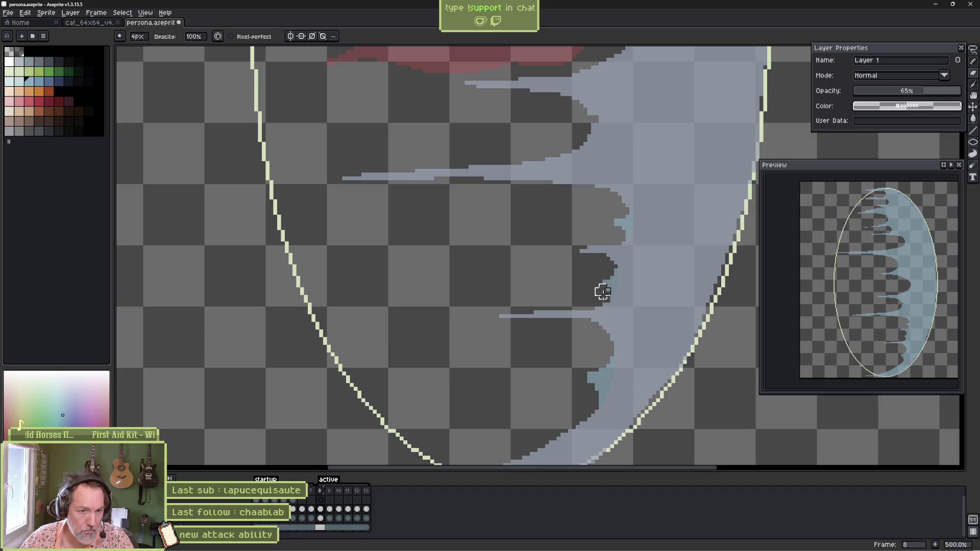
left_click_drag(602, 291, 606, 296)
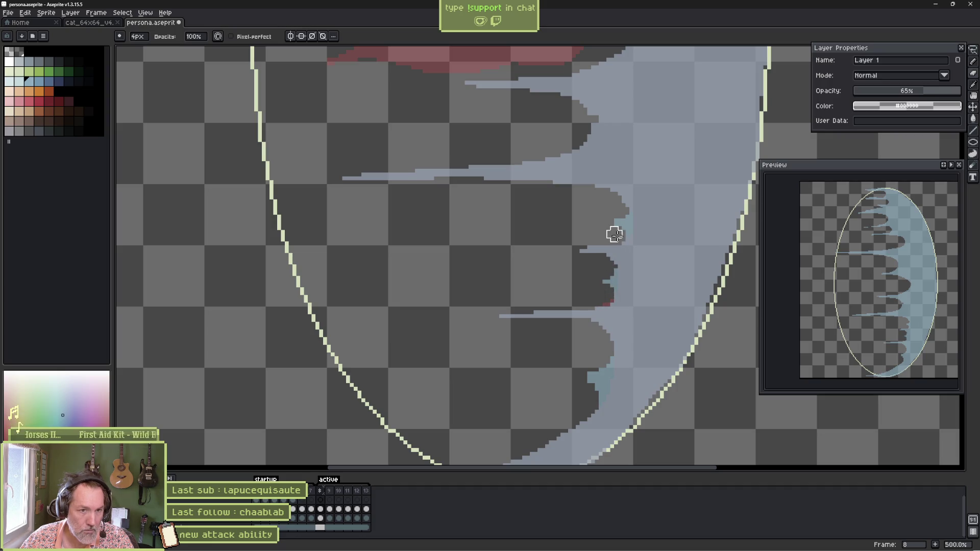
left_click_drag(613, 148, 623, 328)
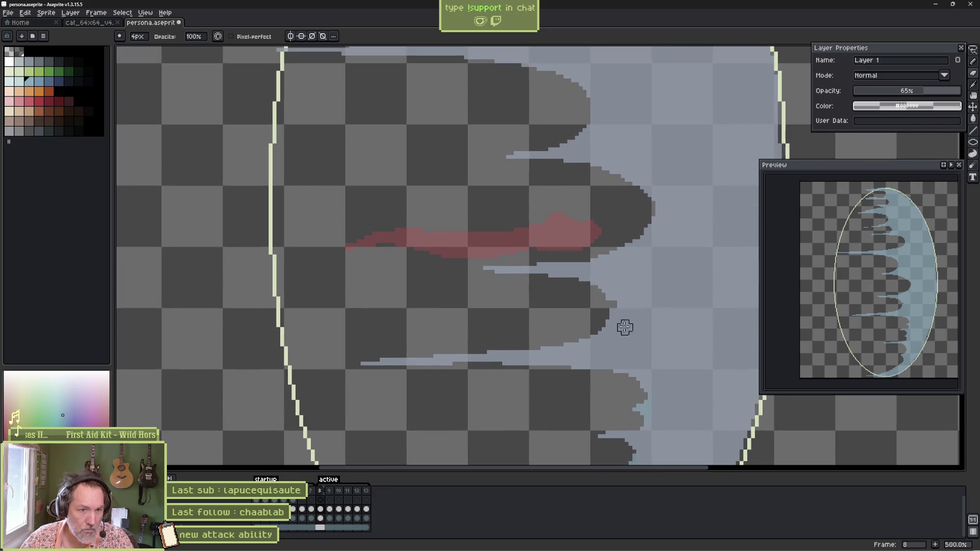
key("b")
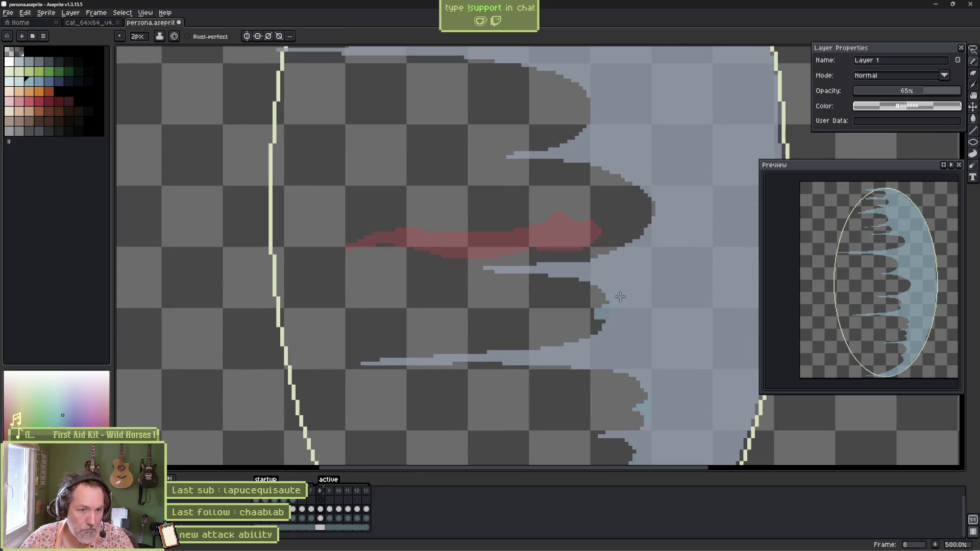
key("e")
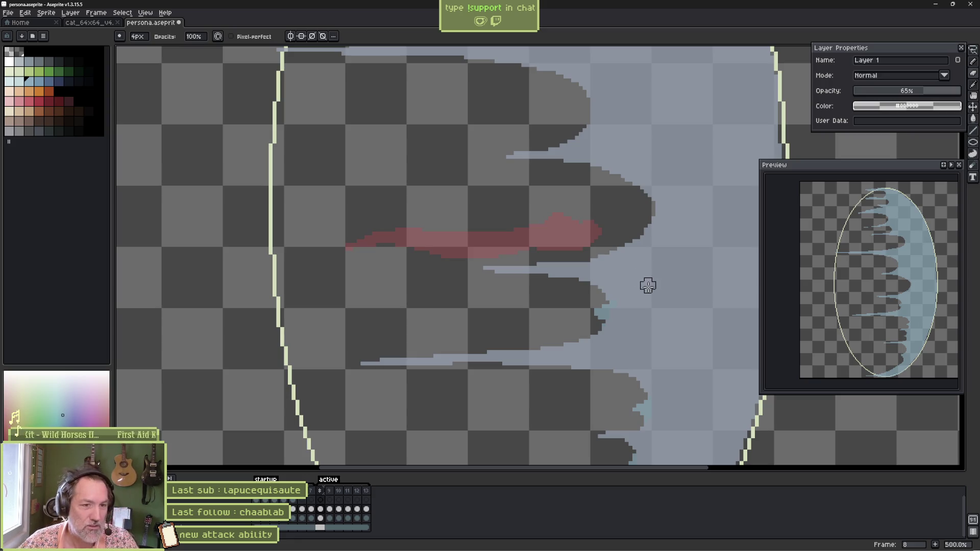
left_click_drag(594, 259, 554, 305)
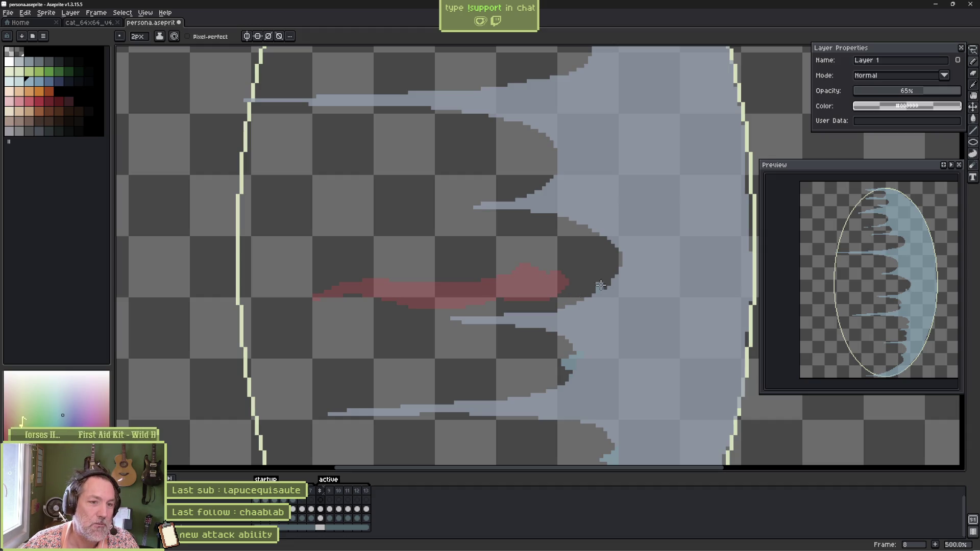
Extend a spike with a light-blue stroke, then play the animation.
left_click_drag(562, 267, 597, 266)
key("r")
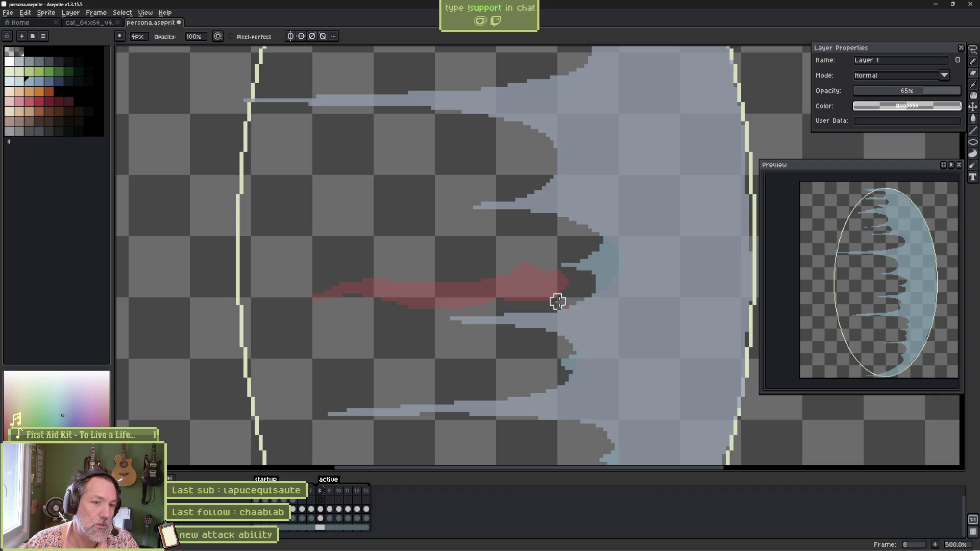
scroll(519, 247, "up", 3)
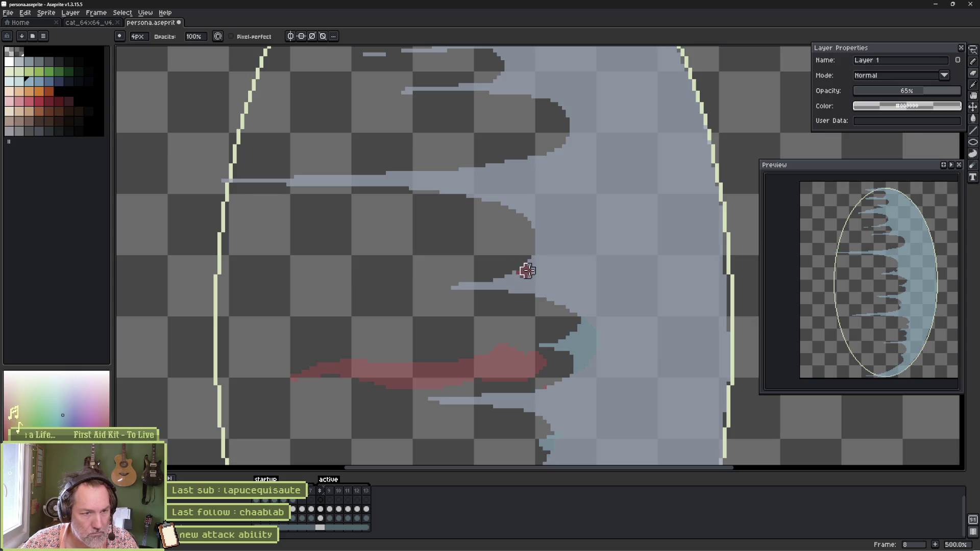
key("e")
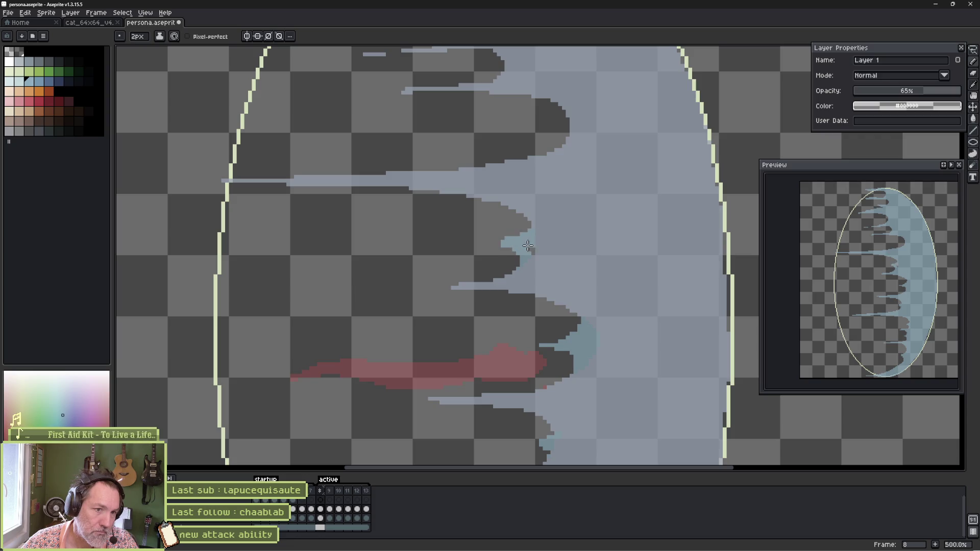
key("b")
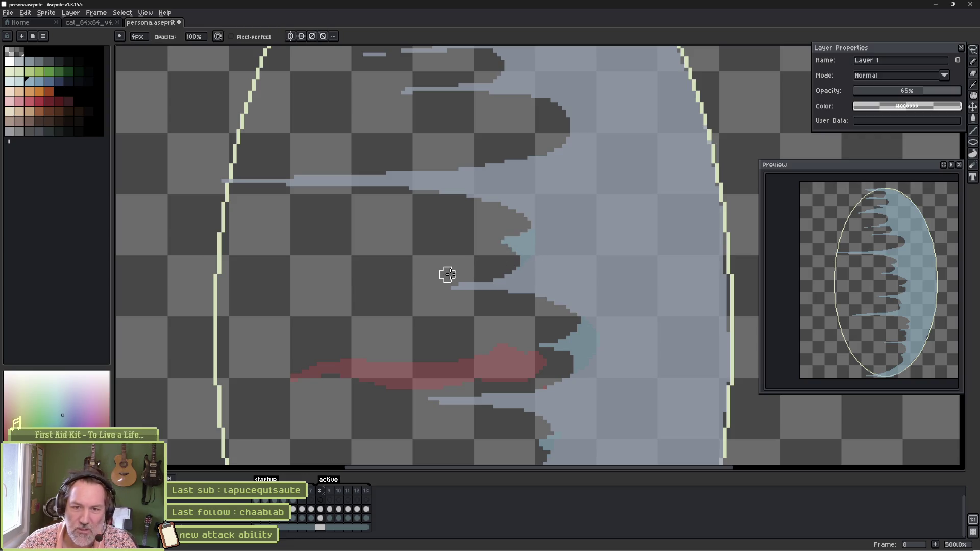
key("Return")
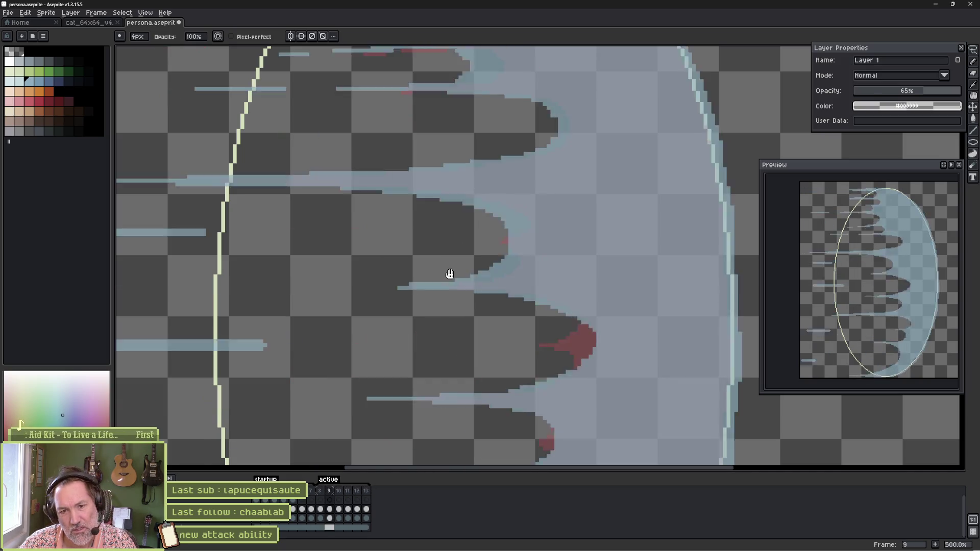
Lengthen a spike leftward and paint a new 5px spike along the bulge edge, then replay.
key("Return")
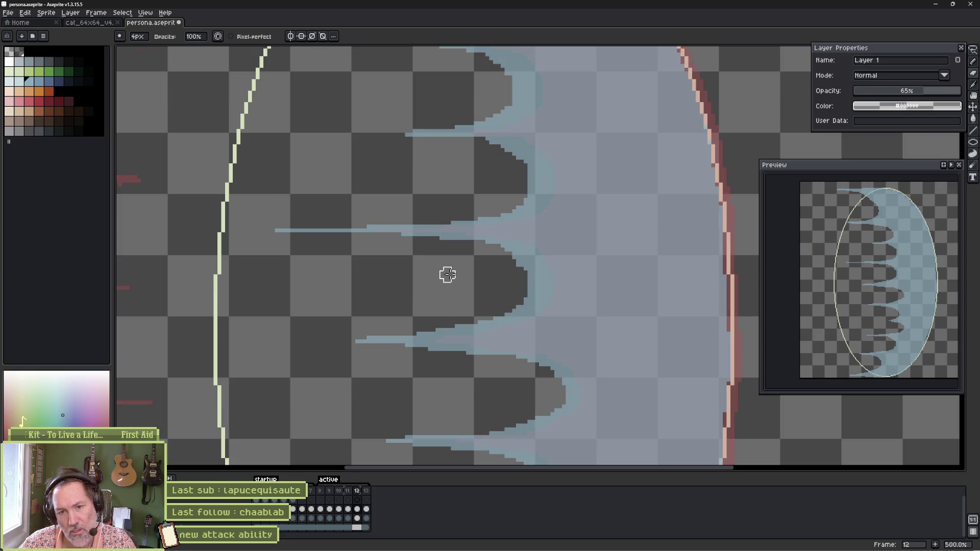
mouse_move(527, 376)
left_mouse_down()
mouse_move(540, 192)
mouse_move(537, 266)
left_mouse_up()
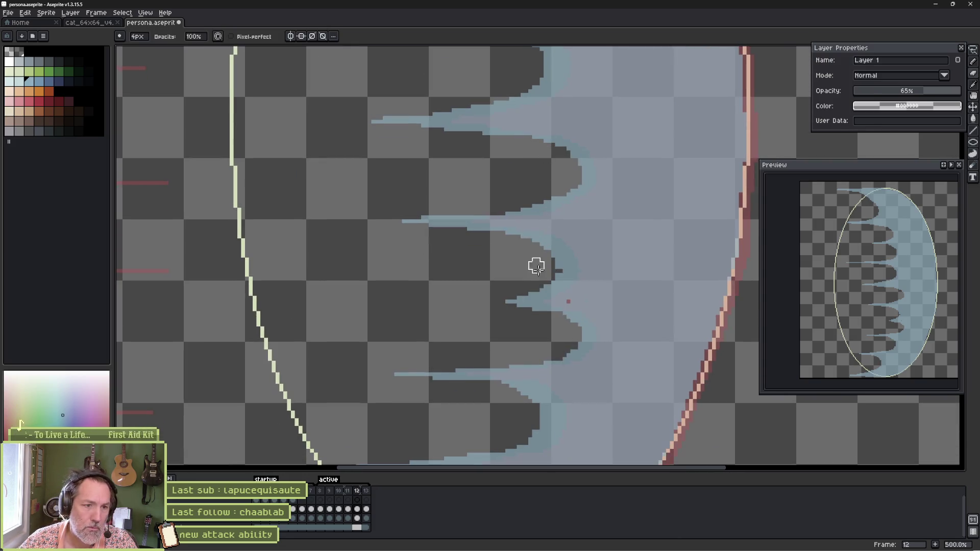
mouse_move(495, 302)
left_mouse_down()
mouse_move(438, 305)
mouse_move(581, 324)
left_mouse_up()
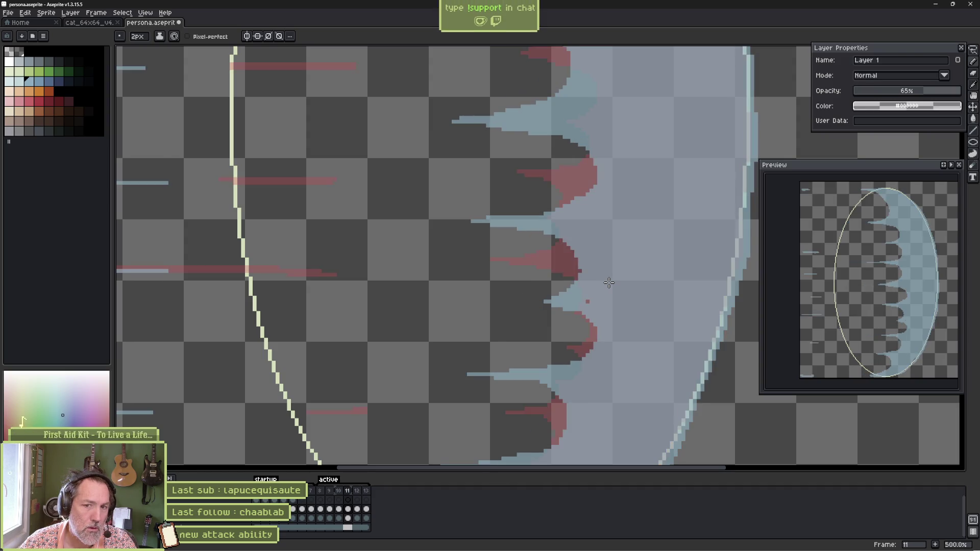
scroll(569, 247, "up", 5)
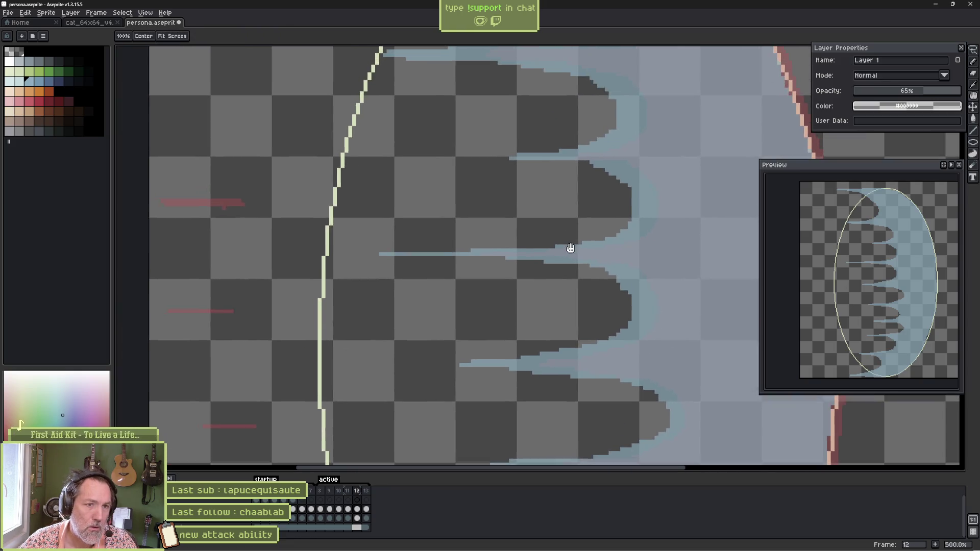
scroll(574, 219, "left", 2)
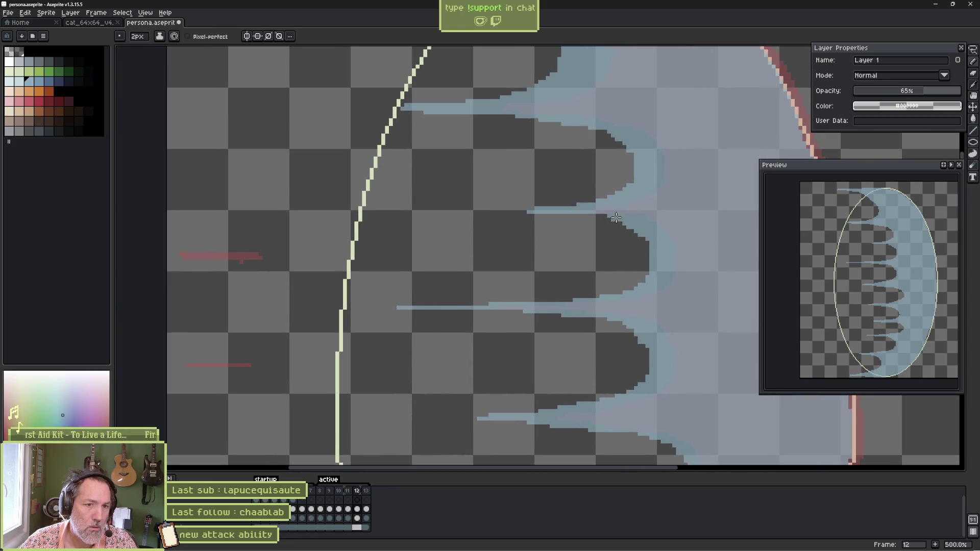
key("plus")
key("plus")
key("plus")
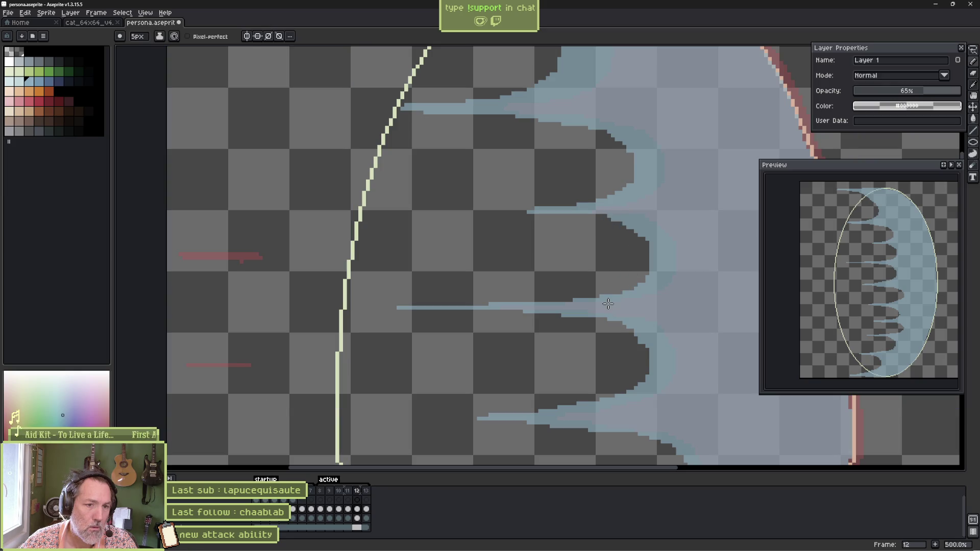
mouse_move(613, 300)
left_mouse_down()
mouse_move(637, 276)
mouse_move(627, 230)
mouse_move(541, 209)
mouse_move(480, 208)
mouse_move(556, 217)
mouse_move(639, 193)
mouse_move(562, 211)
mouse_move(631, 184)
mouse_move(643, 159)
mouse_move(587, 202)
left_mouse_up()
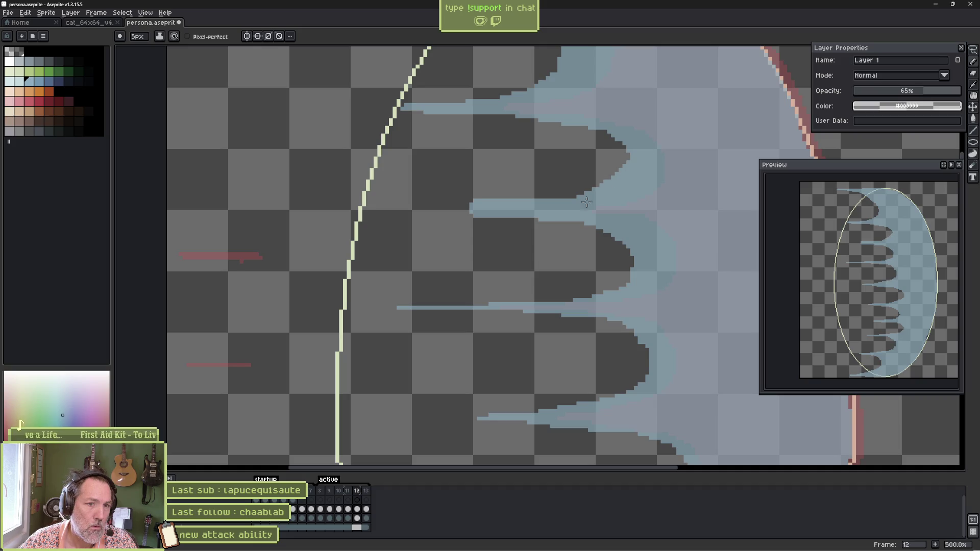
key("e")
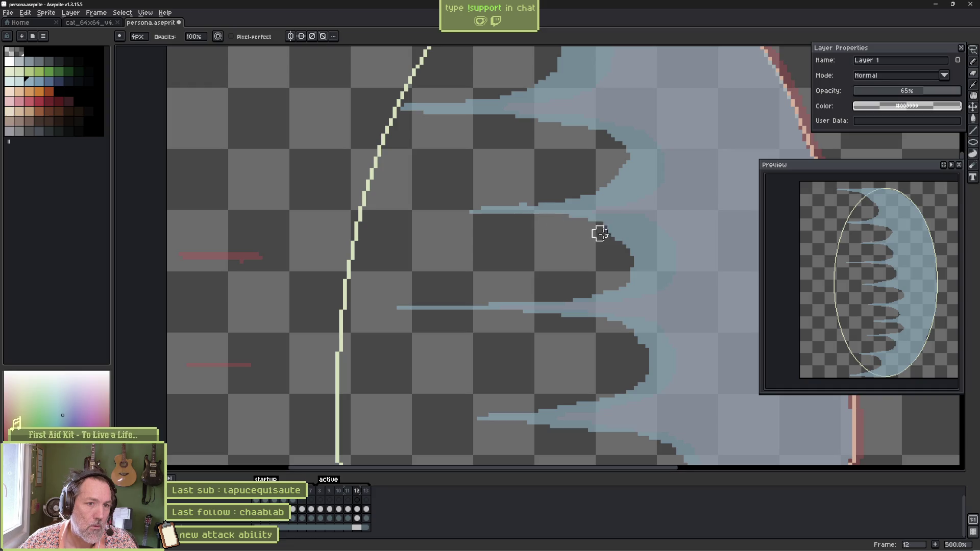
key("Return")
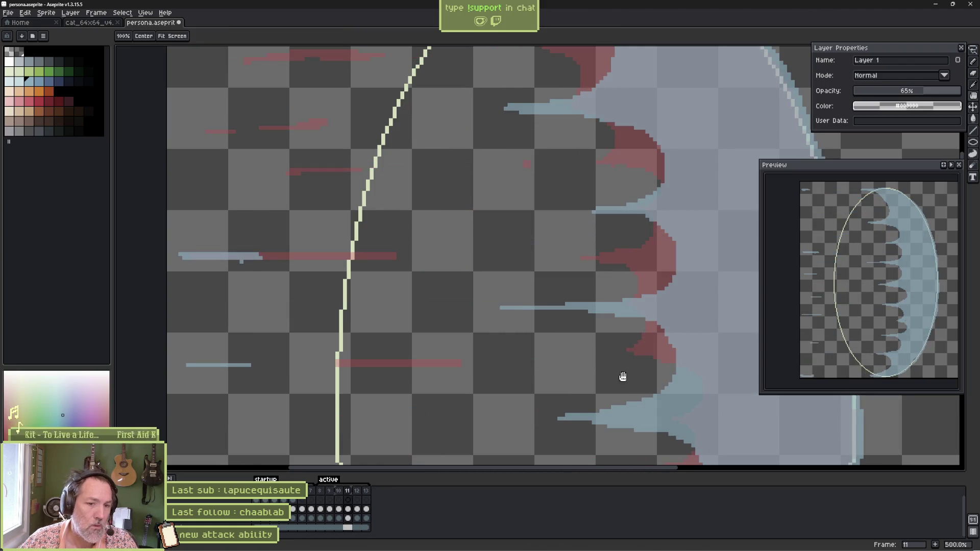
Cycle through frames 11, 12 and 13 and zoom out on frame 13.
left_click_drag(622, 377, 552, 278)
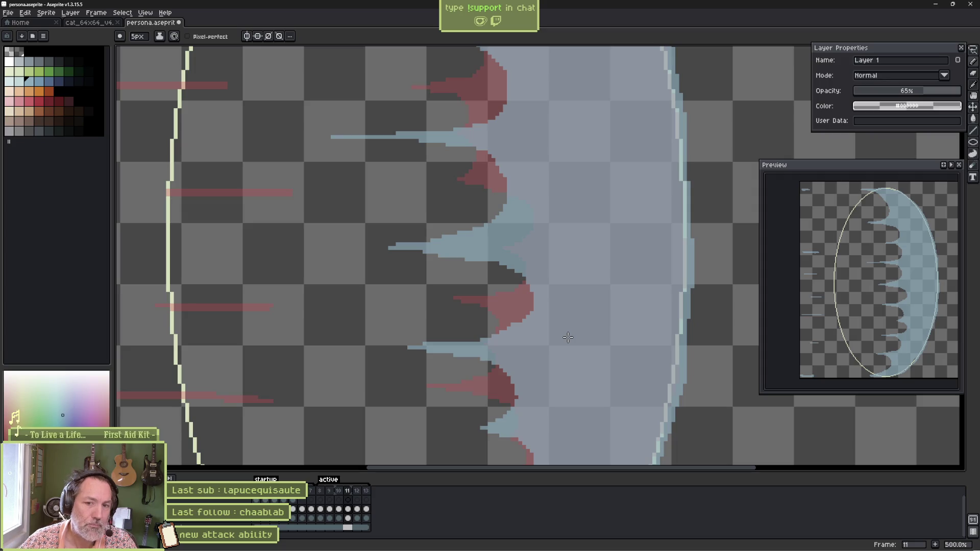
mouse_move(569, 335)
left_mouse_down()
mouse_move(511, 261)
mouse_move(557, 49)
left_mouse_up()
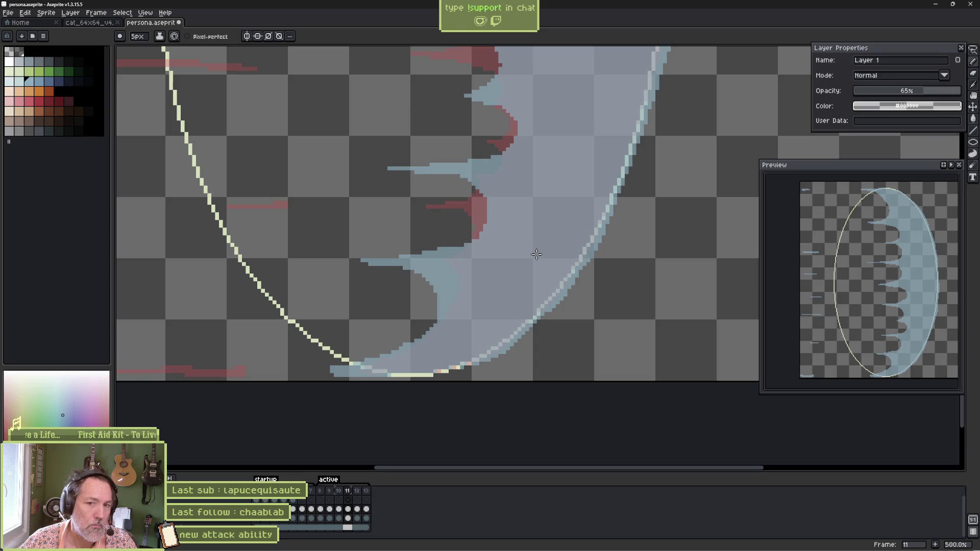
key("Right")
key("Right")
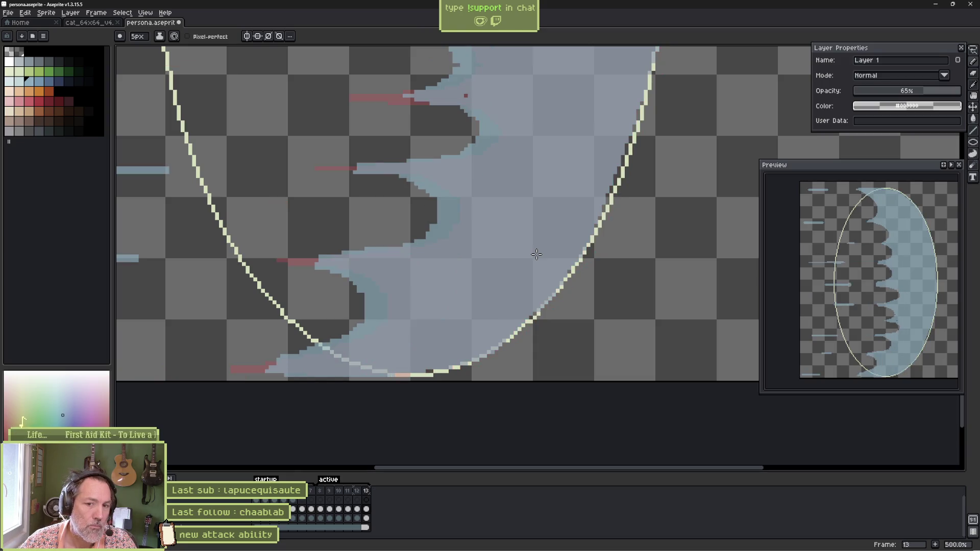
key("Left")
key("Left")
key("Right")
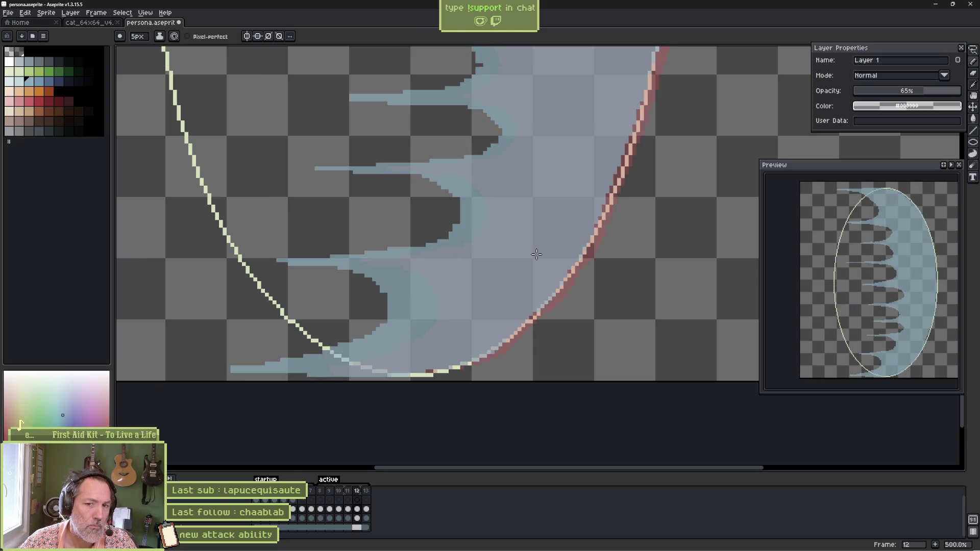
key("Right")
scroll(536, 254, "down", 3)
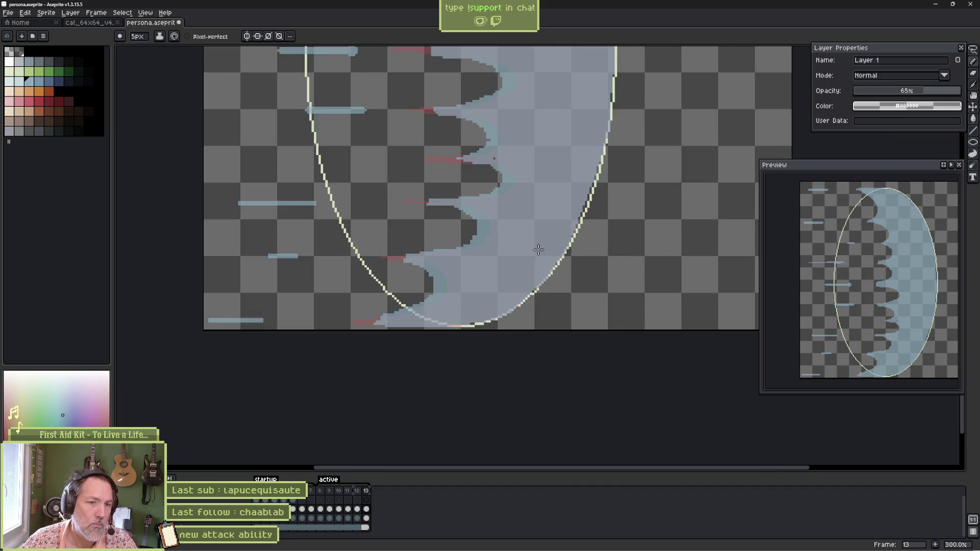
scroll(524, 303, "down", 1)
Lasso the right side of frame 13's wave and nudge it right to widen the crescent.
key("q")
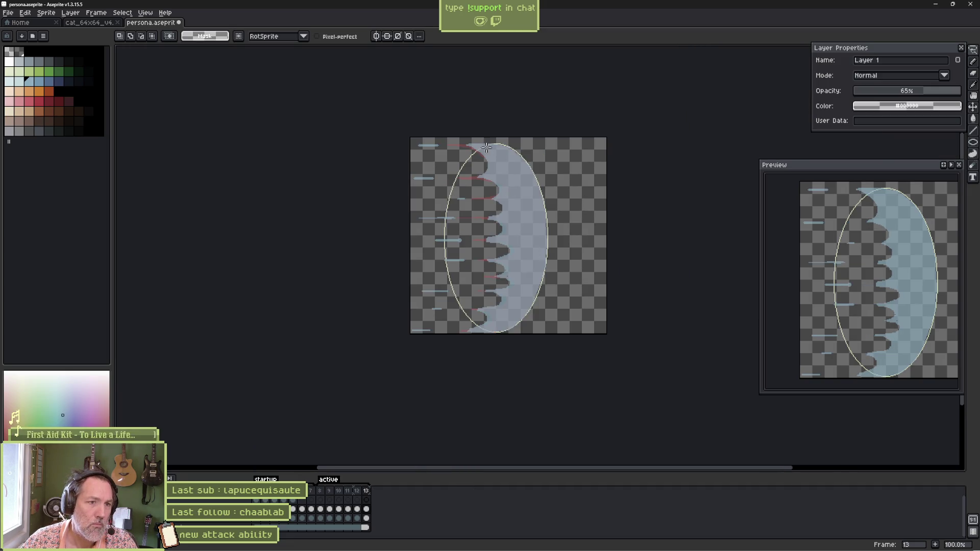
mouse_move(491, 141)
left_mouse_down()
mouse_move(575, 168)
mouse_move(500, 363)
left_mouse_up()
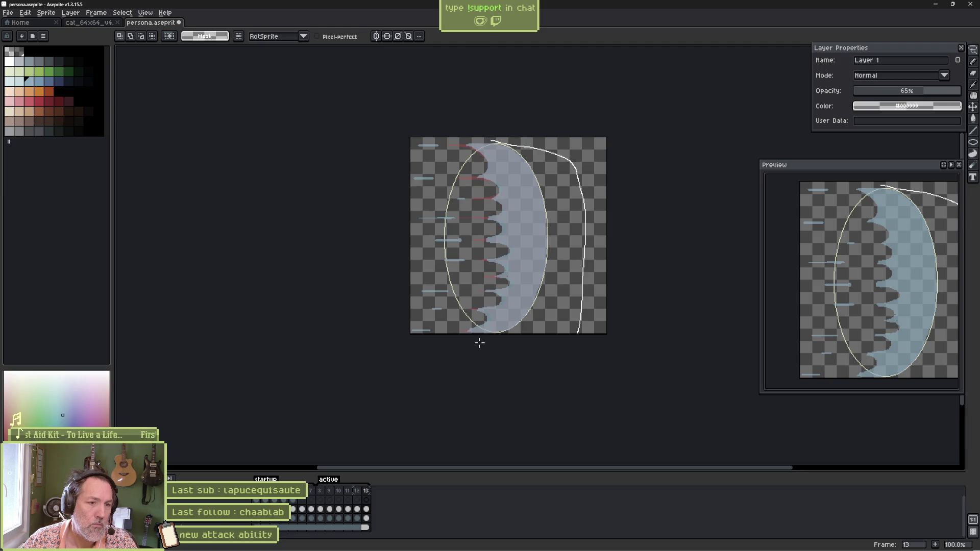
mouse_move(521, 284)
left_mouse_down()
mouse_move(522, 189)
mouse_move(488, 137)
left_mouse_up()
key("Right")
key("Right")
key("Right")
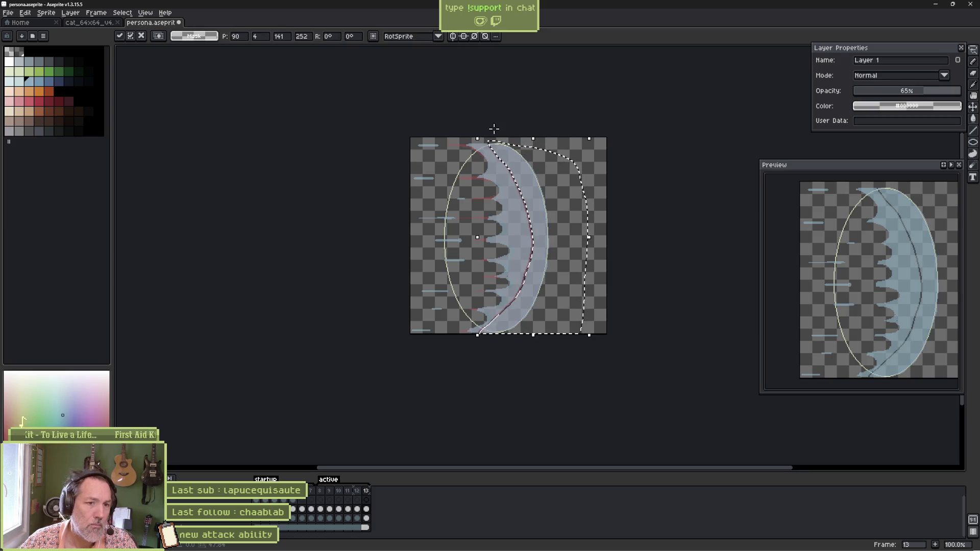
key("Return")
scroll(494, 129, "up", 3)
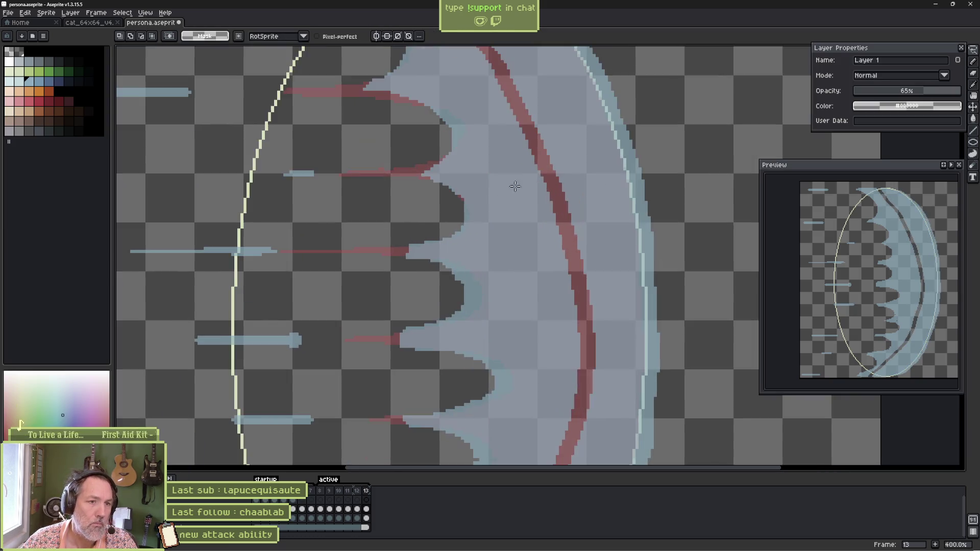
Fill the empty gap inside the wave with the paint bucket.
key("b")
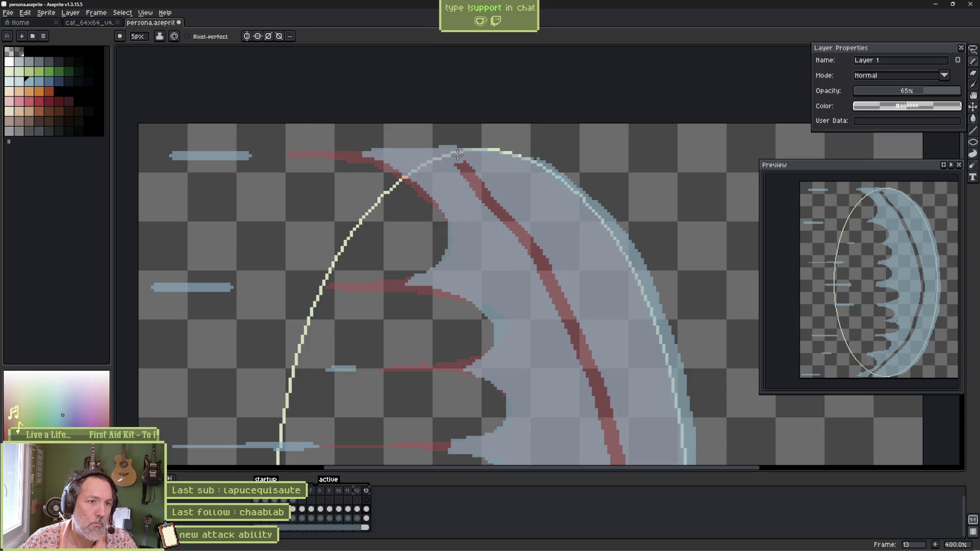
scroll(637, 422, "down", 3)
scroll(510, 283, "up", 3)
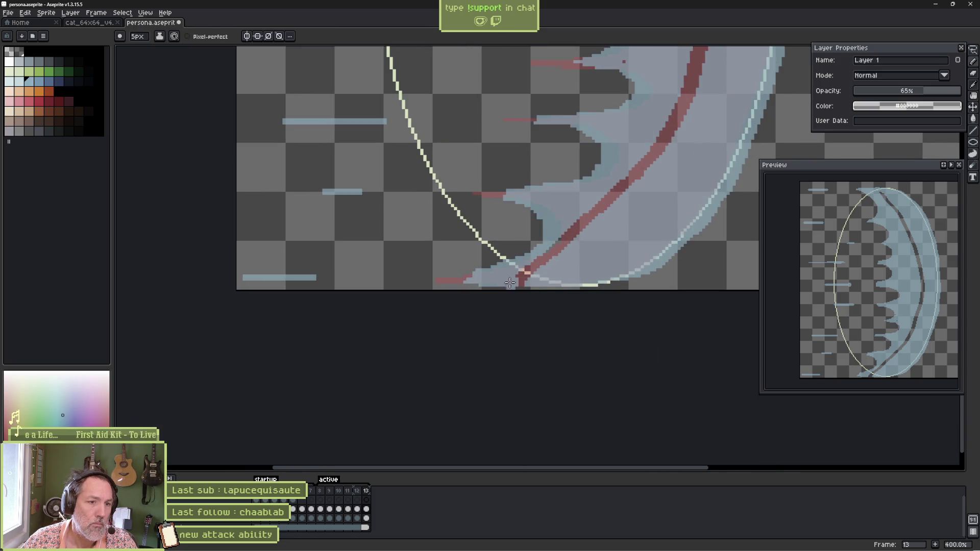
key("g")
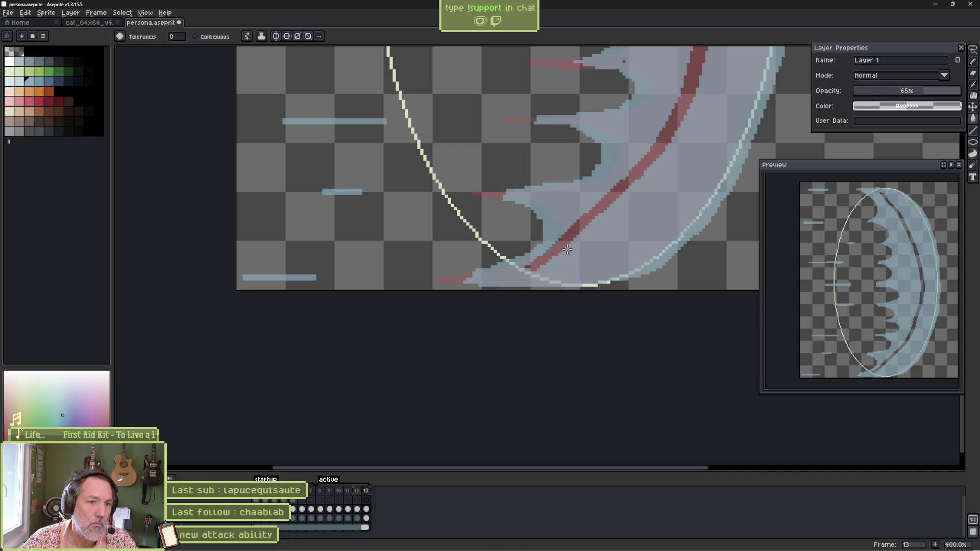
left_click(565, 240)
scroll(637, 144, "down", 1)
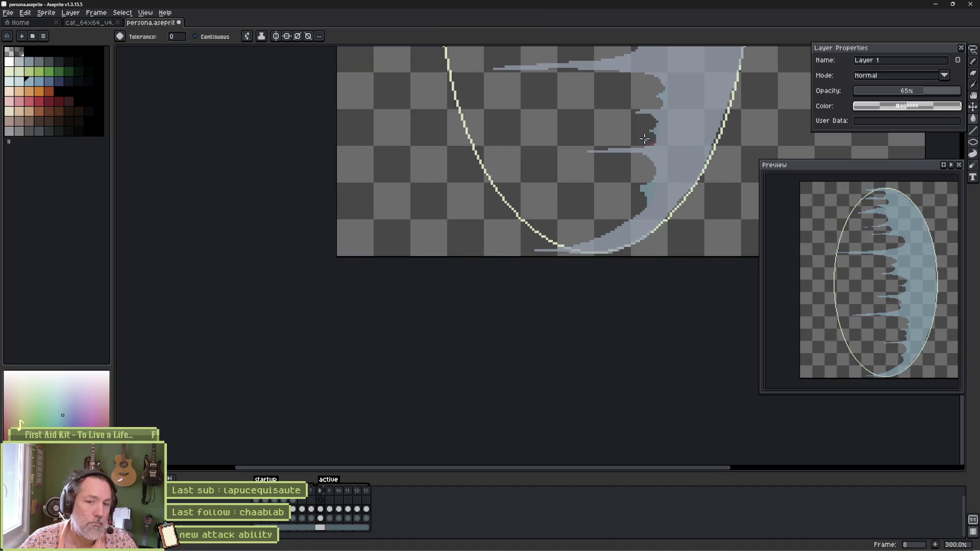
Save persona.aseprite and play through the wave animation frames.
key("ctrl+s")
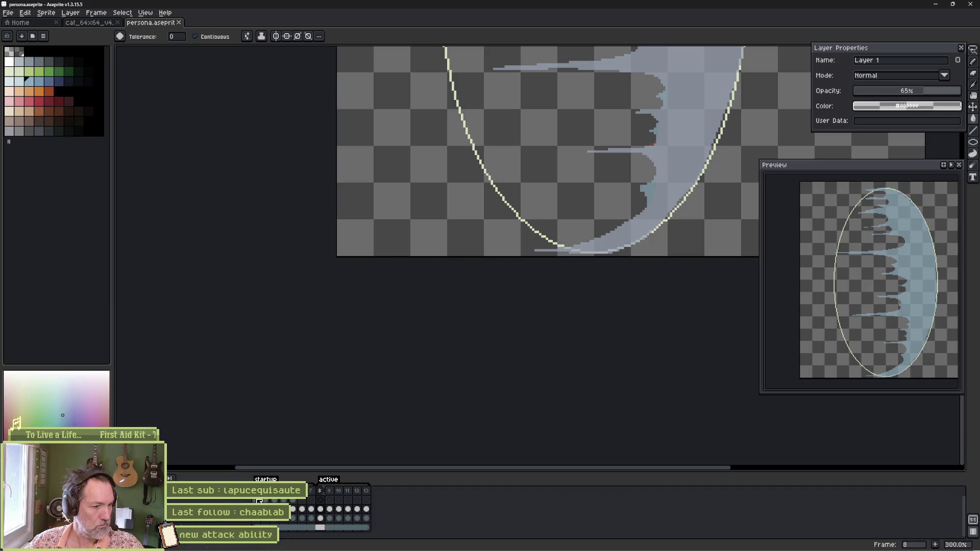
left_click_drag(255, 528, 319, 527)
key("Return")
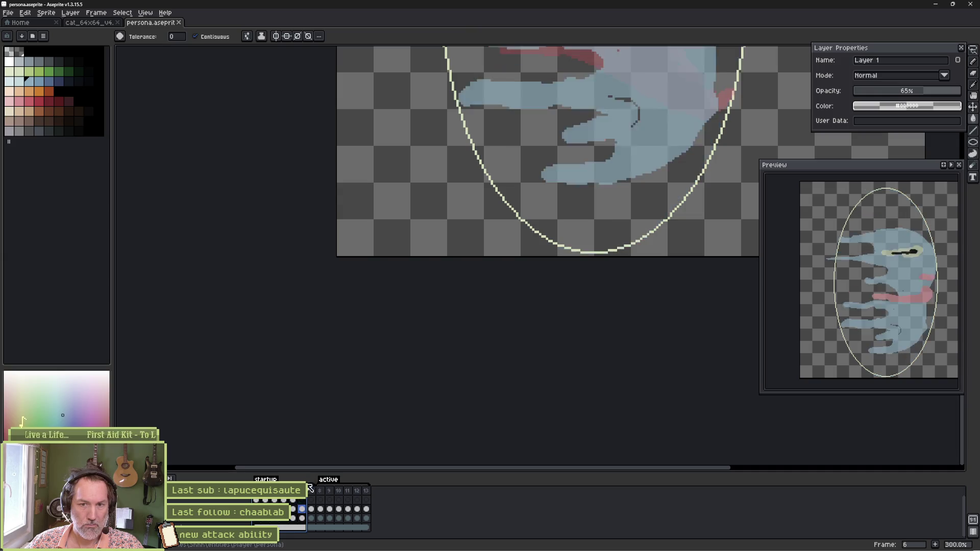
Inspect frames 10, 9 and 12 in the timeline, ending on frame 11.
mouse_move(320, 483)
left_mouse_down()
mouse_move(340, 480)
mouse_move(322, 493)
left_mouse_up()
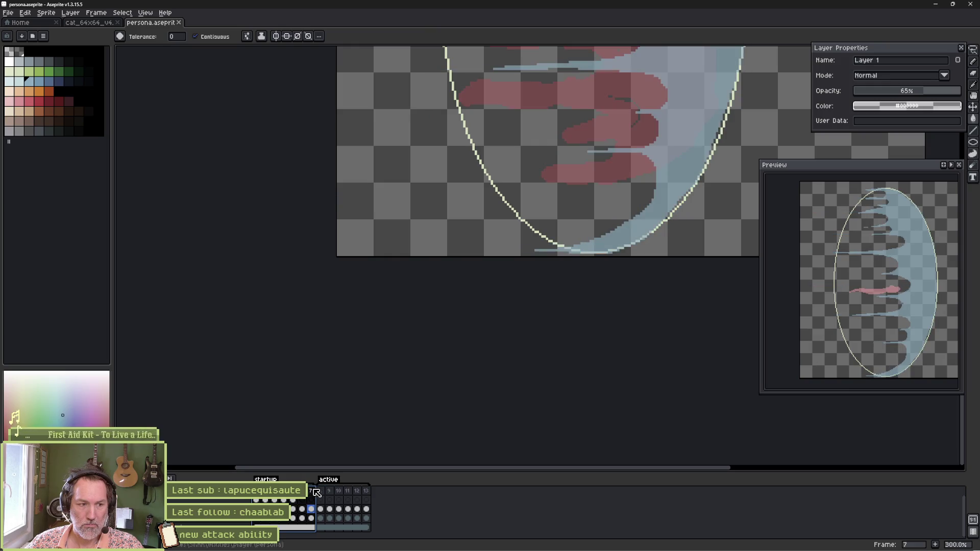
left_click(329, 490)
left_click_drag(337, 487, 353, 486)
left_click(357, 488)
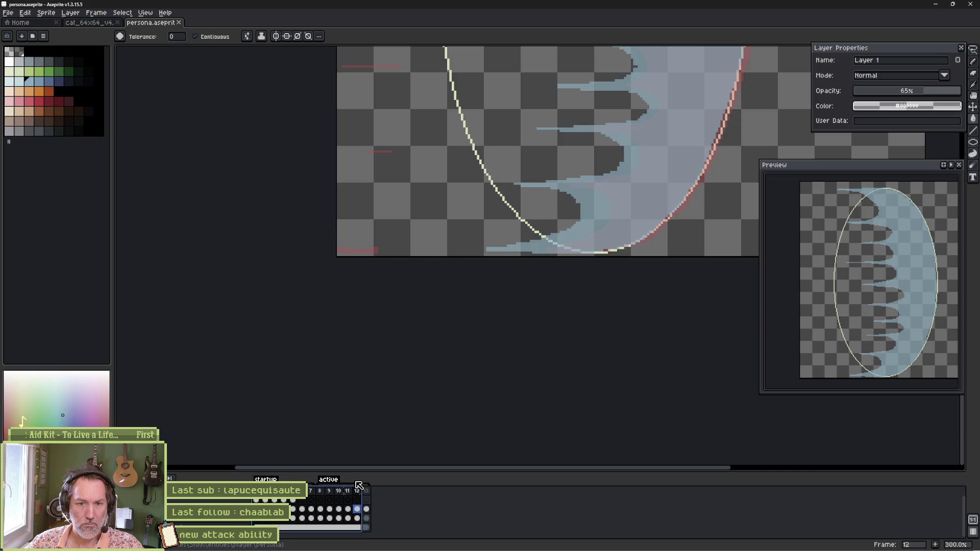
left_click(354, 485)
scroll(381, 330, "up", 4)
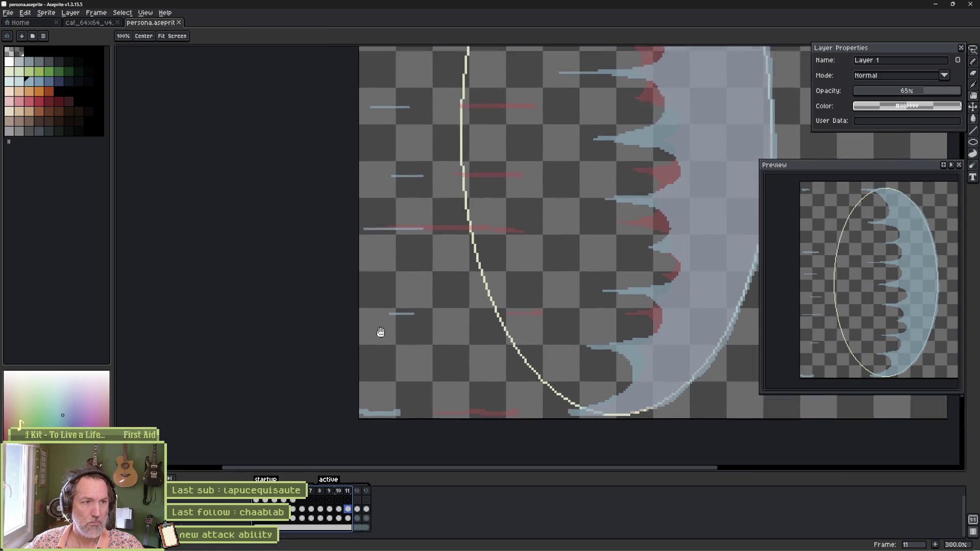
On frame 11, draw a short 2px pale-blue streak beside the wave, replacing a misplaced one.
mouse_move(420, 305)
left_mouse_down()
mouse_move(491, 313)
mouse_move(446, 269)
left_mouse_up()
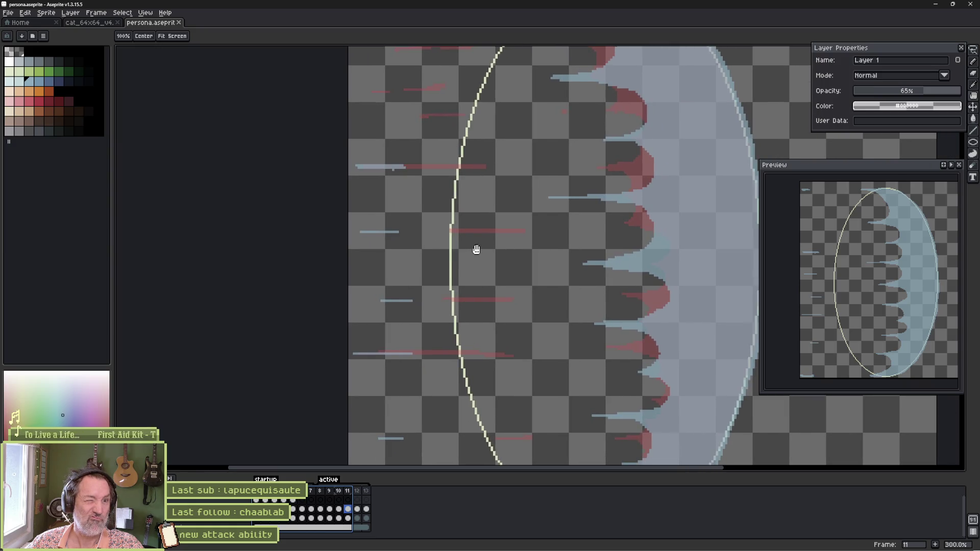
key("b")
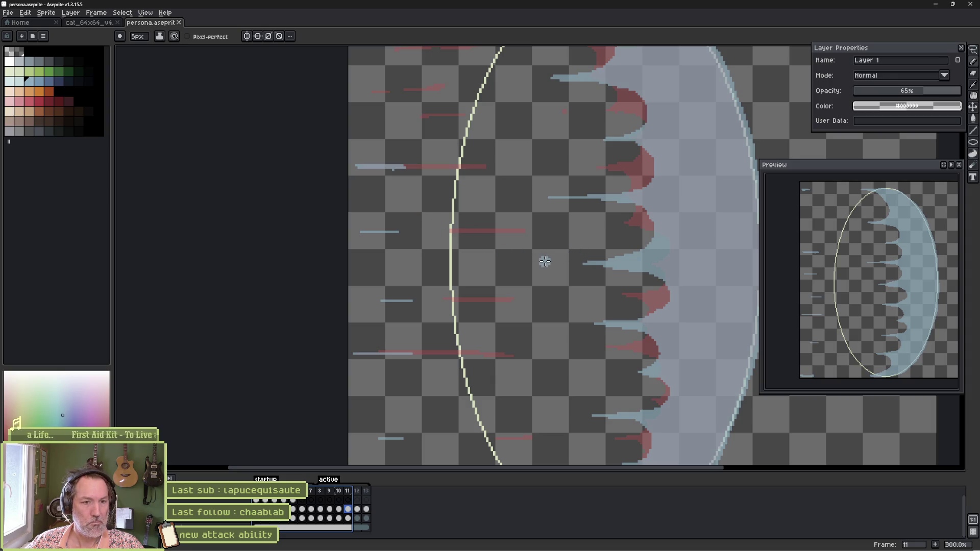
key("minus")
key("minus")
key("minus")
left_click_drag(550, 263, 491, 260)
key("ctrl+z")
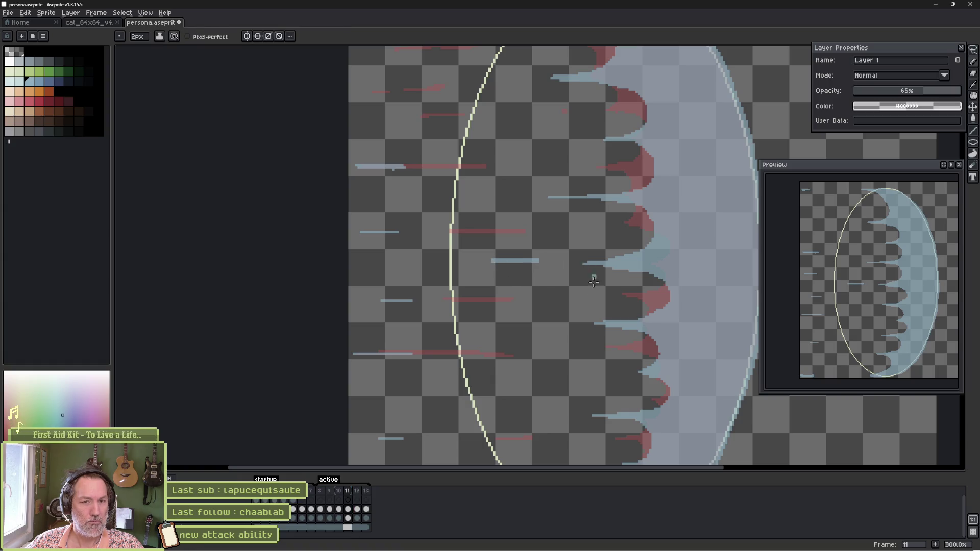
scroll(594, 281, "down", 4)
left_click_drag(599, 293, 548, 291)
On frame 12, add three left-trailing pale-blue streaks, the lowest 1px thin, then play the animation.
key(".")
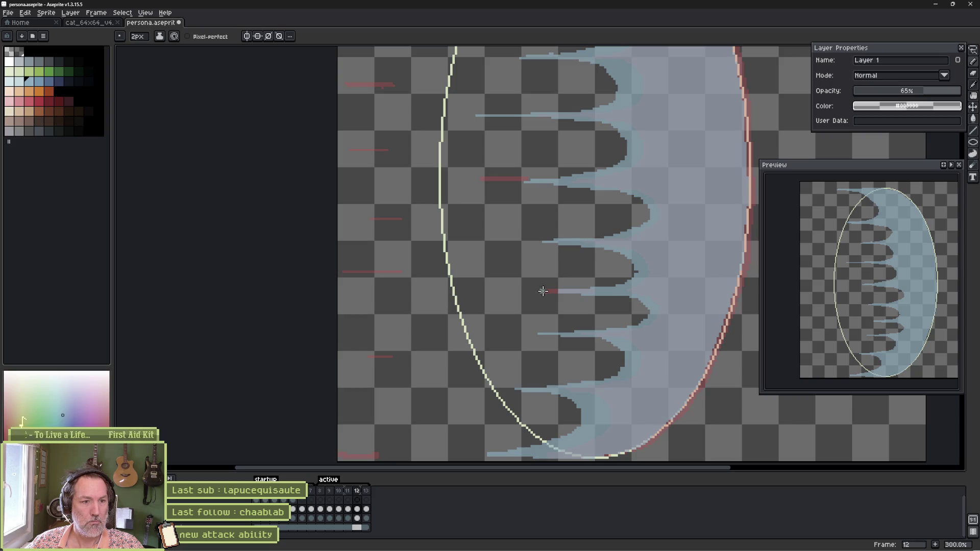
left_click_drag(454, 291, 394, 291)
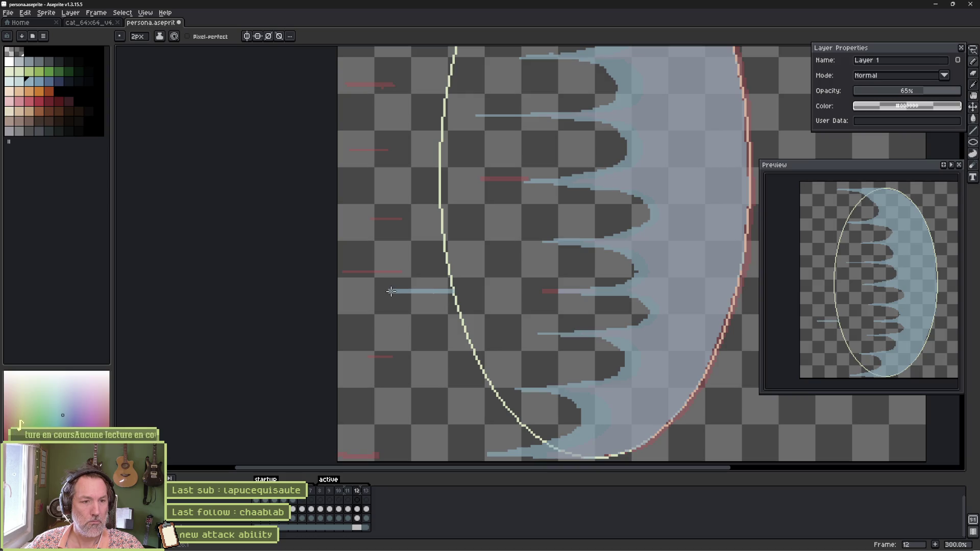
left_click_drag(408, 179, 355, 181)
key("minus")
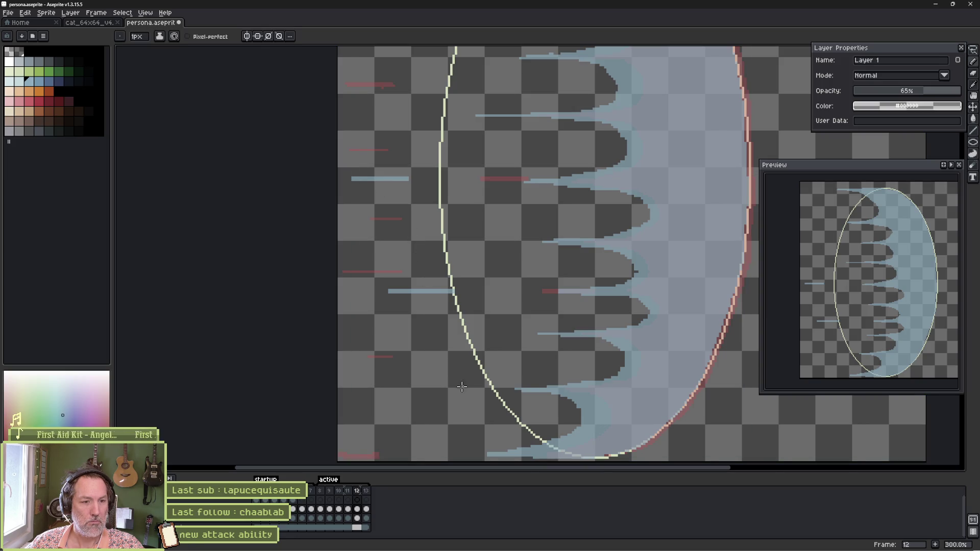
left_click_drag(449, 389, 395, 389)
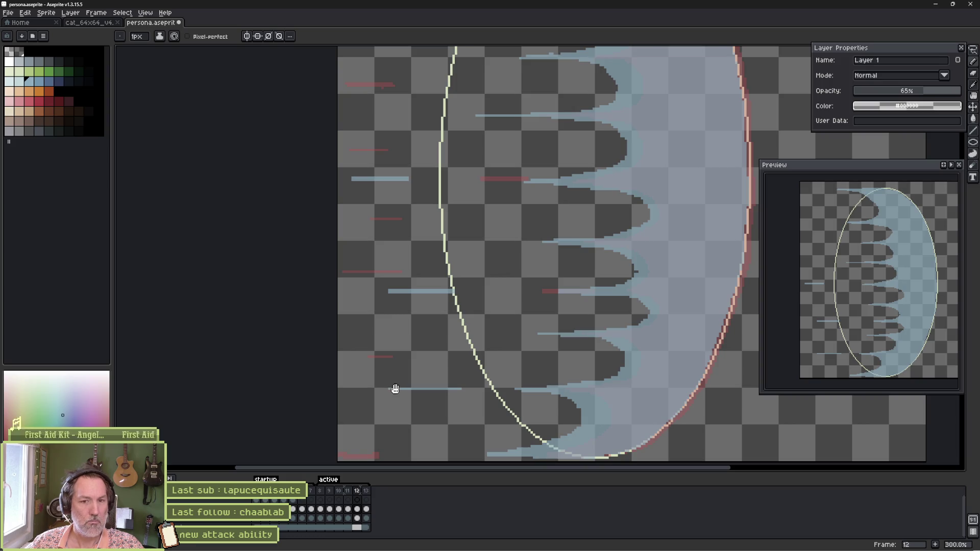
key("Return")
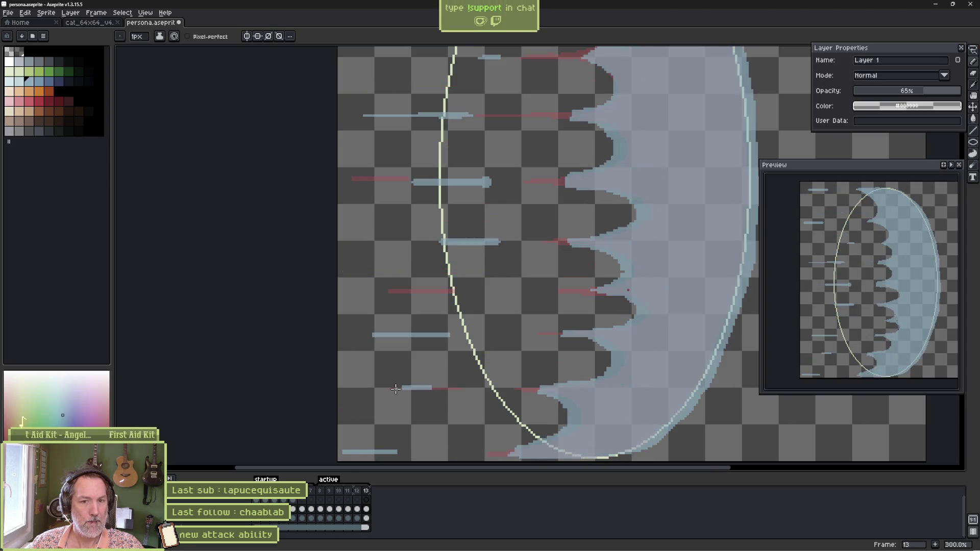
Trim the lower edge of a blue streak and thin a thick streak to one line.
key("space")
scroll(508, 175, "up", 2)
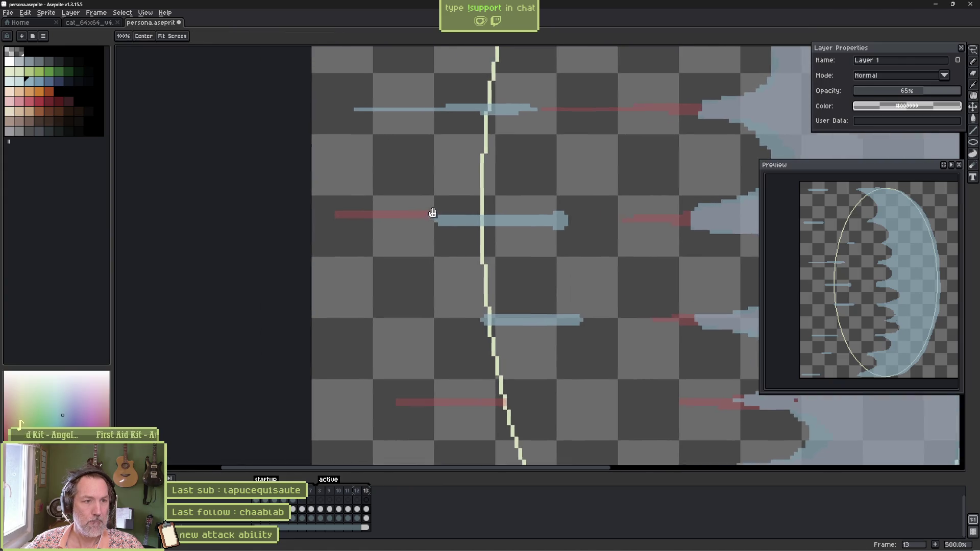
scroll(490, 209, "up", 1)
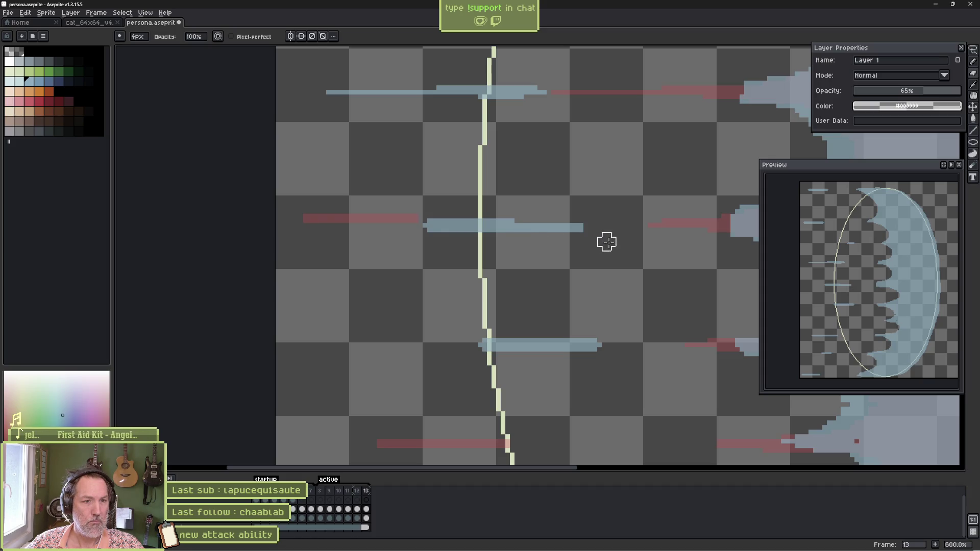
left_click_drag(427, 237, 486, 233)
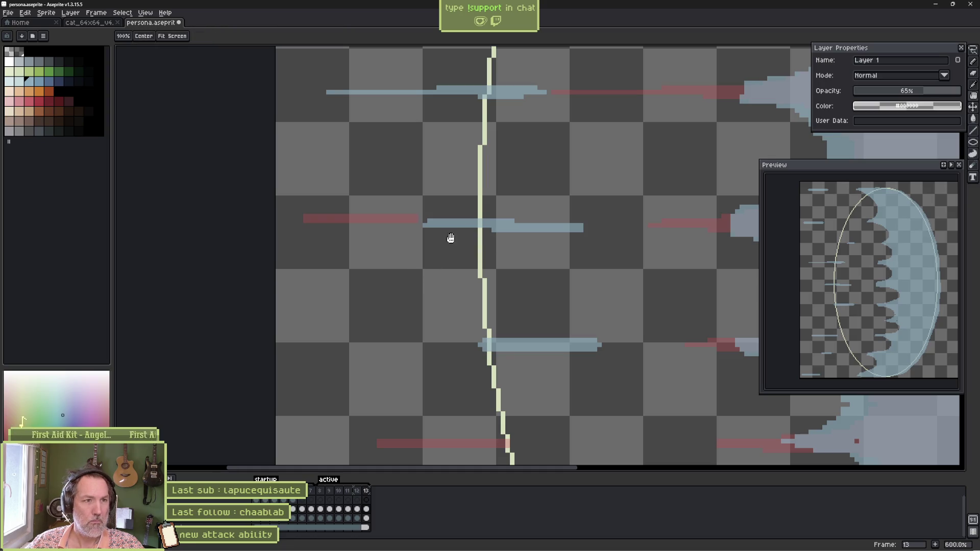
scroll(448, 236, "up", 3)
left_click_drag(536, 171, 442, 171)
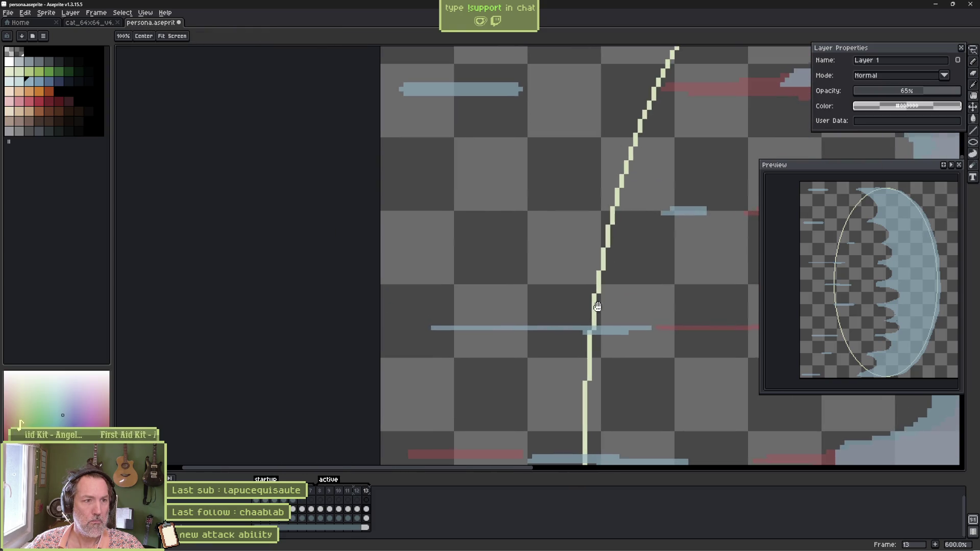
Erase both ends of the thick top blue bar on frame 13 so it tapers thin.
left_click_drag(633, 189, 735, 335)
left_click_drag(408, 102, 420, 97)
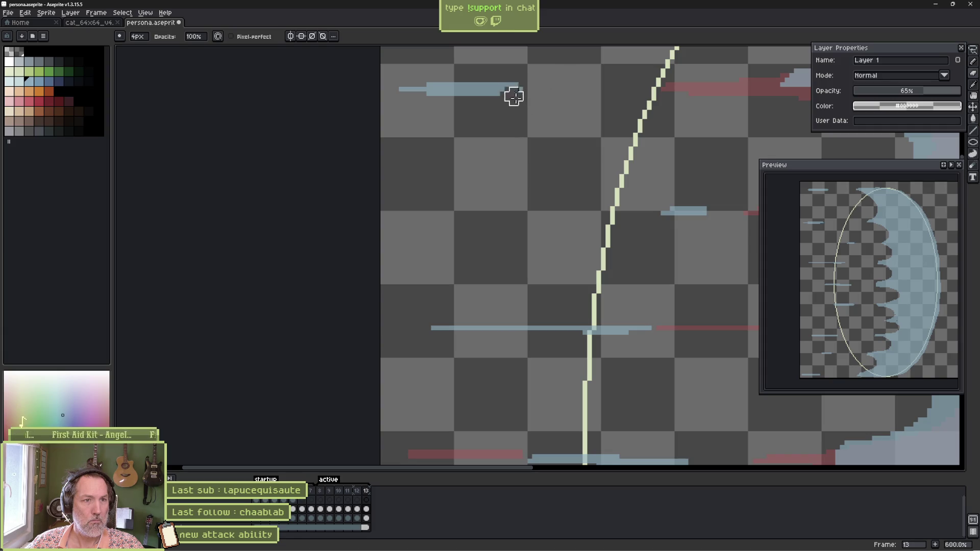
left_click_drag(519, 82, 499, 82)
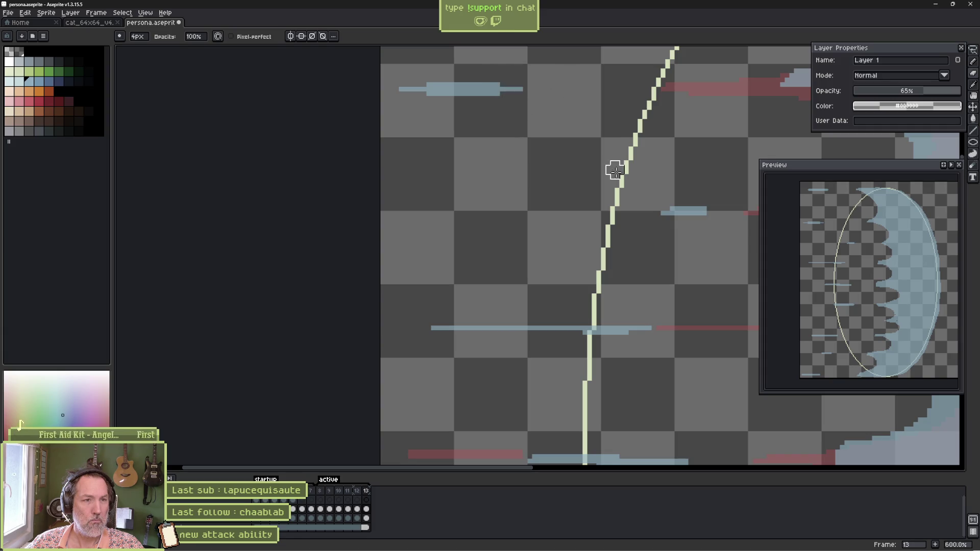
key("h")
left_click_drag(610, 159, 611, 360)
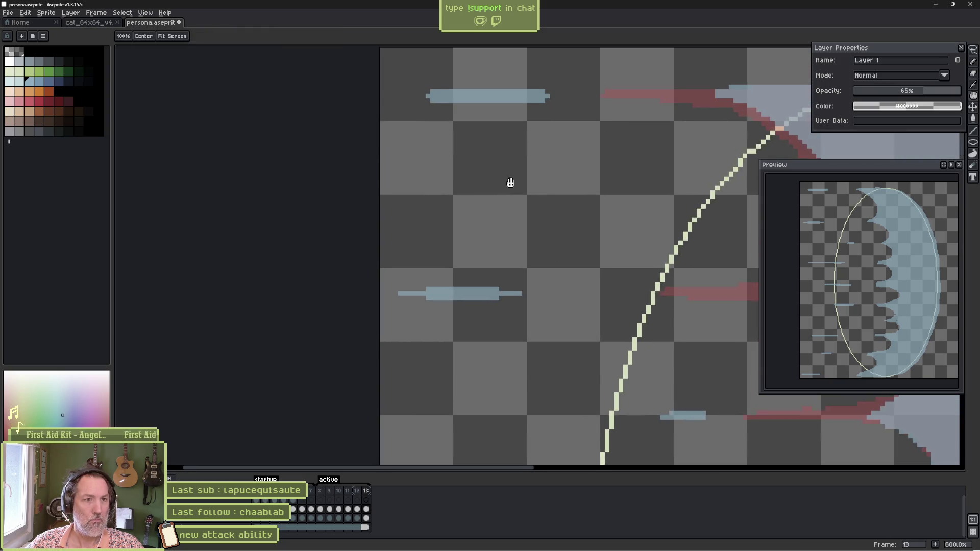
left_click_drag(510, 183, 519, 278)
key("b")
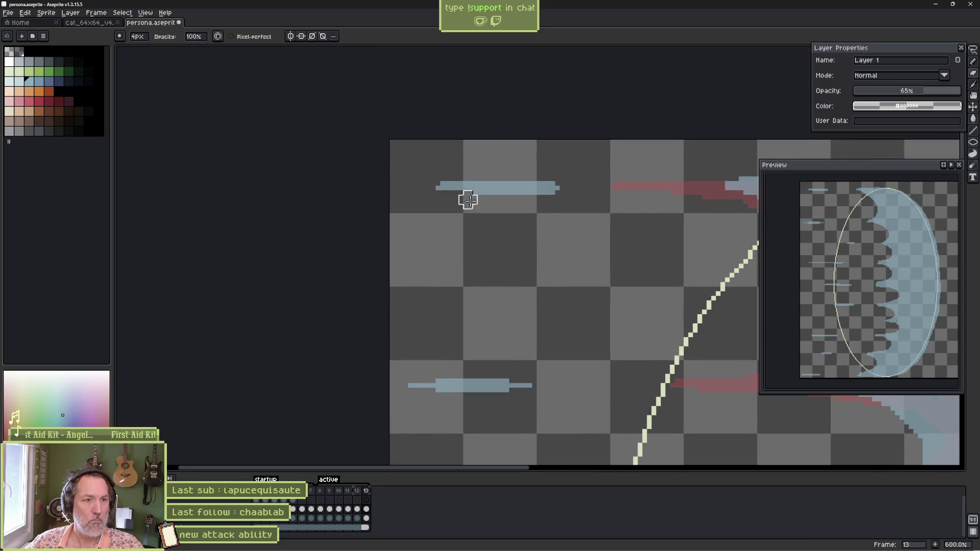
left_click_drag(439, 175, 472, 176)
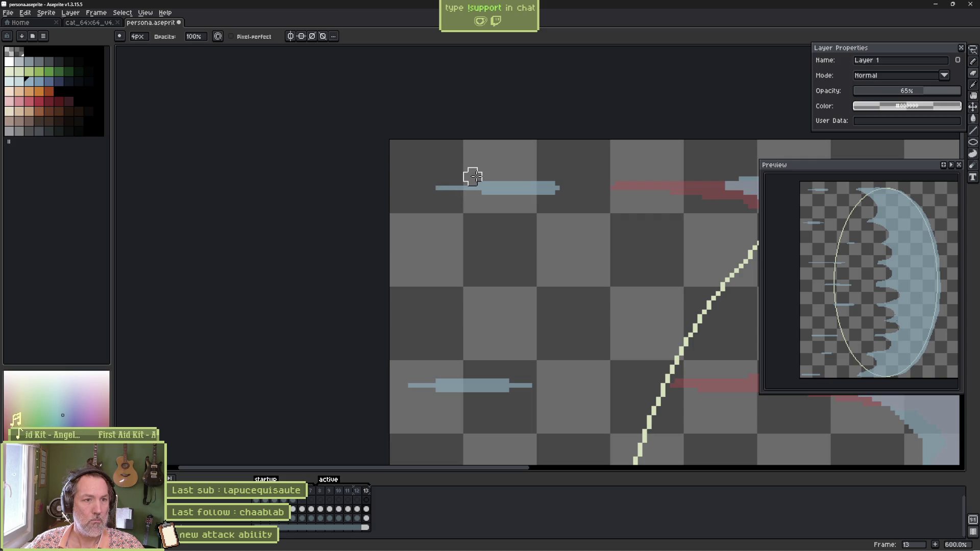
left_click_drag(556, 176, 536, 177)
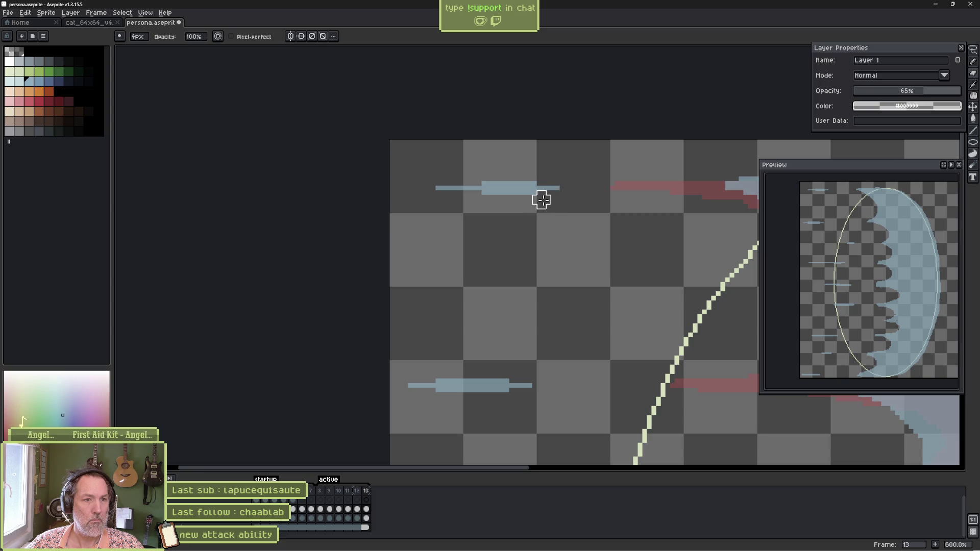
Play the animation to check the trimmed streak, then select another layer.
key("Return")
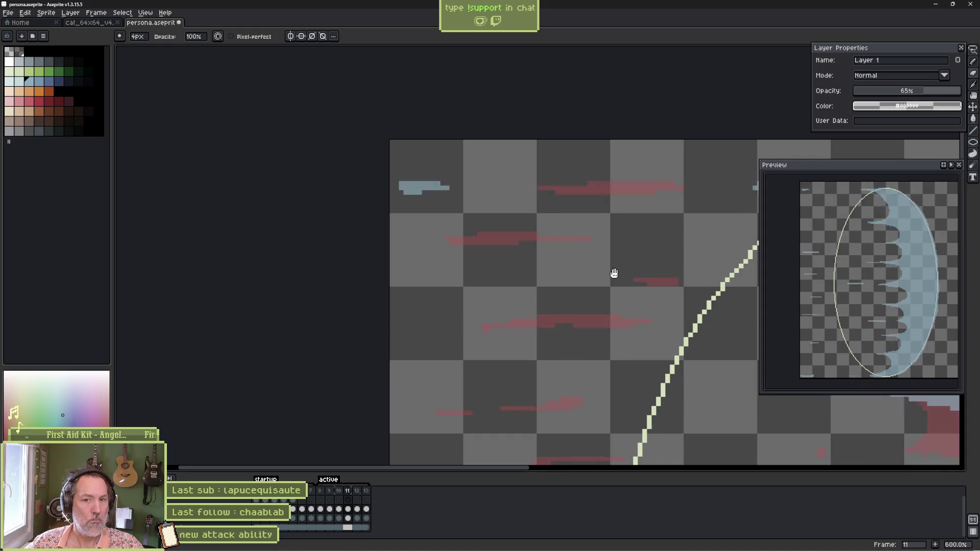
key("Return")
left_click(92, 528)
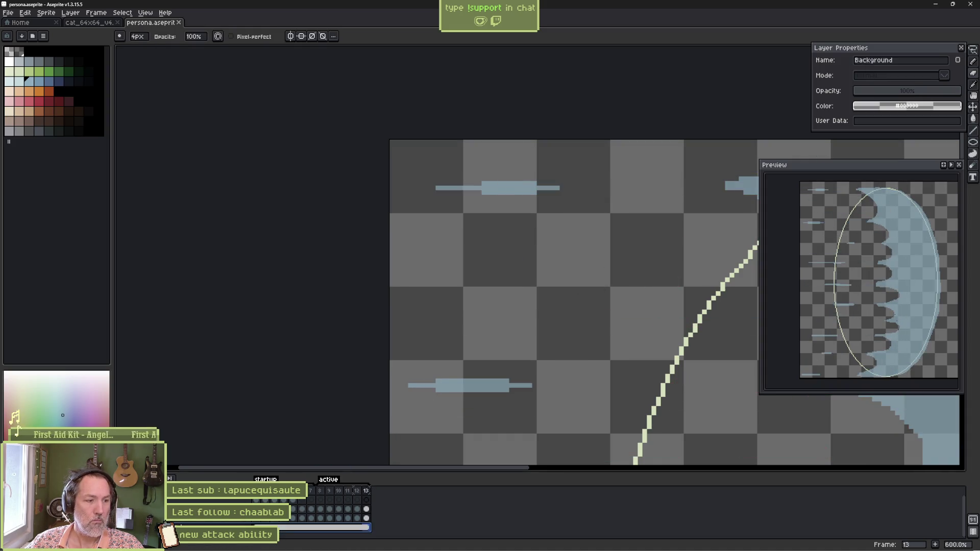
Save the sprite and jump to the first frame of the animation.
key("Escape")
key("ctrl+s")
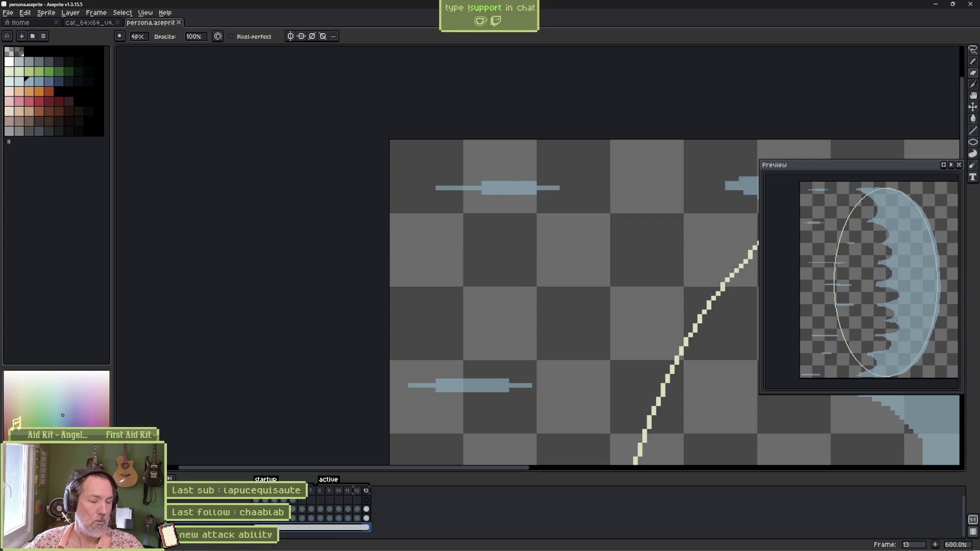
scroll(346, 385, "down", 4)
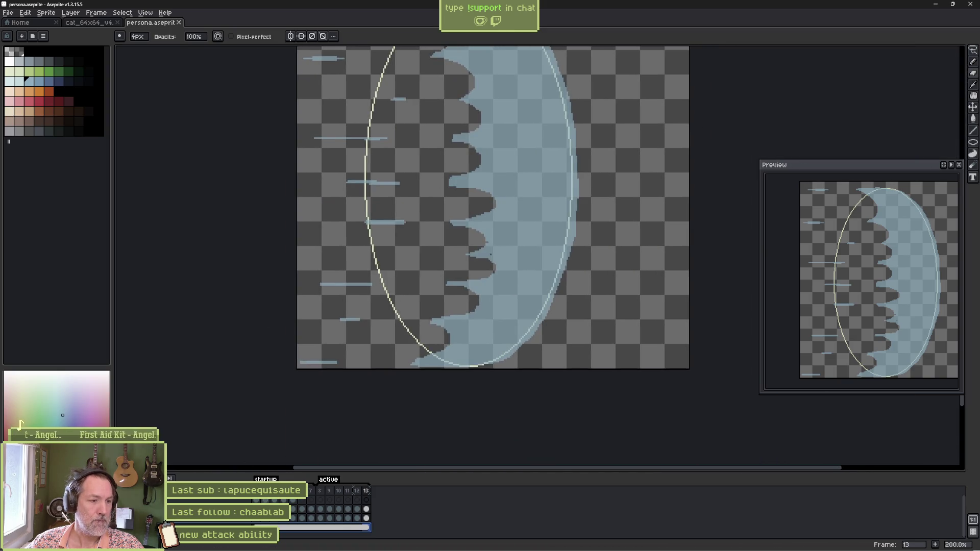
left_click(257, 501)
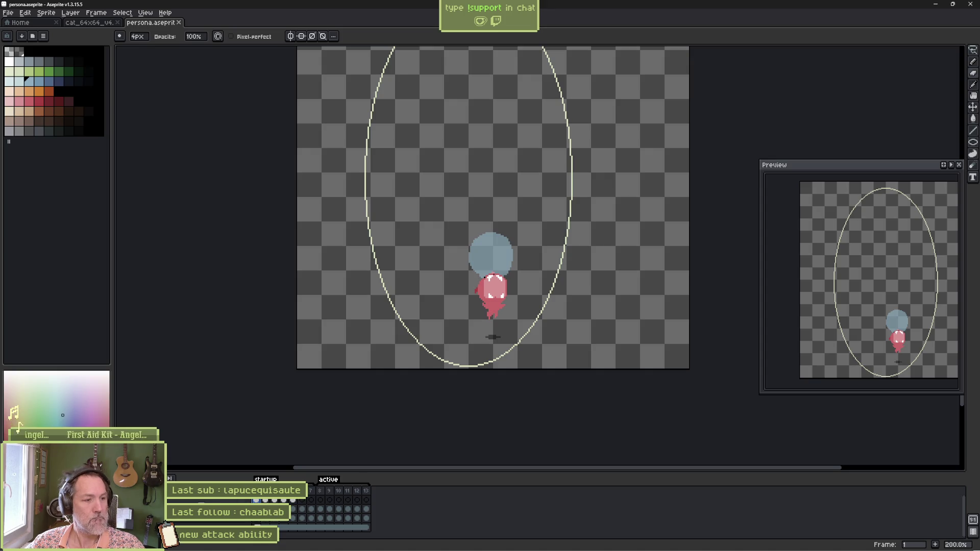
Rename the layer to 'fx' and hide the red character reference layer.
double_click(187, 502)
type("fx")
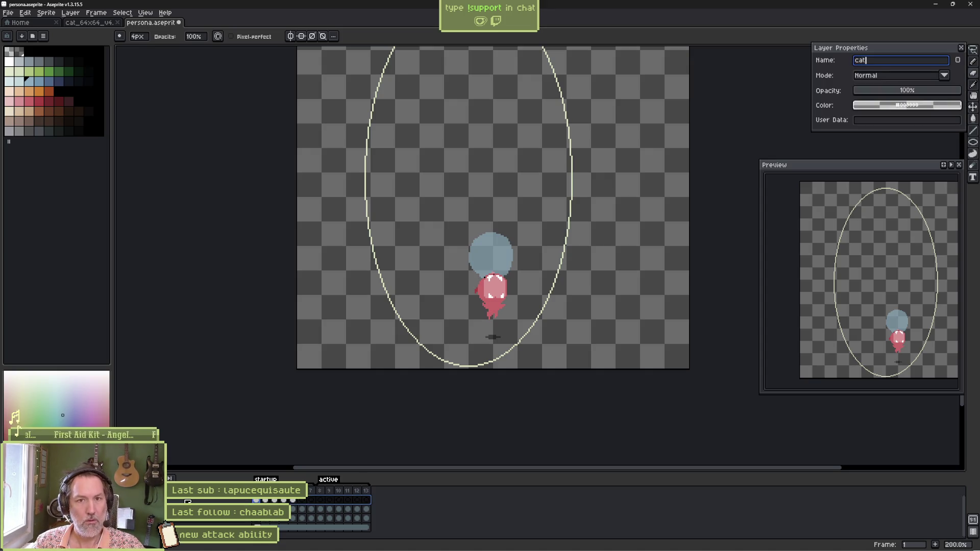
key("Return")
key("Delete")
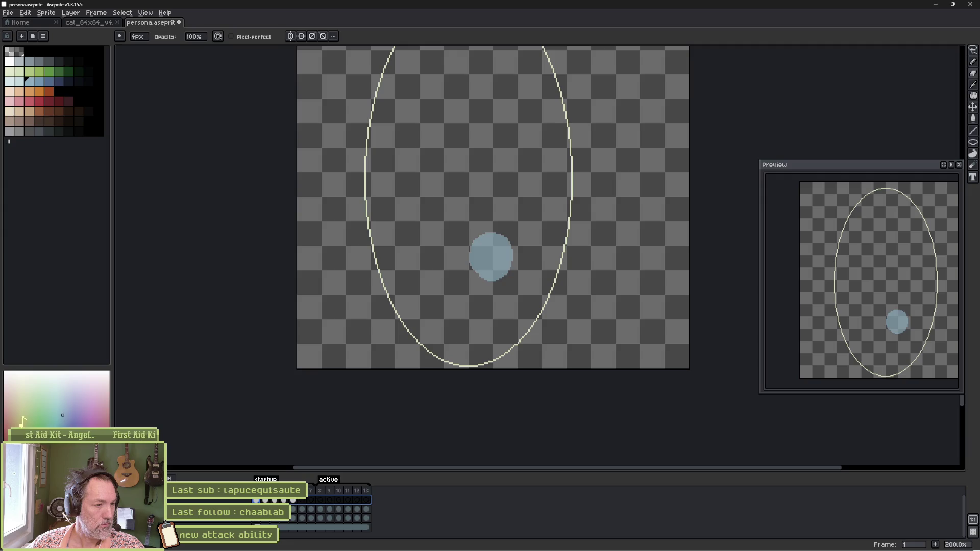
Step through the opening frames to review the cat-face startup without the reference.
key("Right")
key("Right")
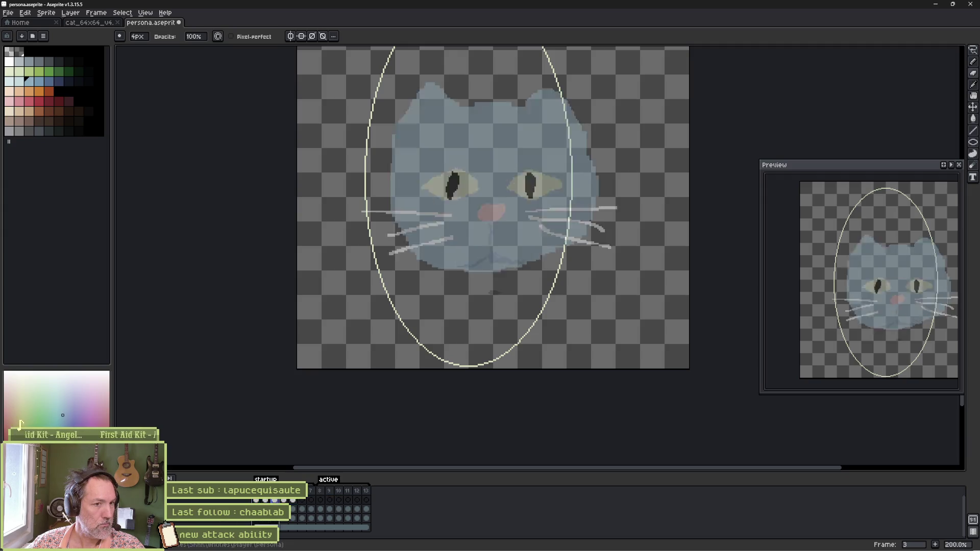
key("Right")
key("Right")
key("Left")
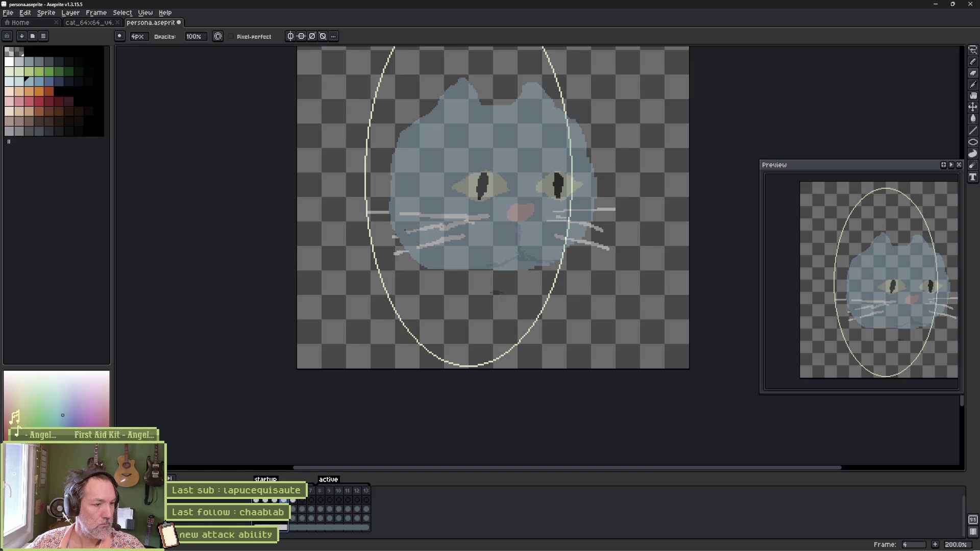
key("Left")
key("Left")
key("Left")
key("Right")
key("Right")
key("Right")
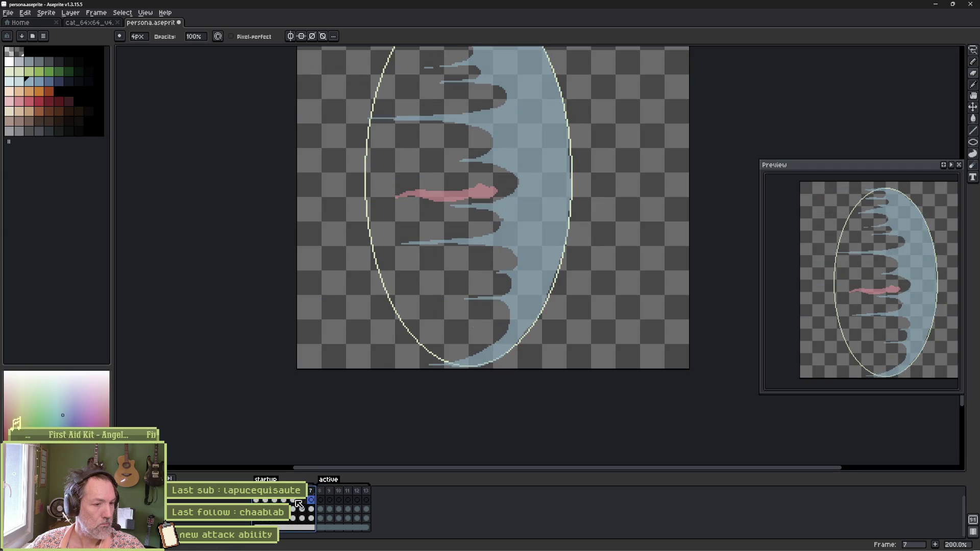
Check the persona layer's options, save again, review frames 7–12, and switch to Godot.
double_click(182, 523)
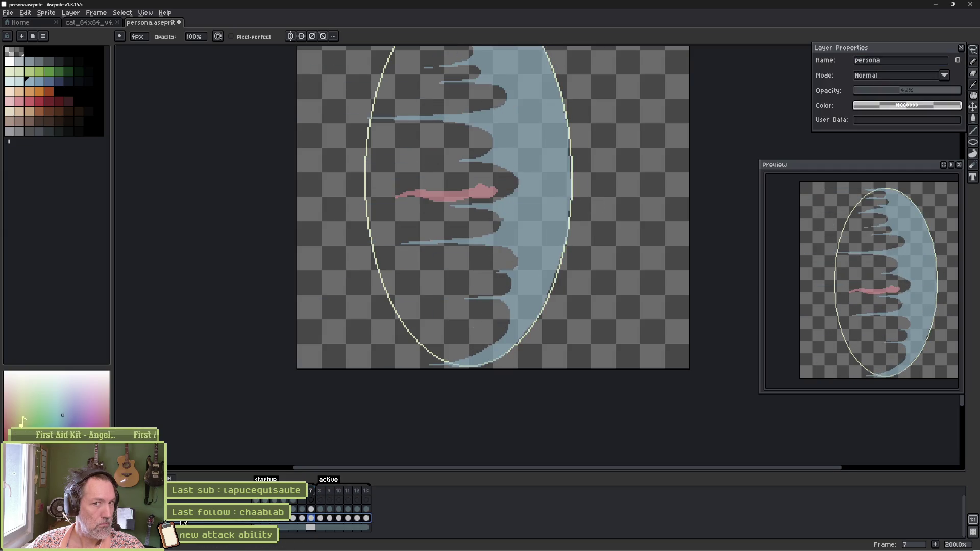
double_click(951, 58)
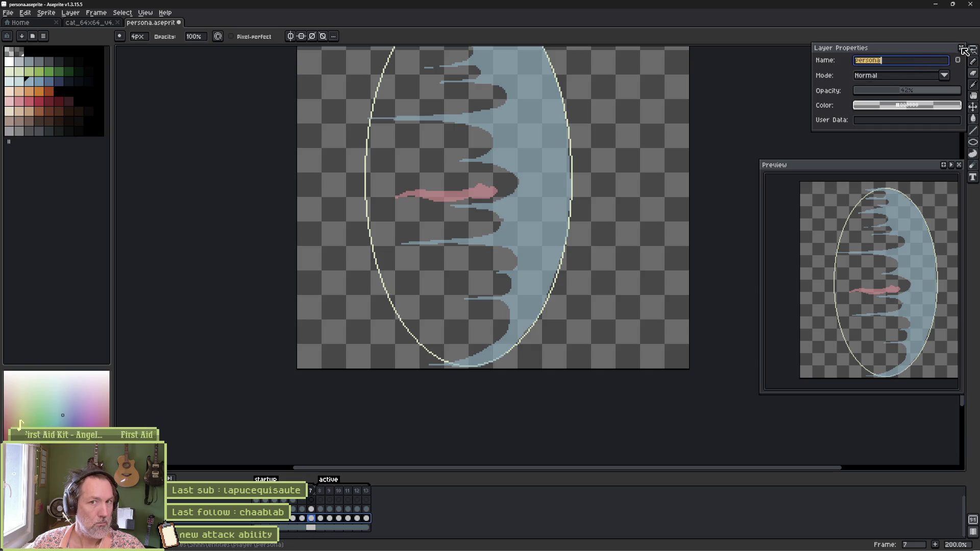
left_click(963, 49)
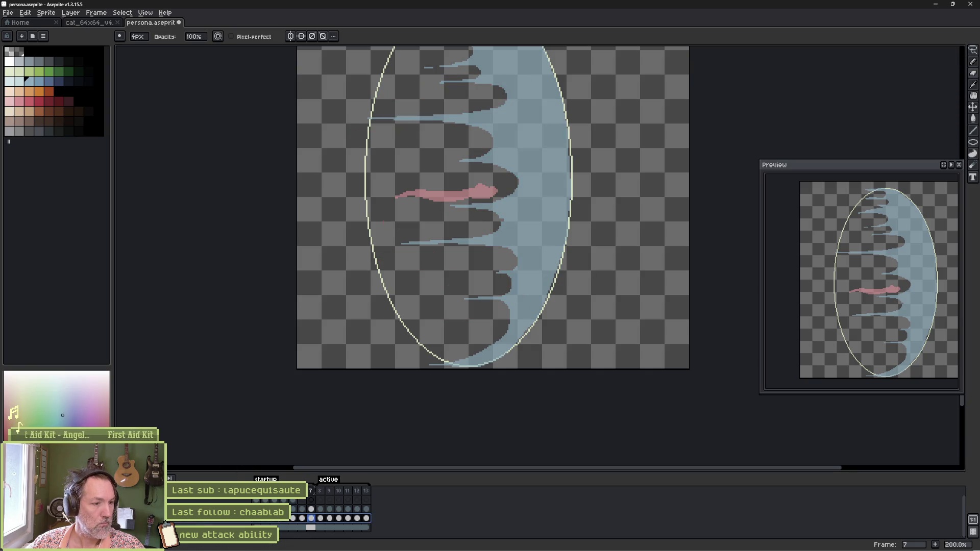
right_click(204, 524)
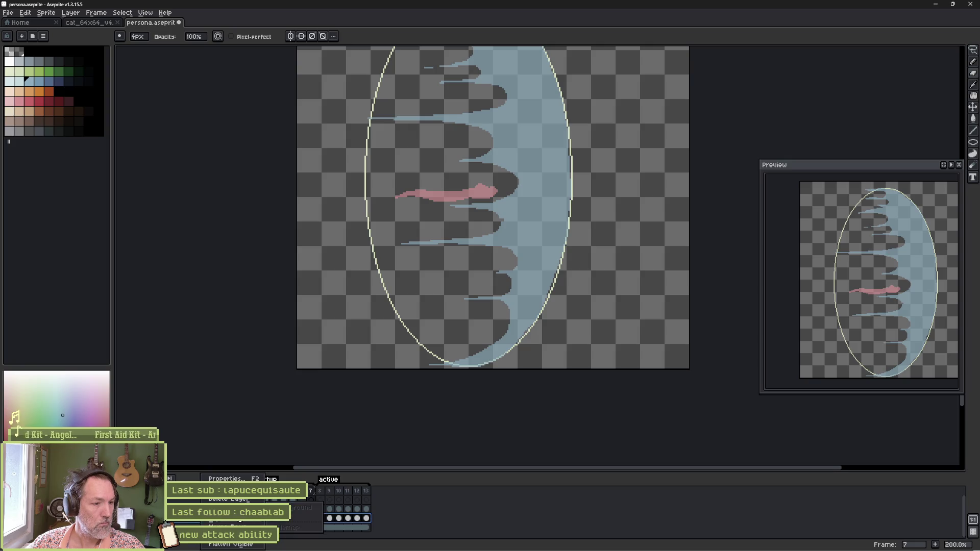
left_click(235, 501)
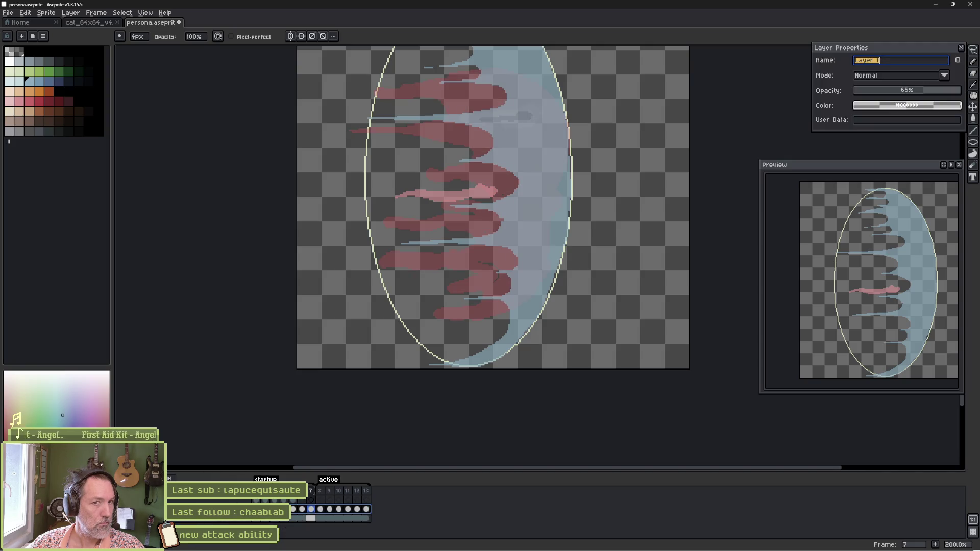
key("ctrl+s")
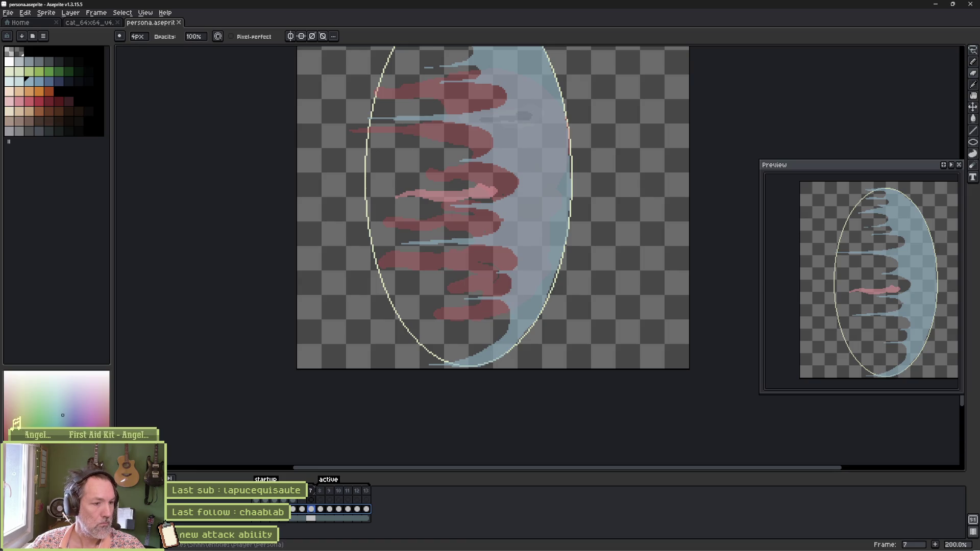
left_click_drag(310, 492, 366, 495)
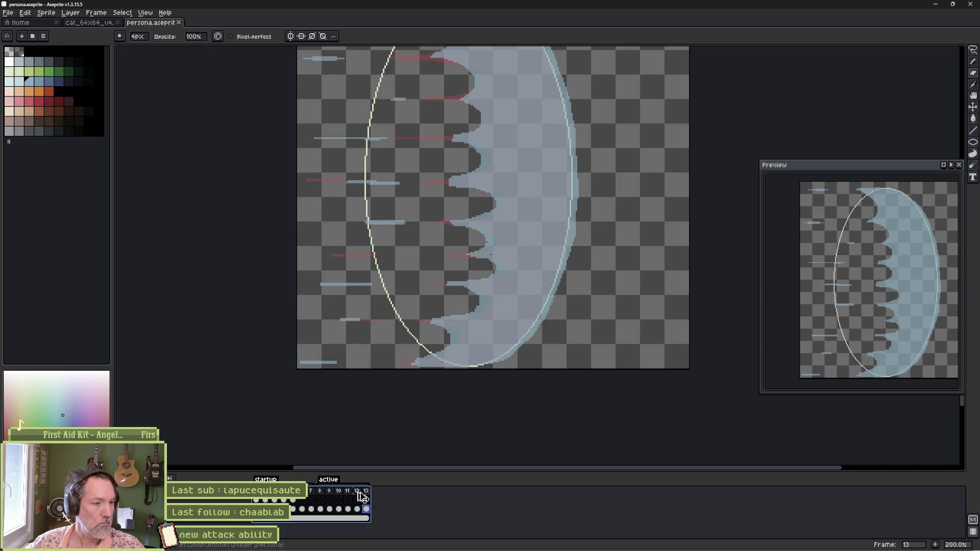
left_click(490, 546)
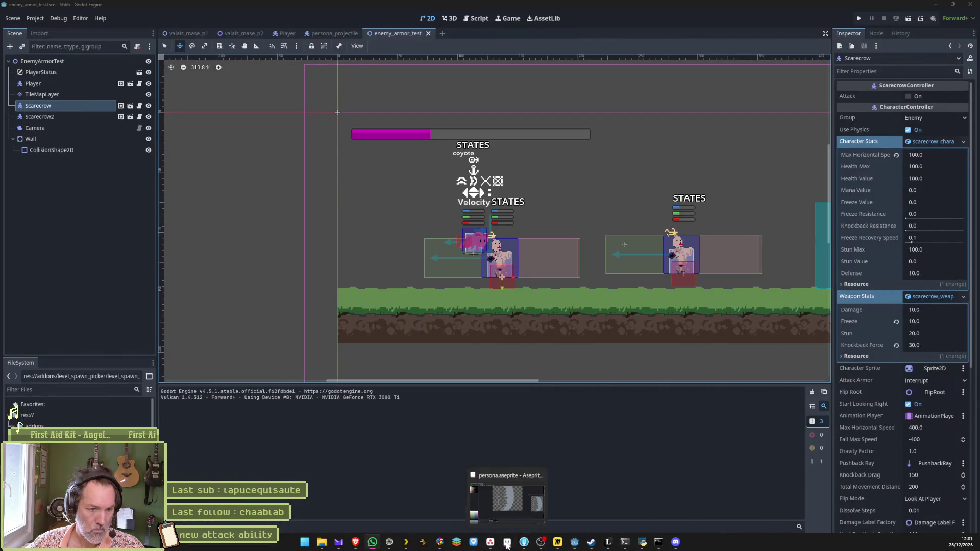
In the persona_projectile scene, select the AnimationPlayer and scrub the startup animation.
mouse_move(578, 546)
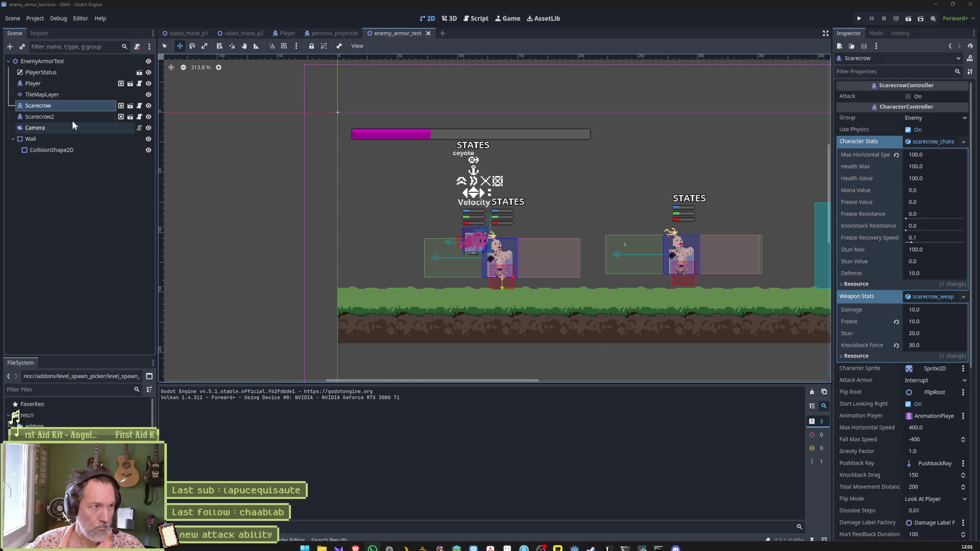
left_click(335, 34)
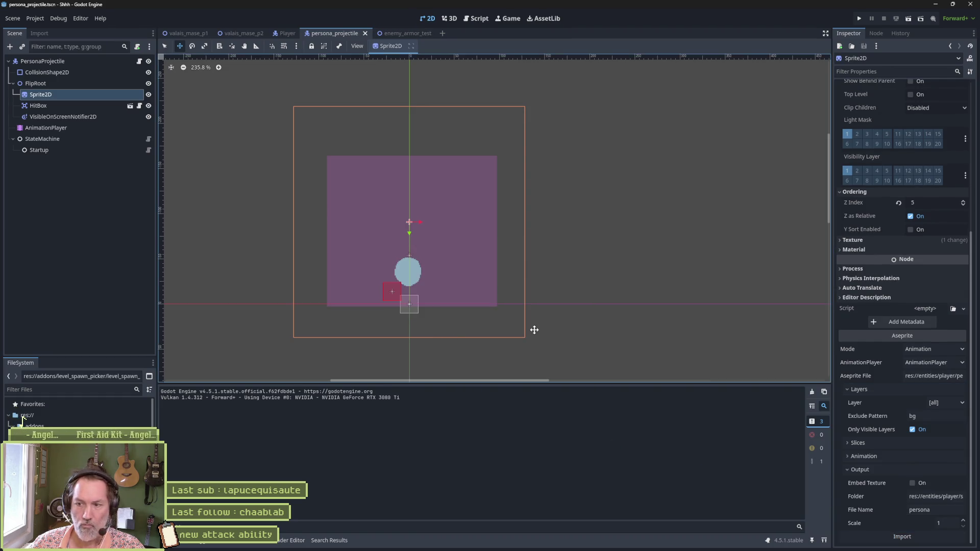
left_click(80, 130)
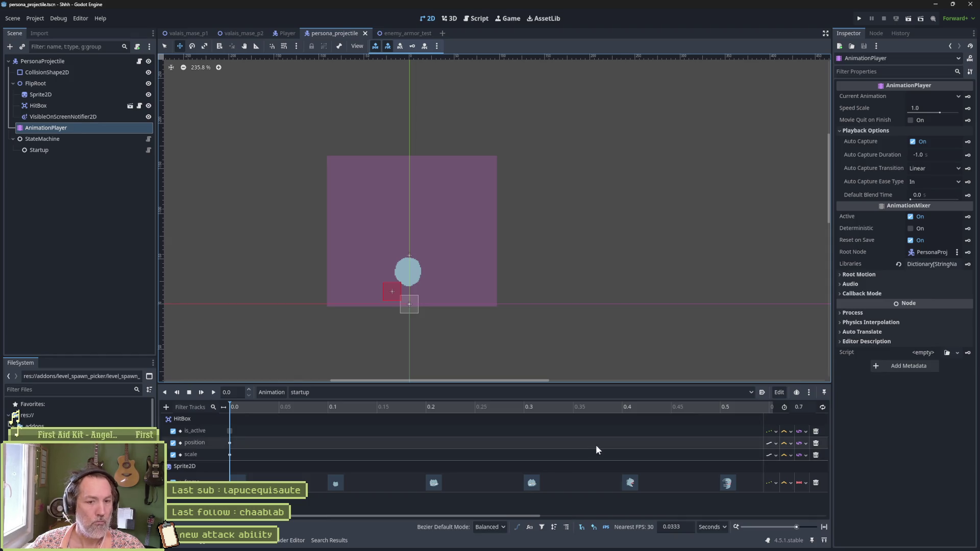
left_click(256, 407)
mouse_move(255, 407)
left_mouse_down()
mouse_move(697, 419)
mouse_move(552, 433)
mouse_move(263, 424)
left_mouse_up()
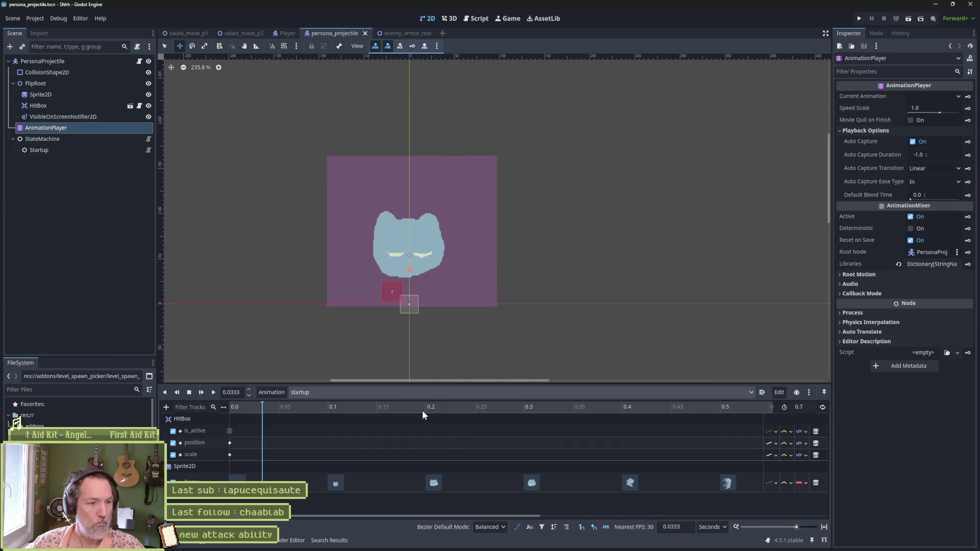
Scrub the active animation to 0.5333, then run the enemy_armor_test scene with F6.
left_click(396, 392)
left_click(397, 420)
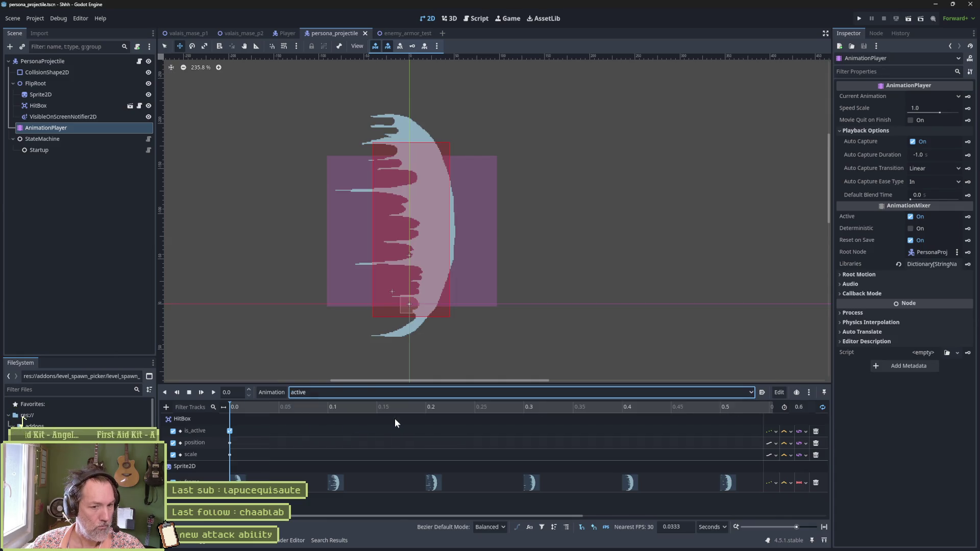
left_click(824, 528)
left_click_drag(232, 406, 674, 413)
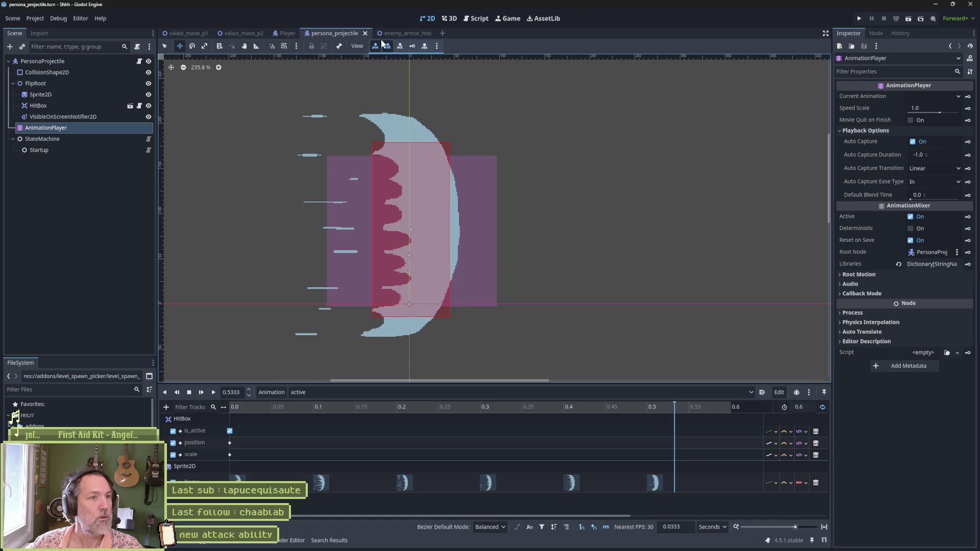
left_click(410, 32)
key("F6")
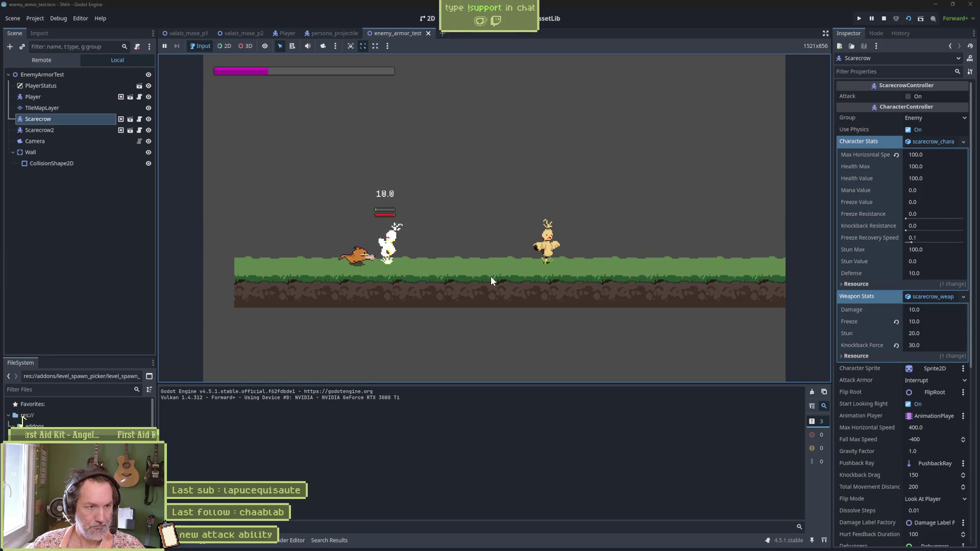
Fire the cat-face wave attack four times at the scarecrows, then stop the game.
key("x")
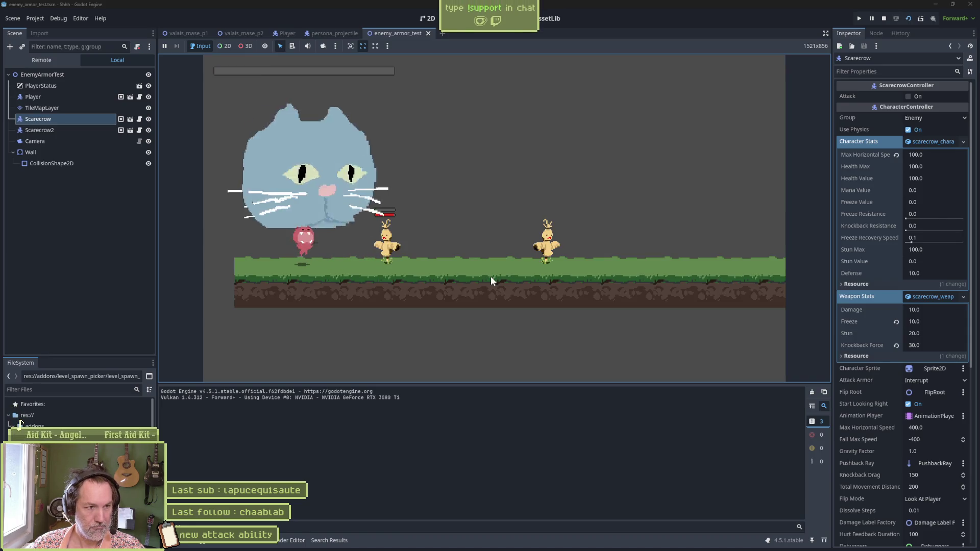
key("x")
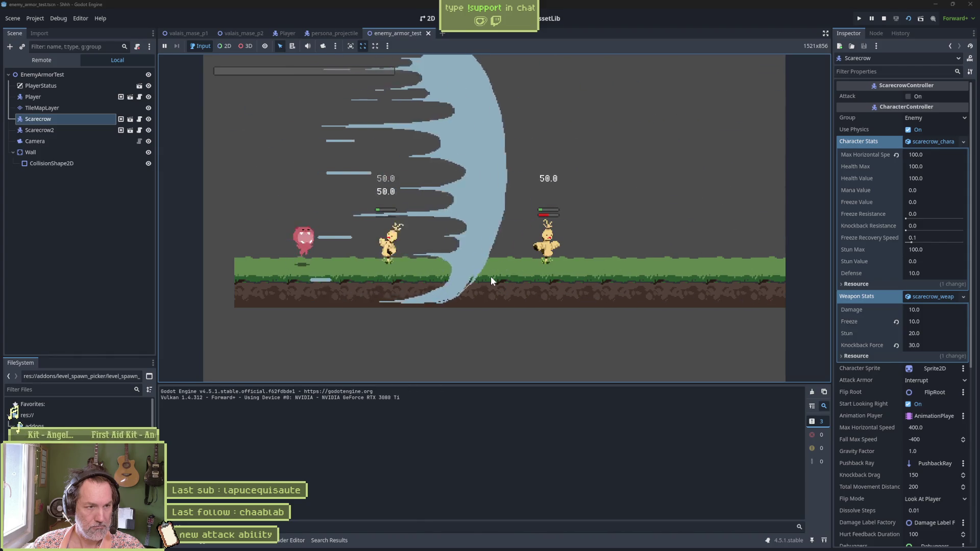
key("x")
key("x")
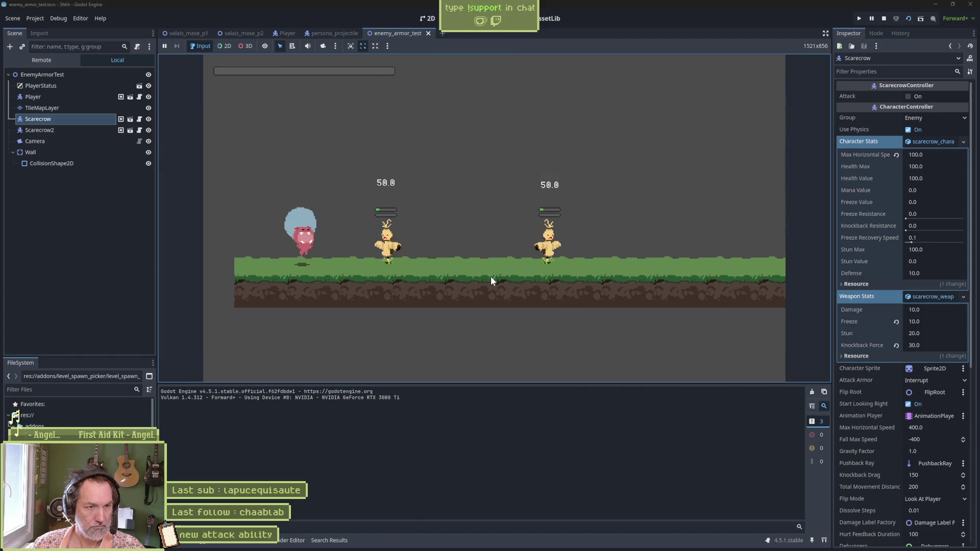
key("x")
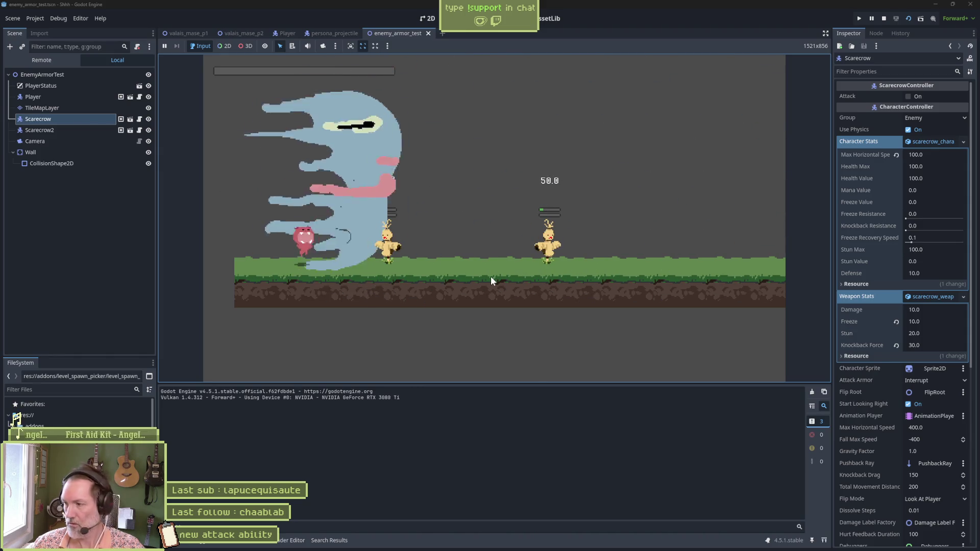
key("F8")
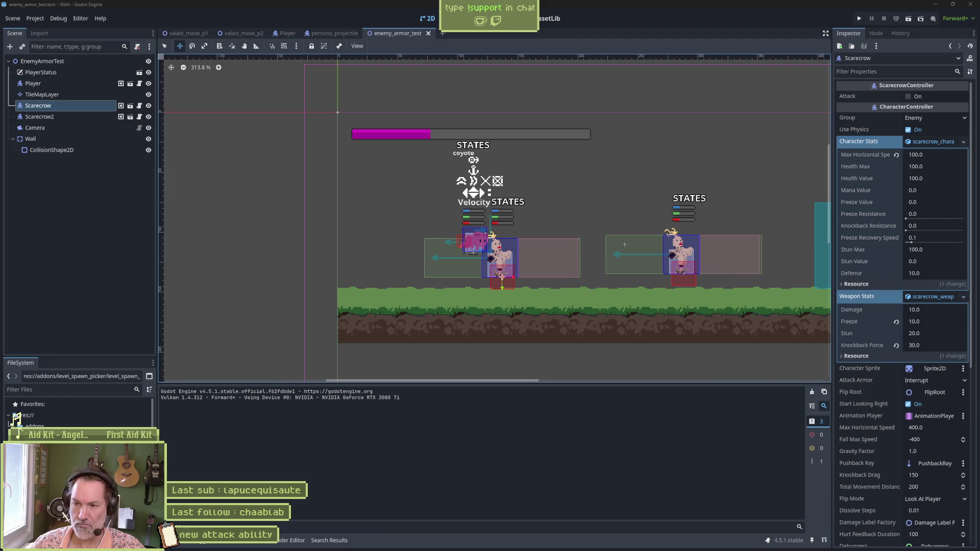
Rerun the test scene, attack a scarecrow once more, and close the game.
key("F6")
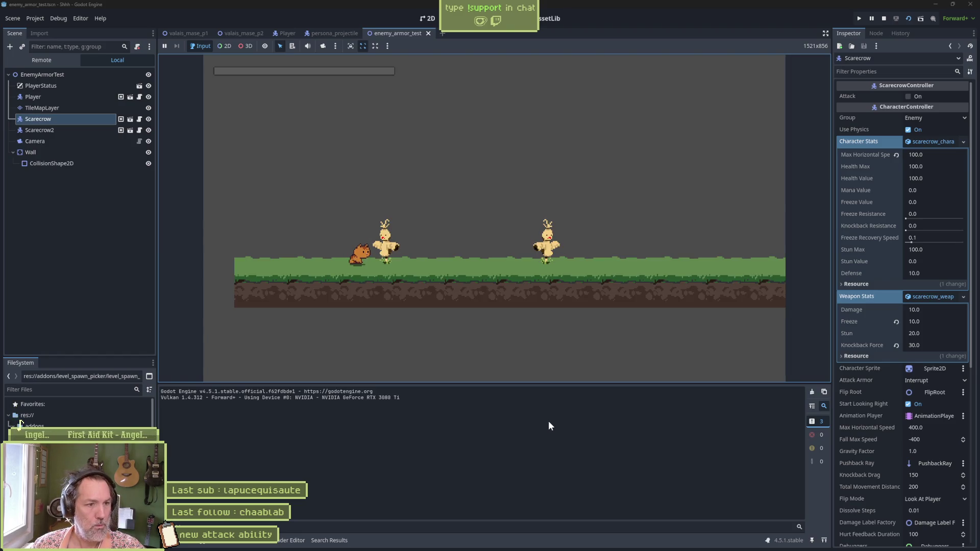
key("j")
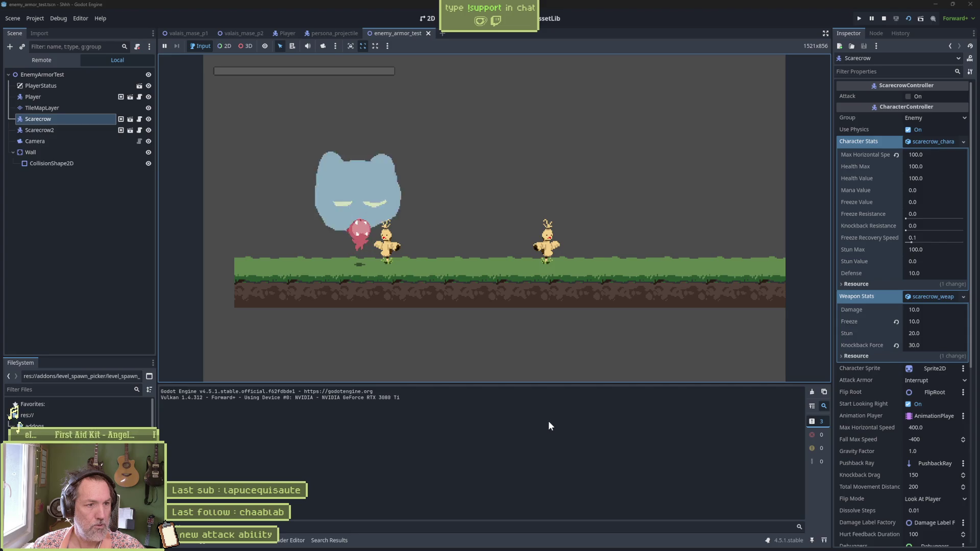
key("F8")
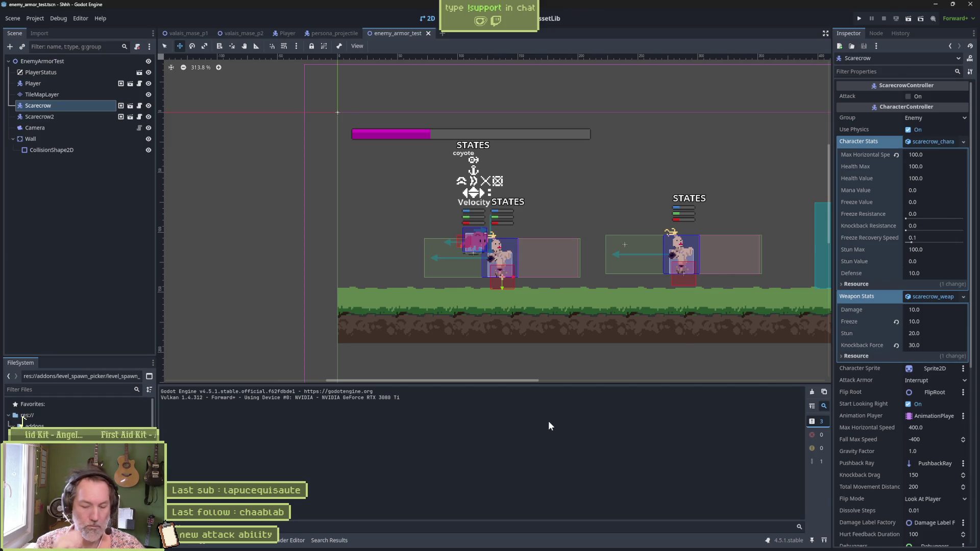
mouse_move(534, 548)
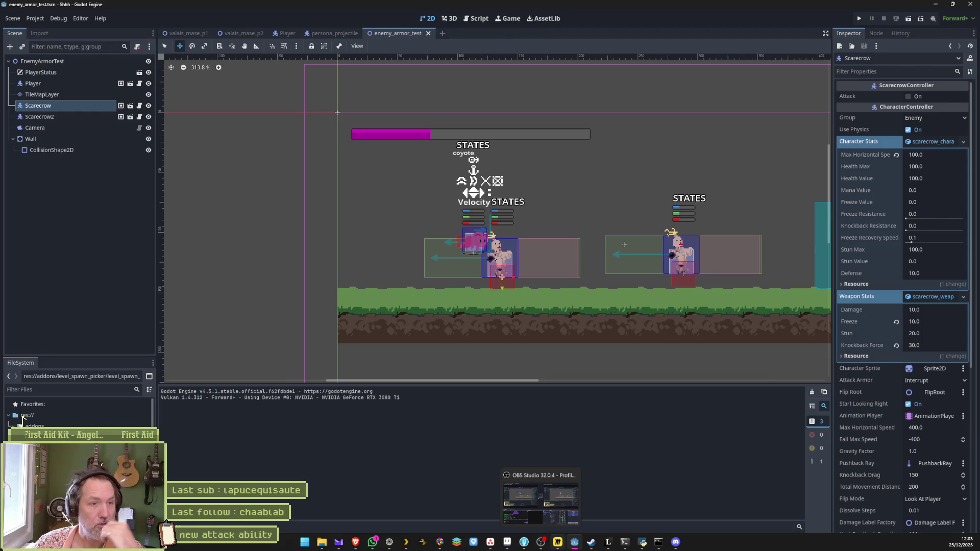
Switch from Godot to Aseprite via the taskbar to bring back persona.aseprite.
left_click(528, 546)
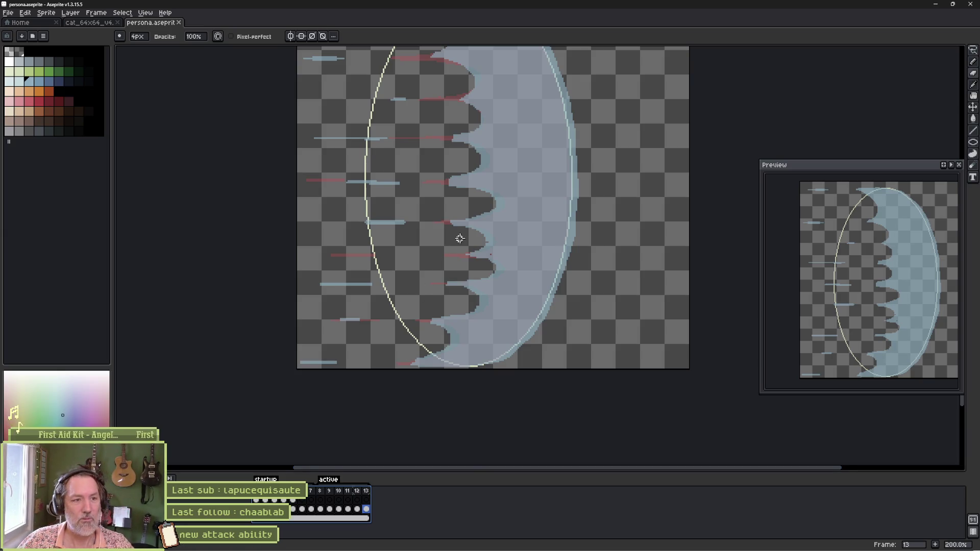
Paint red streaks below the red blob and along the blue edge of frame 13.
scroll(472, 238, "up", 2)
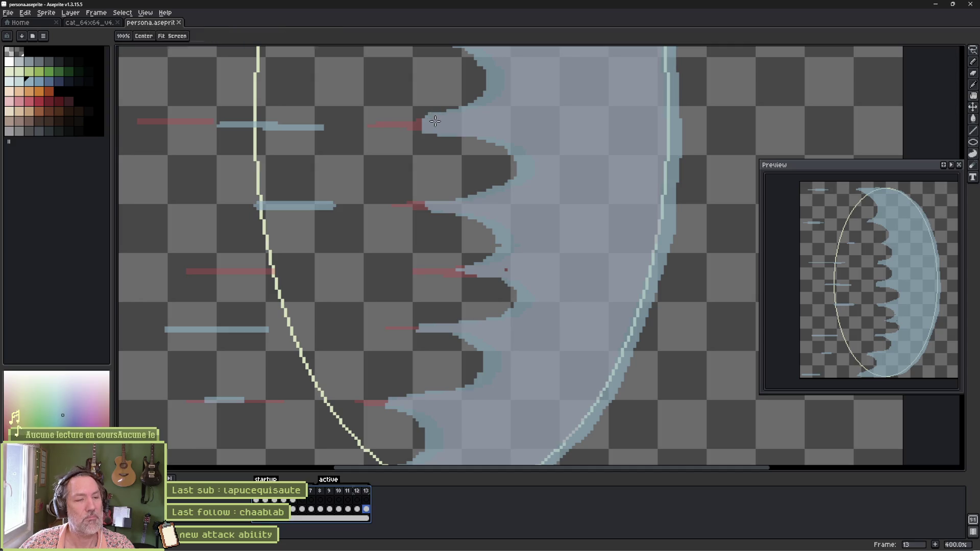
scroll(433, 139, "up", 2)
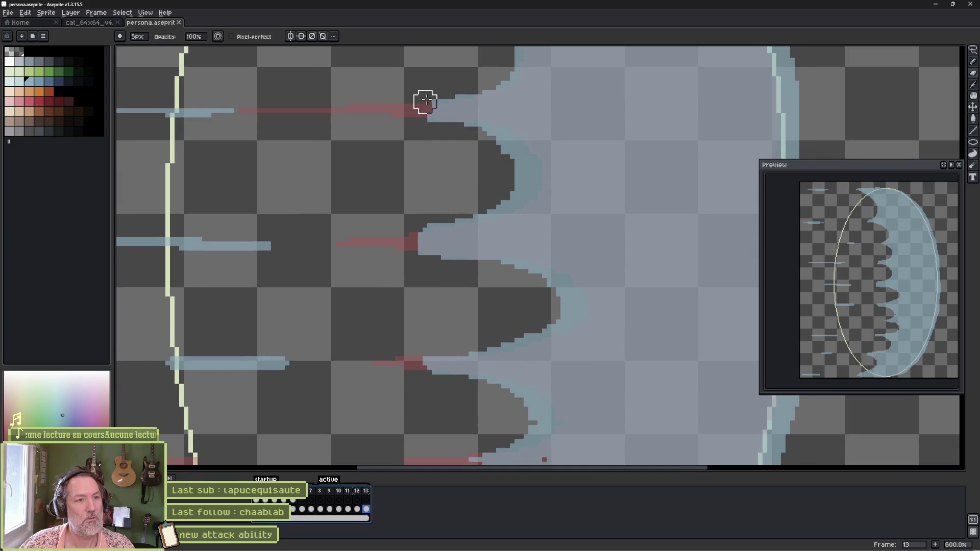
mouse_move(435, 127)
left_mouse_down()
mouse_move(507, 162)
mouse_move(494, 197)
mouse_move(431, 227)
mouse_move(451, 259)
mouse_move(495, 257)
left_mouse_up()
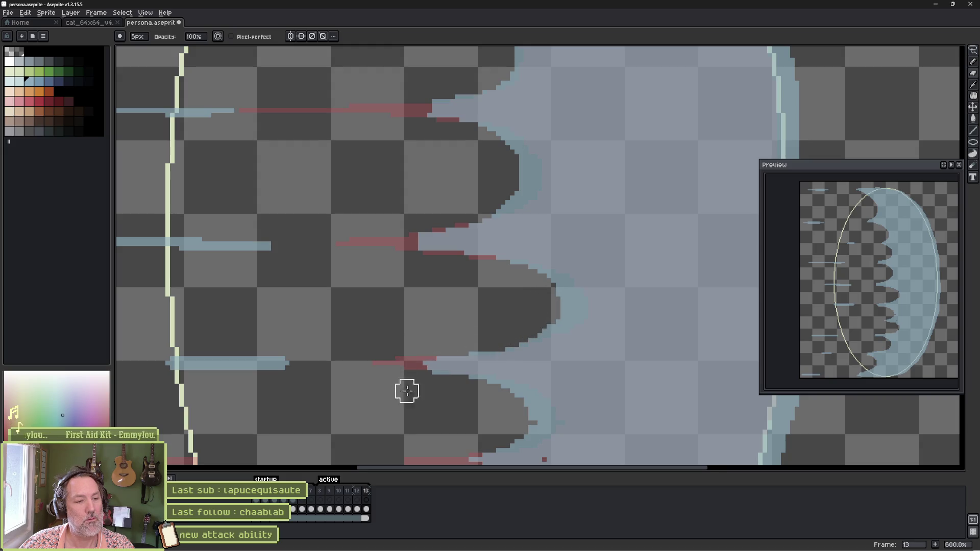
scroll(407, 347, "down", 3)
mouse_move(397, 284)
left_mouse_down()
mouse_move(427, 284)
mouse_move(376, 278)
mouse_move(427, 282)
left_mouse_up()
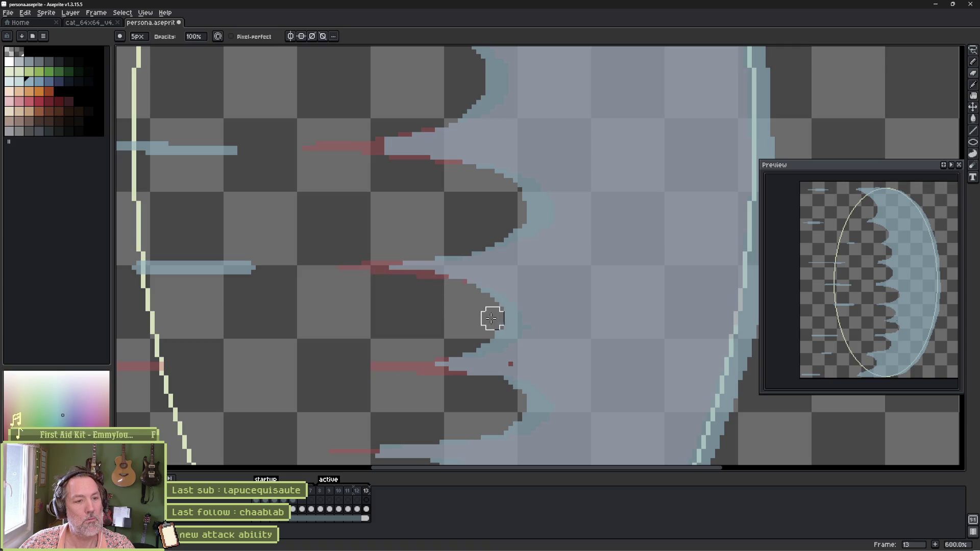
Erase stray light-blue pixels along the lower scallops to reveal the red beneath.
left_click_drag(390, 344, 407, 217)
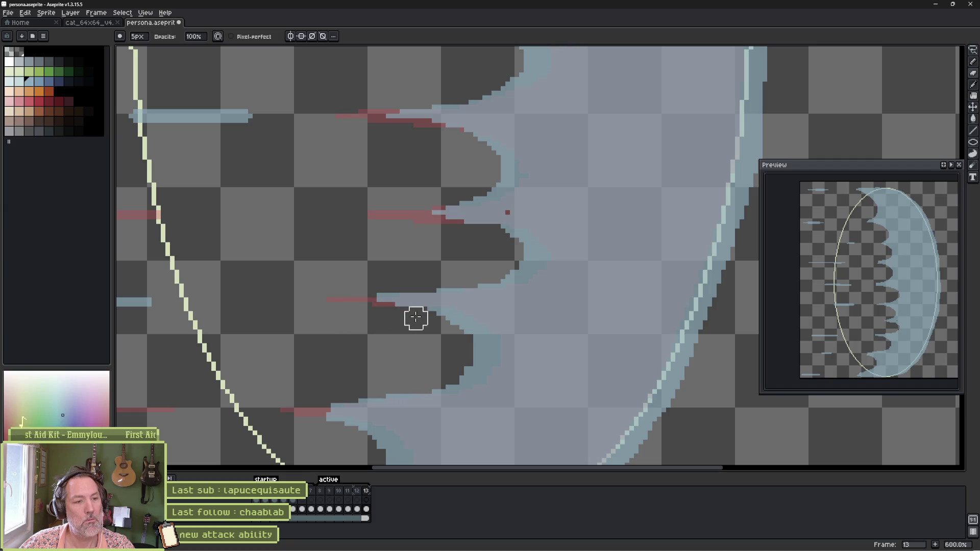
mouse_move(463, 359)
left_mouse_down()
mouse_move(423, 383)
mouse_move(342, 388)
left_mouse_up()
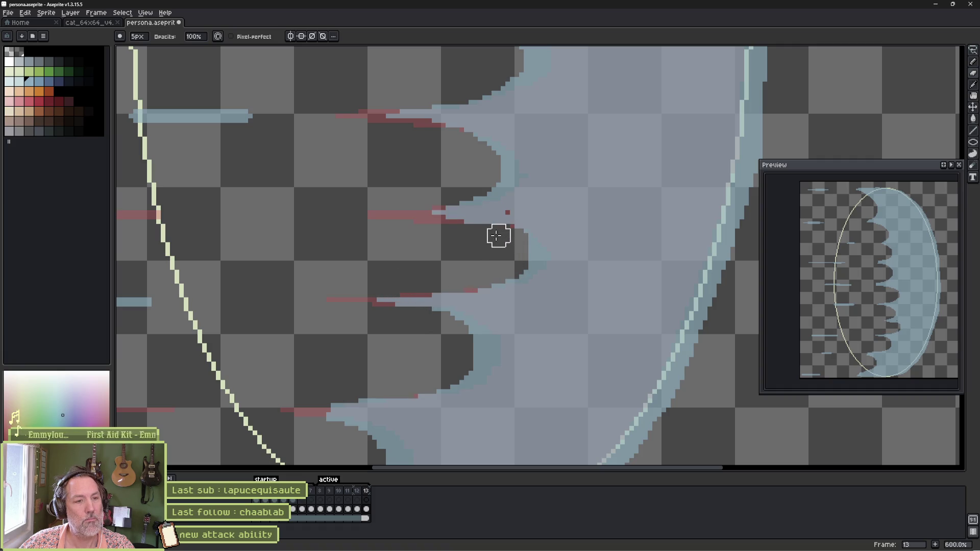
left_click_drag(401, 324, 388, 194)
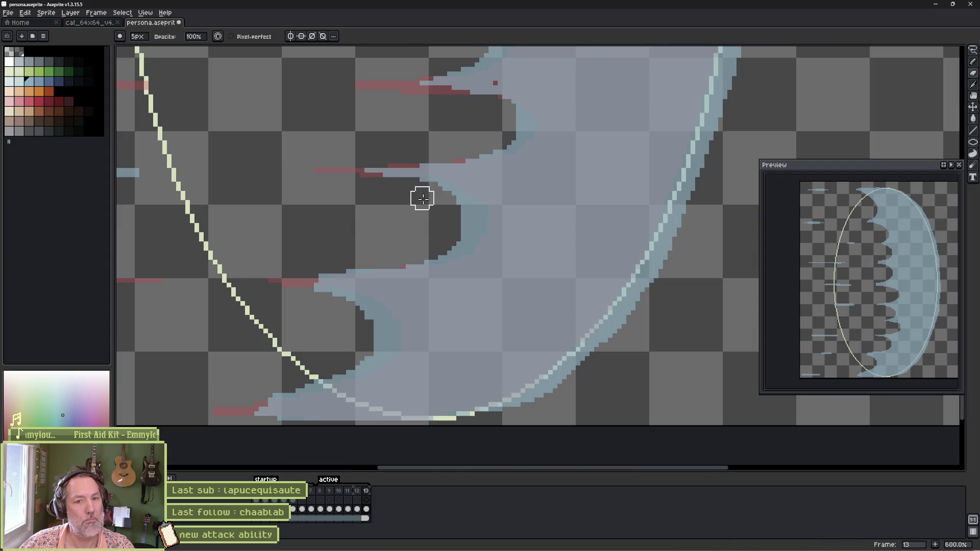
key("b")
scroll(466, 230, "up", 3)
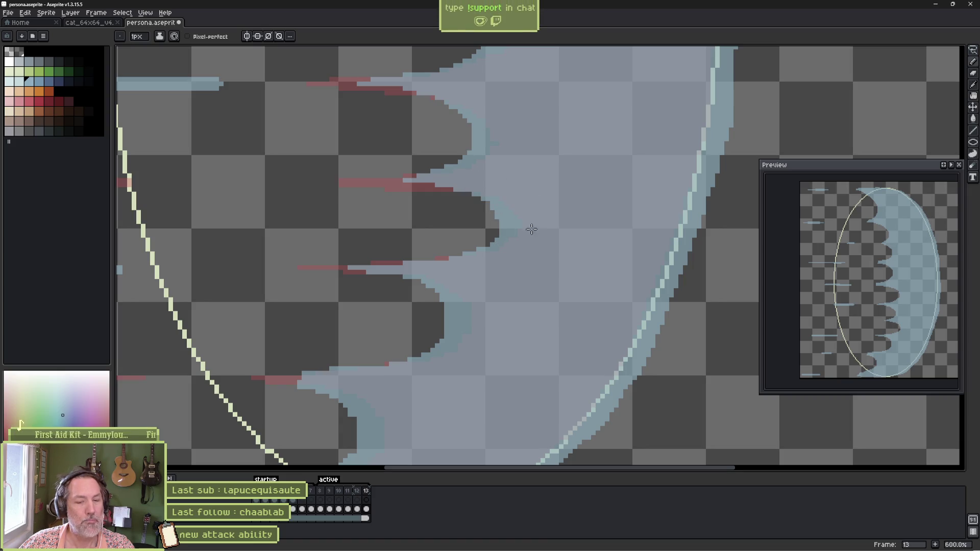
scroll(404, 342, "down", 3)
key("e")
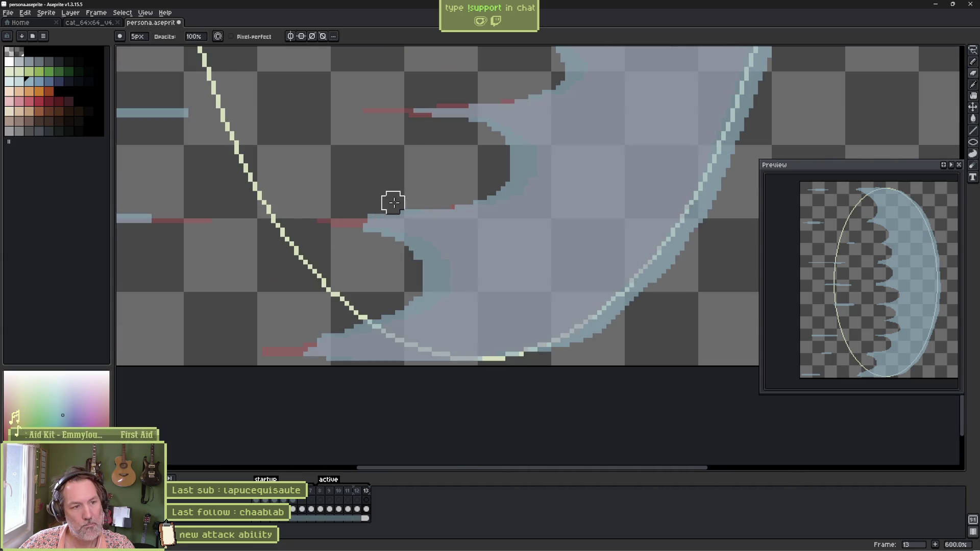
left_click_drag(439, 195, 379, 207)
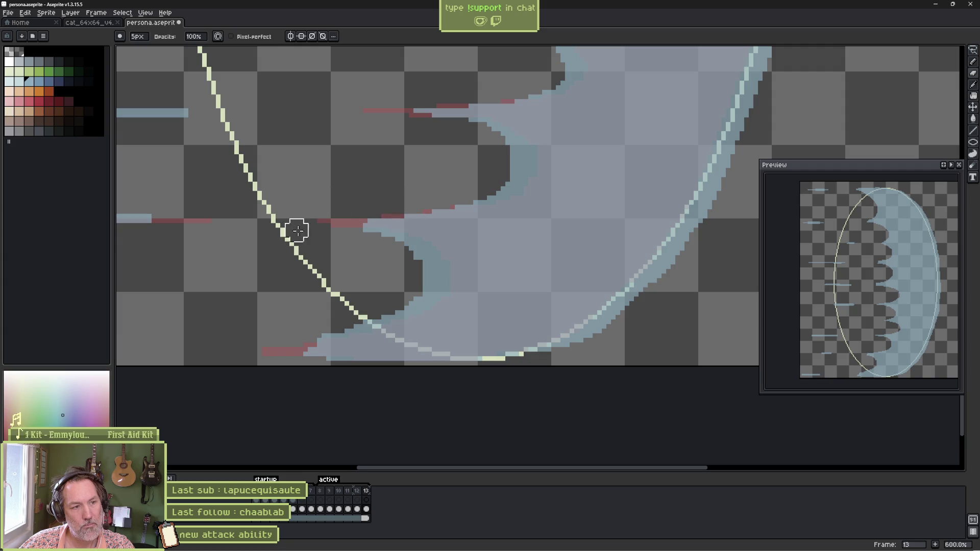
mouse_move(342, 232)
left_mouse_down()
mouse_move(387, 237)
mouse_move(415, 264)
left_mouse_up()
mouse_move(398, 300)
left_mouse_down()
mouse_move(350, 329)
mouse_move(269, 330)
left_mouse_up()
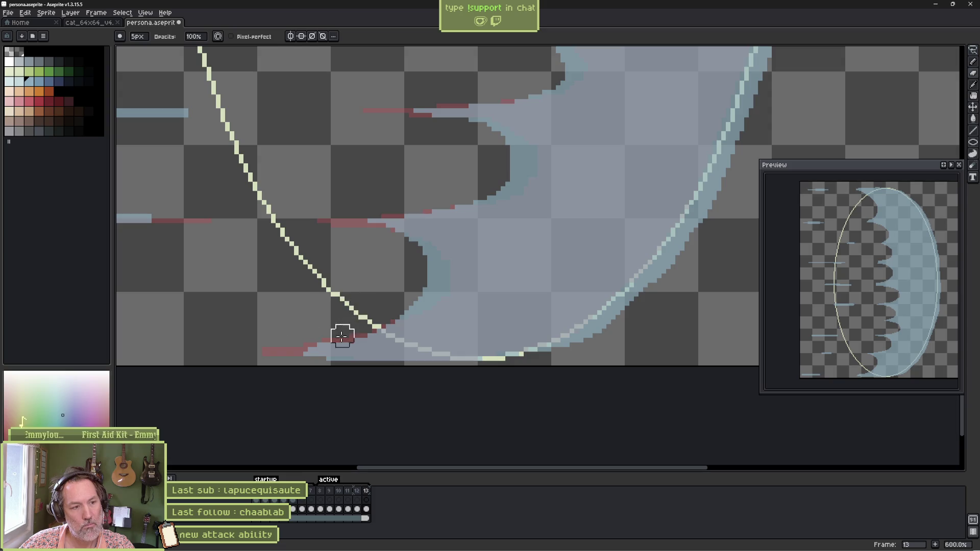
Erase more light-blue pixels along the scalloped edge and thicken the red rim.
scroll(425, 247, "down", 2)
left_click_drag(437, 232, 475, 309)
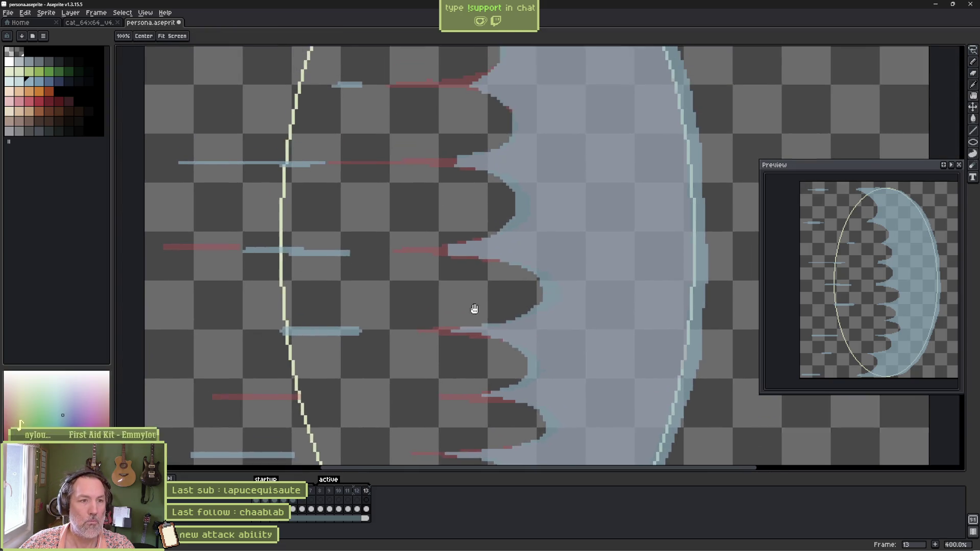
scroll(457, 269, "up", 3)
left_click_drag(458, 251, 557, 263)
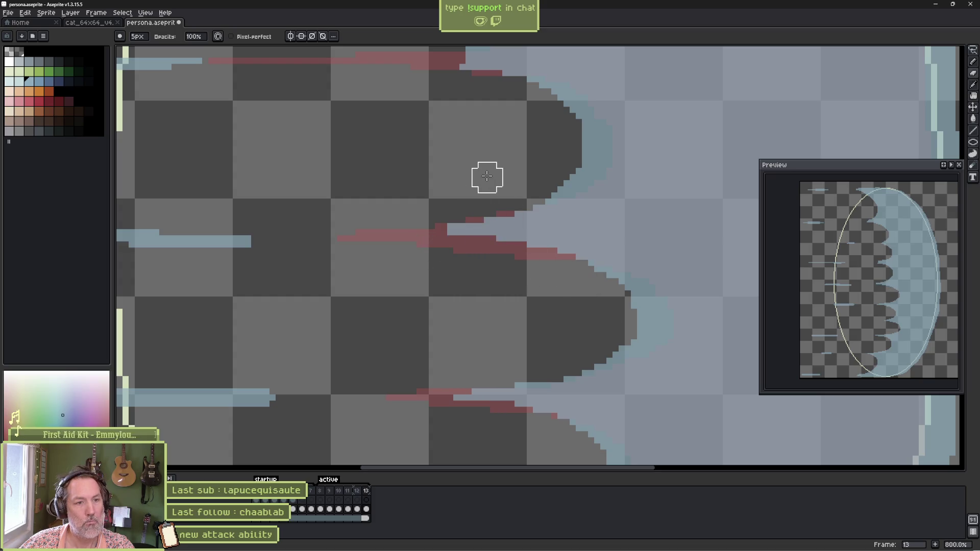
left_click_drag(444, 131, 461, 335)
mouse_move(464, 233)
left_mouse_down()
mouse_move(475, 243)
mouse_move(516, 236)
mouse_move(562, 221)
mouse_move(584, 201)
mouse_move(573, 158)
mouse_move(493, 120)
left_mouse_up()
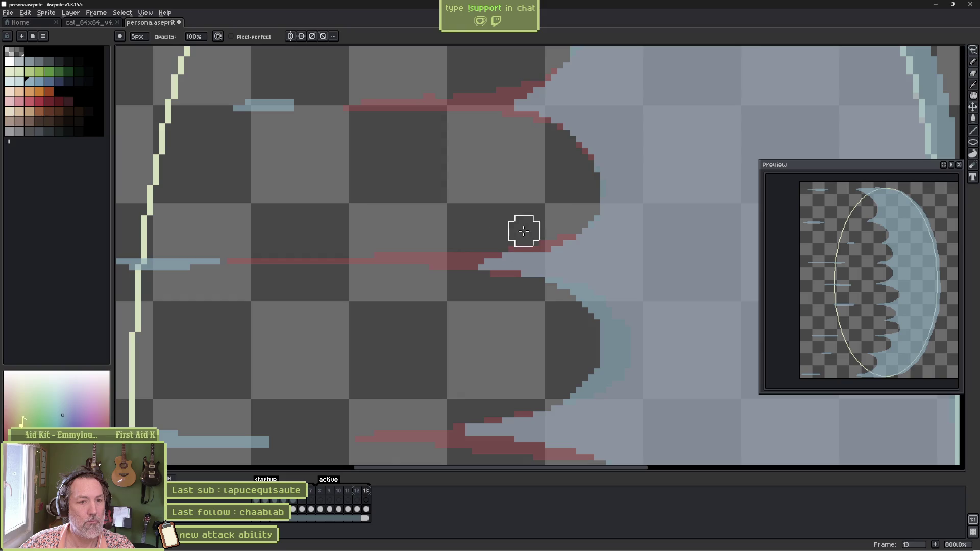
scroll(523, 231, "down", 2)
mouse_move(484, 236)
left_mouse_down()
mouse_move(464, 250)
mouse_move(532, 274)
mouse_move(515, 313)
mouse_move(438, 321)
left_mouse_up()
mouse_move(515, 302)
left_mouse_down()
mouse_move(499, 263)
mouse_move(470, 236)
mouse_move(526, 268)
left_mouse_up()
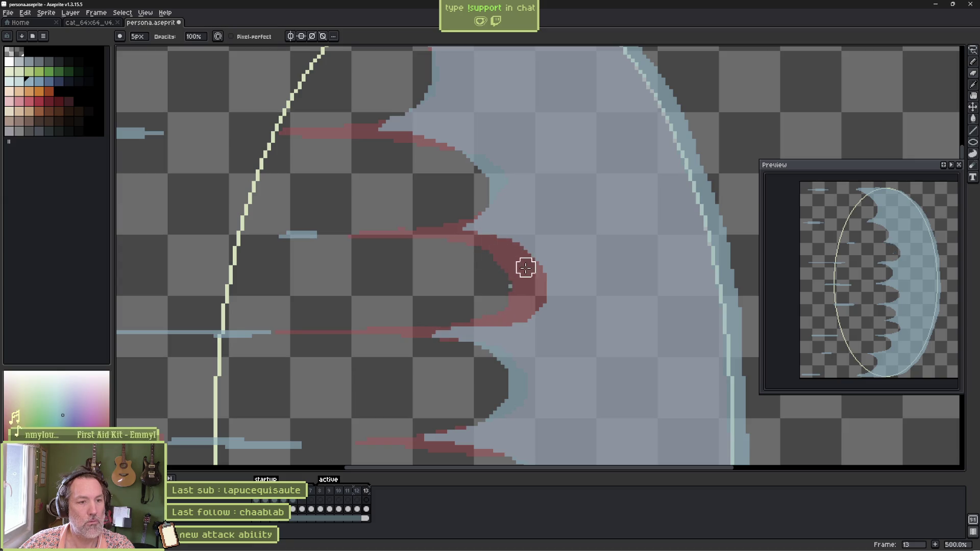
Play the animation, then step between frames to compare, ending on frame 11.
key("Return")
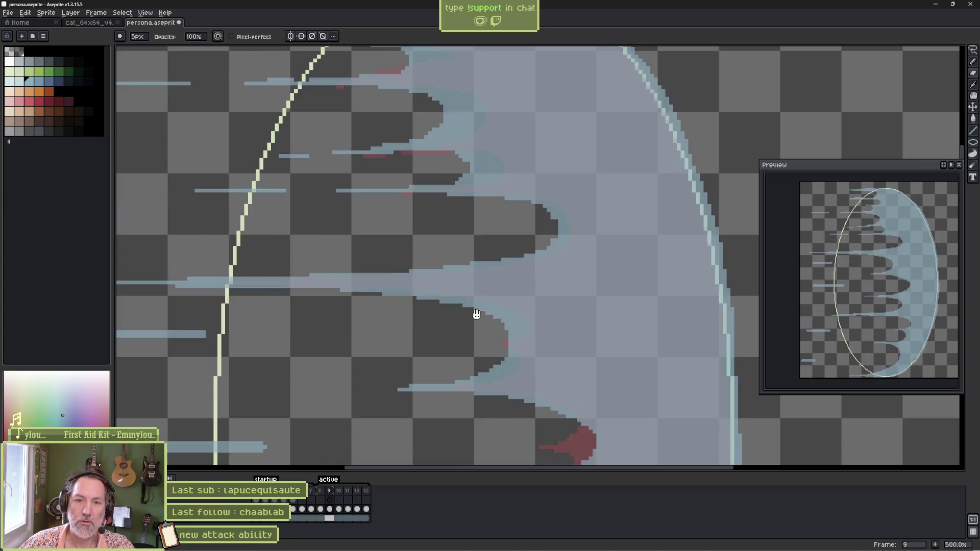
key("Return")
key("Return")
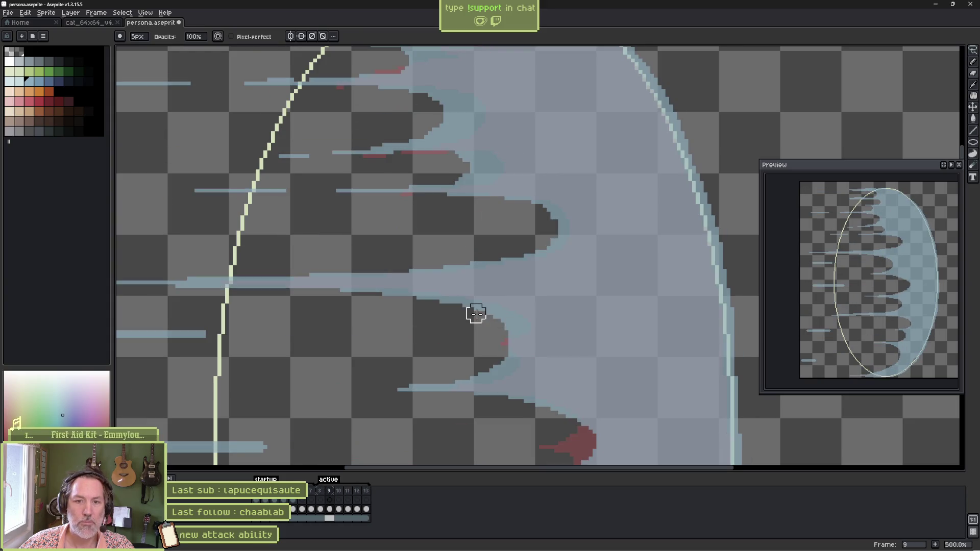
key("Left")
key("Left")
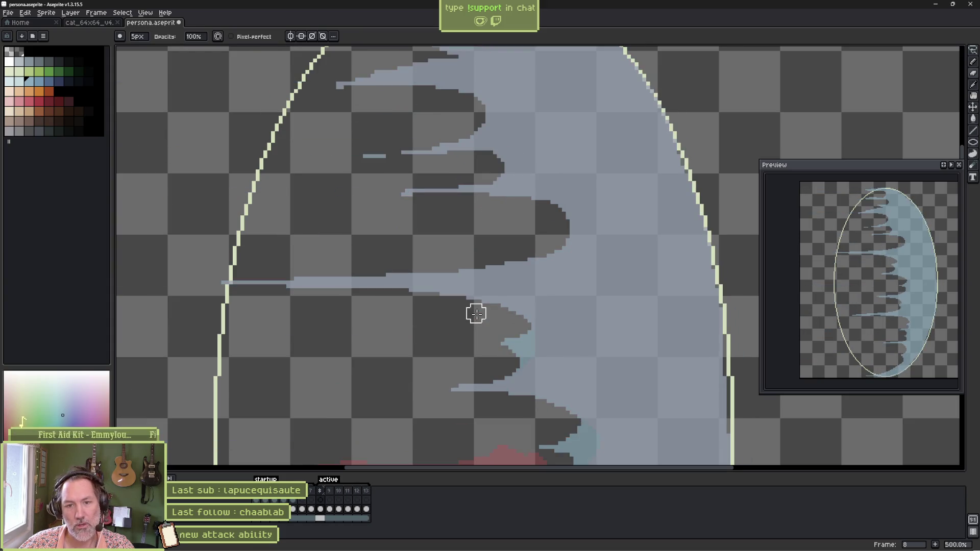
key("Right")
key("Right")
key("Right")
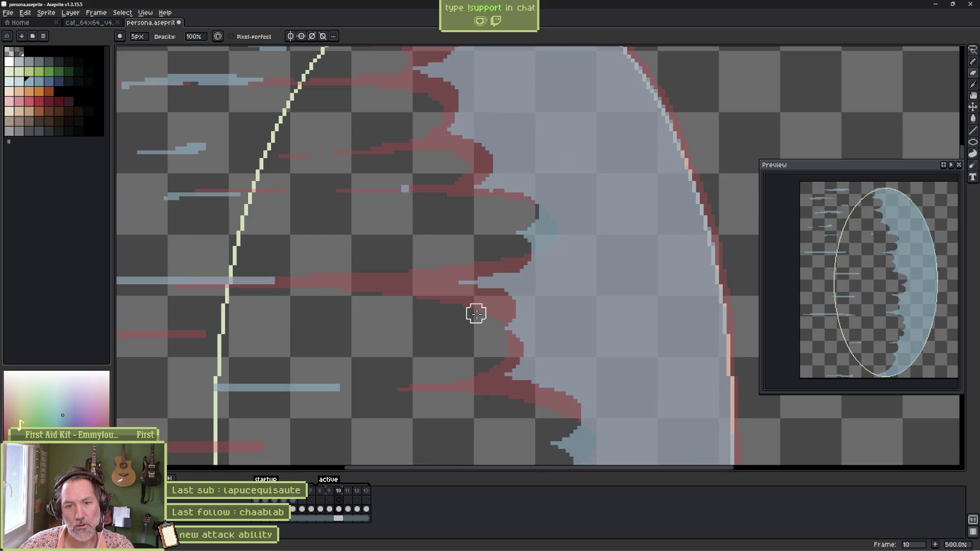
key("Right")
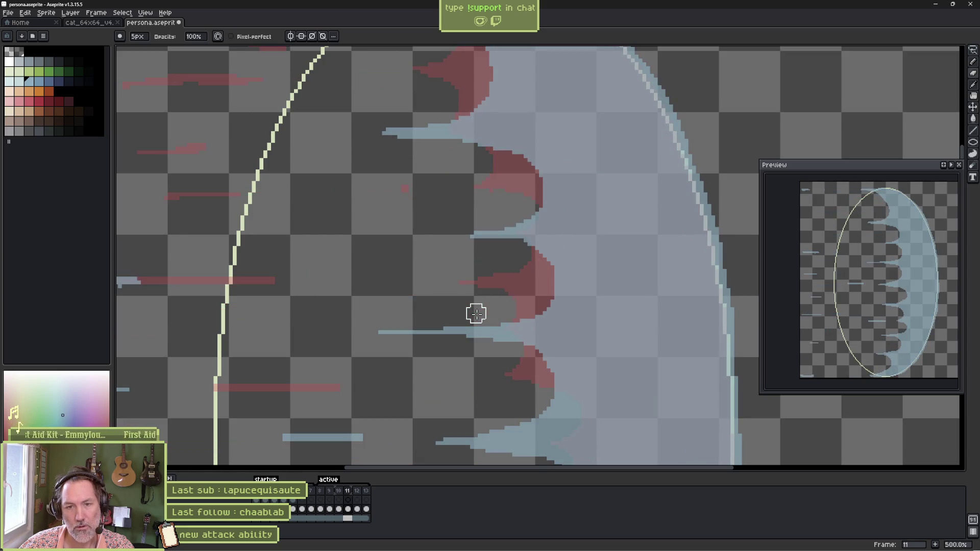